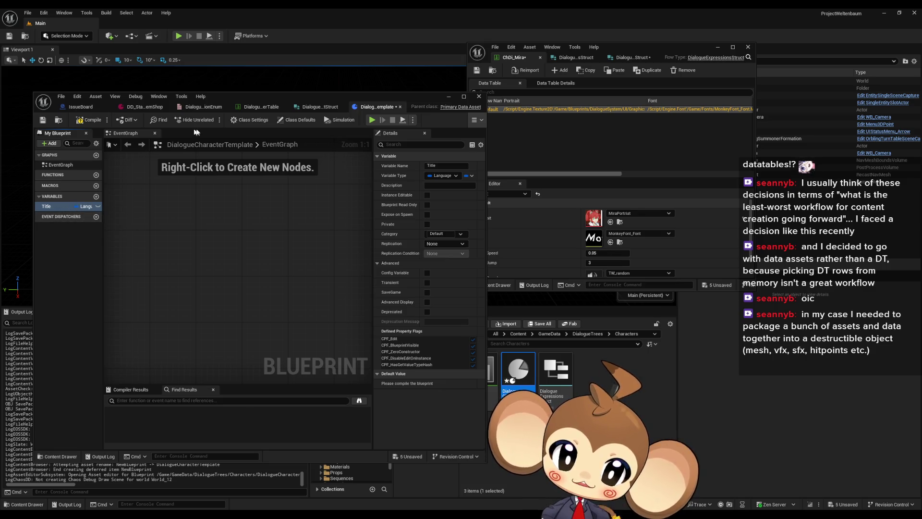
- Add a Dialogue Expression Enum variable named Expressions to DialogueCharacterTemplate
click(276, 235)
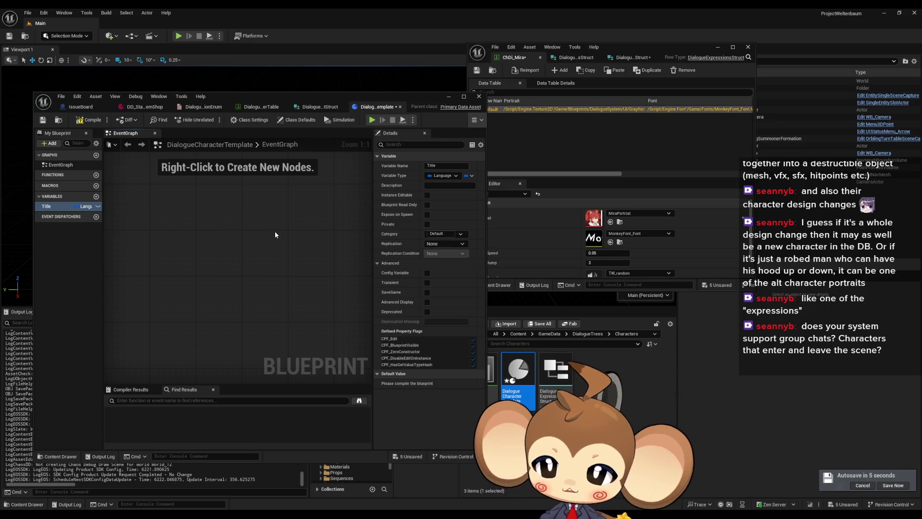
mouse_move(289, 97)
mouse_down()
mouse_move(268, 89)
mouse_move(278, 89)
mouse_move(266, 122)
mouse_up()
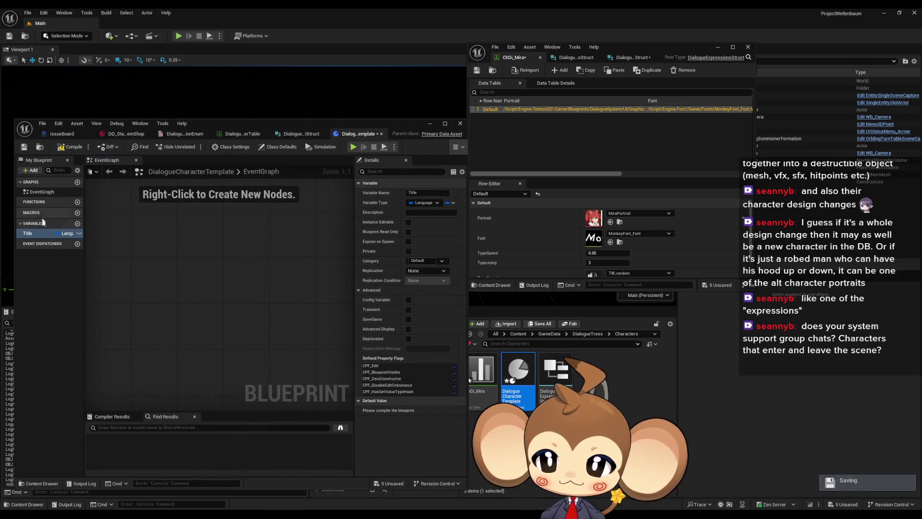
click(77, 223)
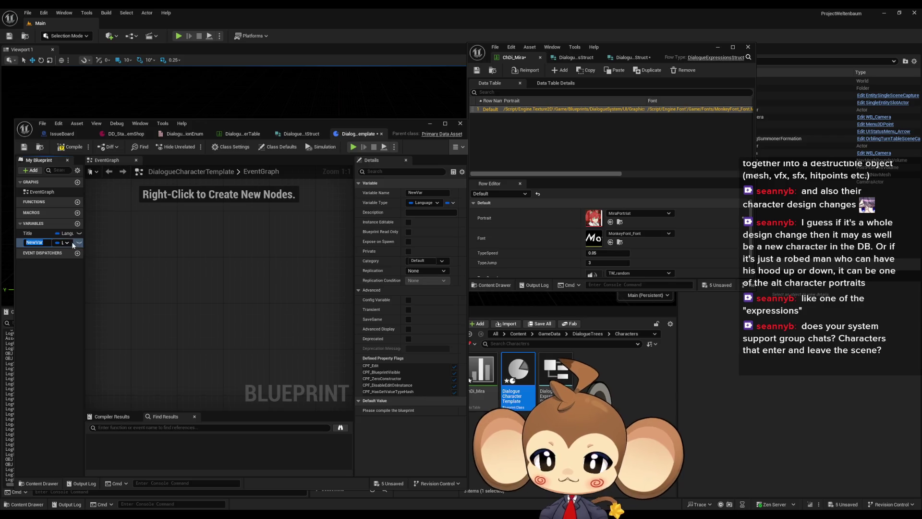
click(63, 244)
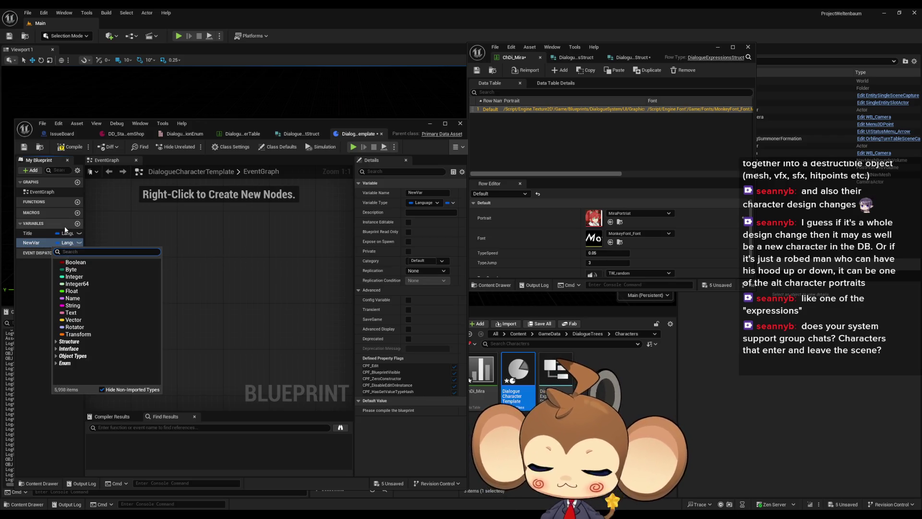
text(expres enum)
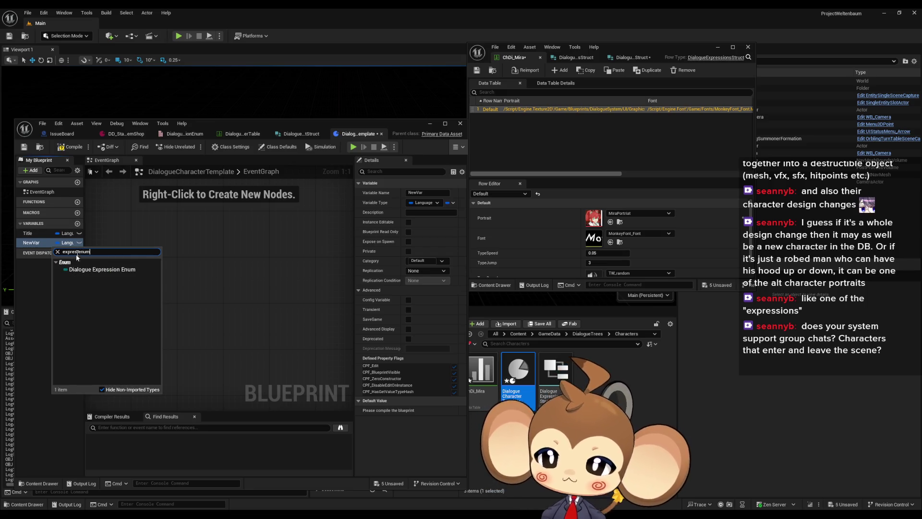
click(79, 269)
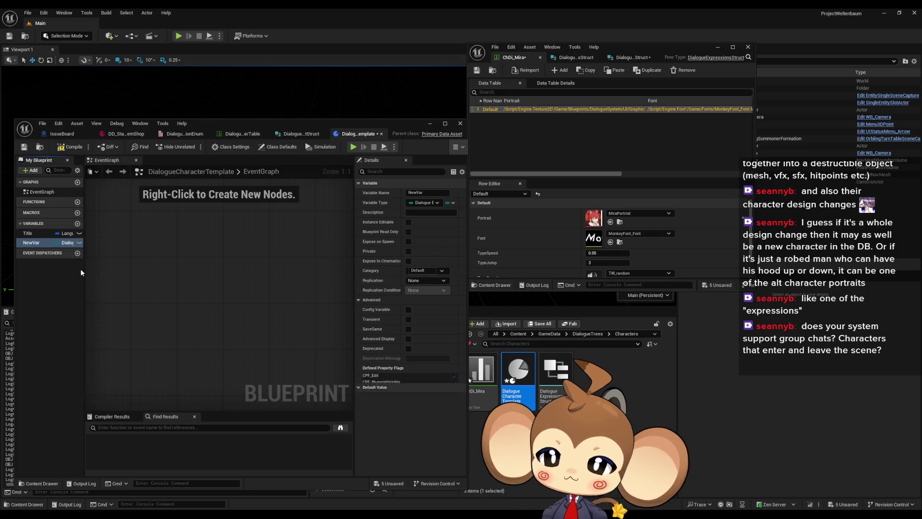
click(34, 243)
text(Expressions)
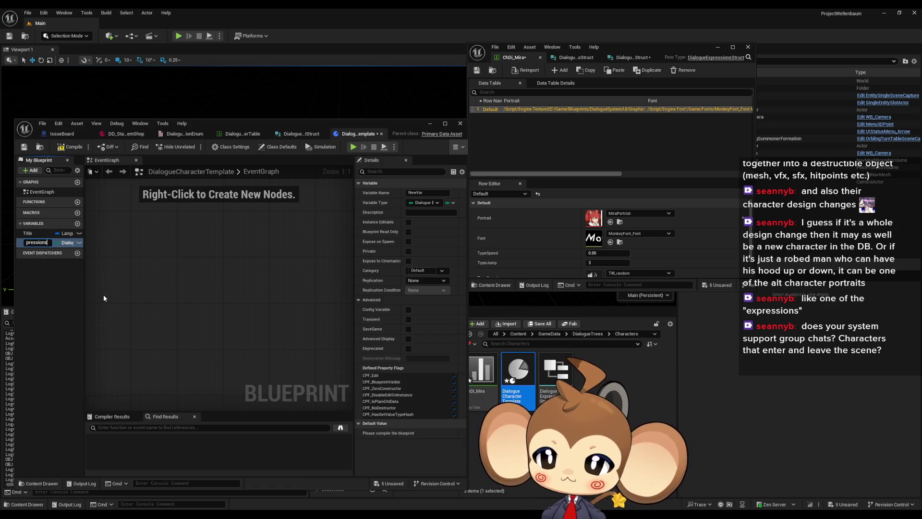
key(Return)
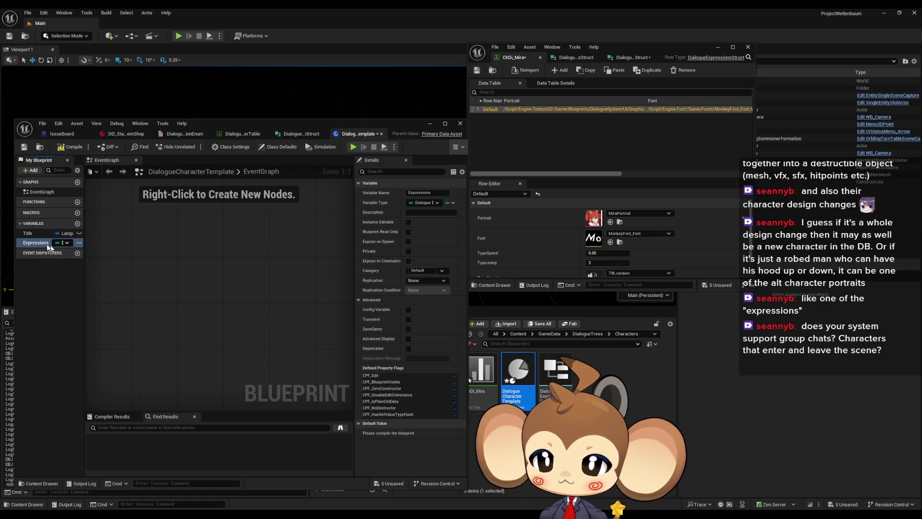
- Make Expressions a map with Dialogue Expressions Struct values and compile the blueprint
click(451, 202)
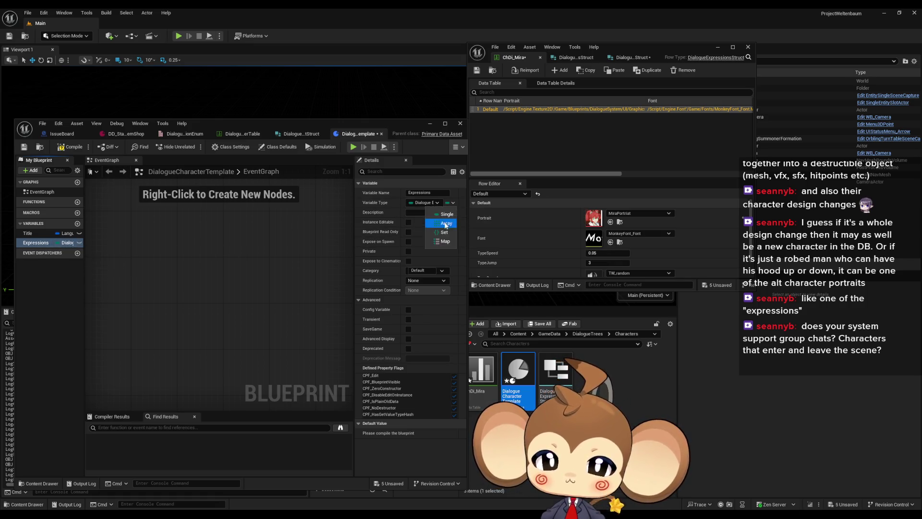
click(443, 242)
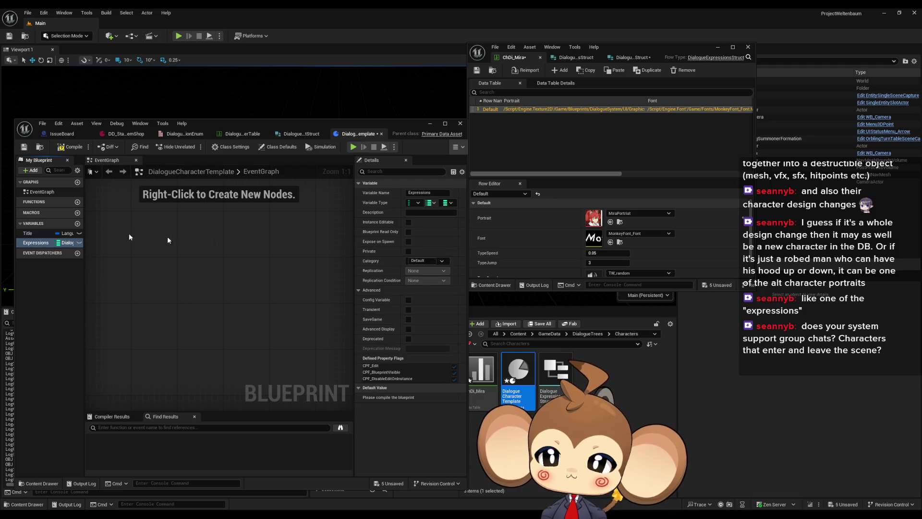
click(447, 203)
text(expre stru)
click(492, 231)
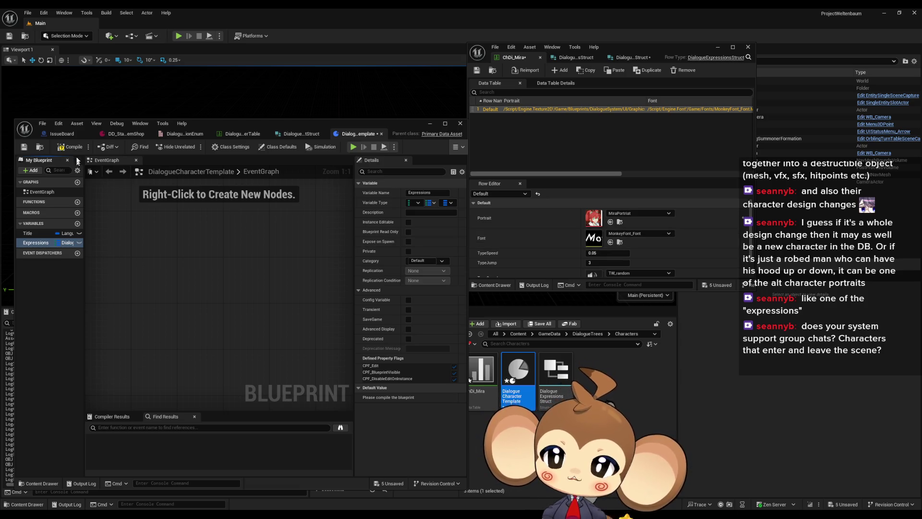
click(61, 150)
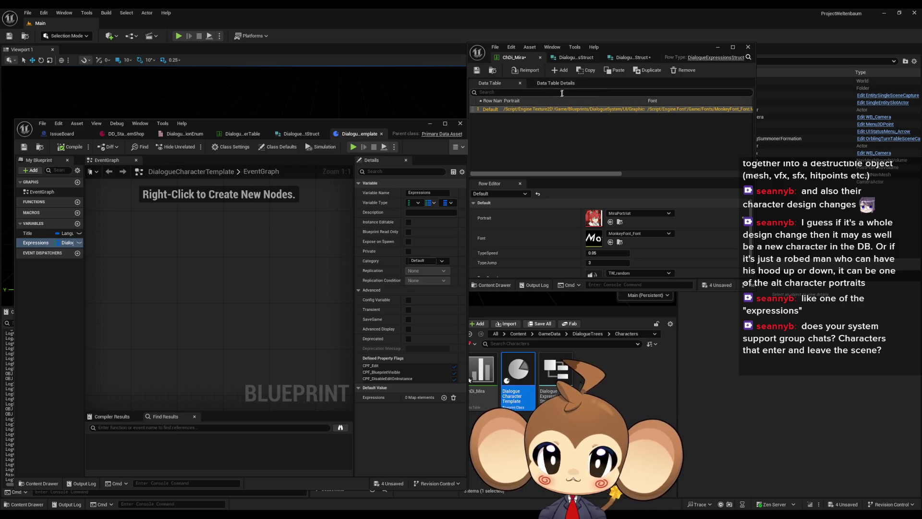
click(247, 132)
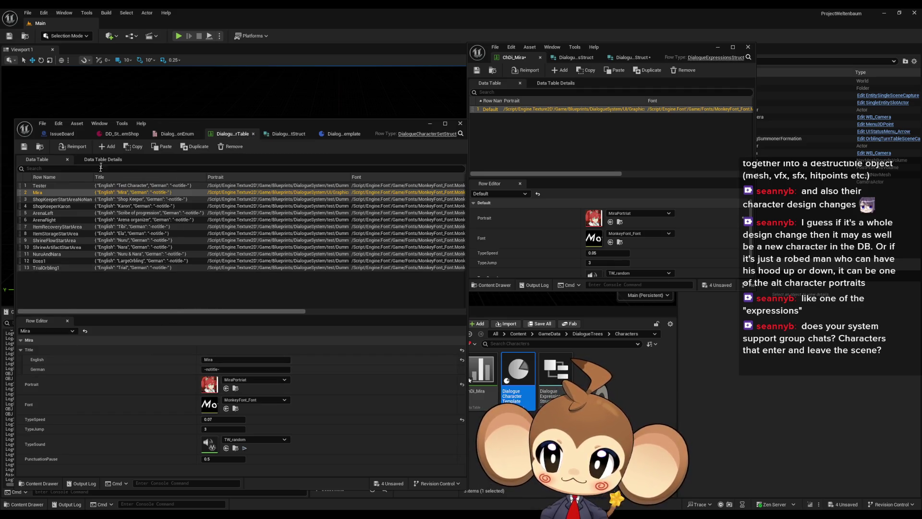
click(291, 135)
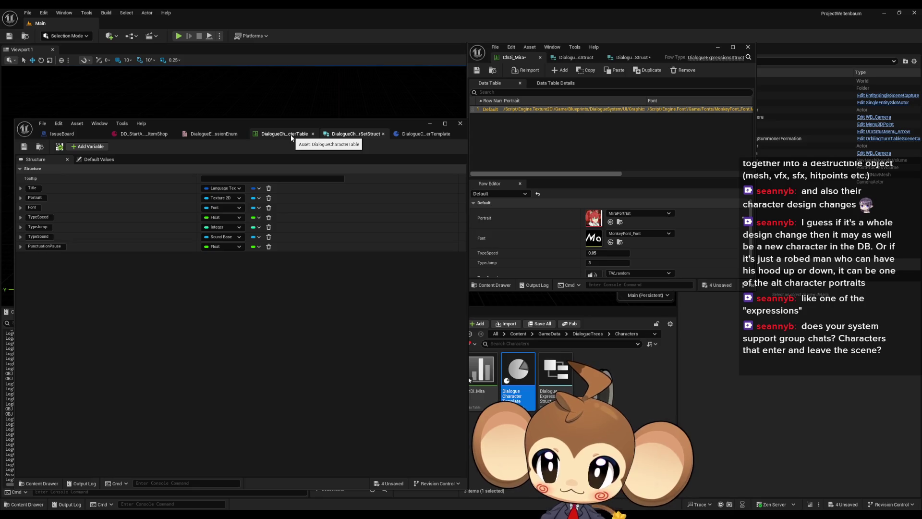
click(102, 159)
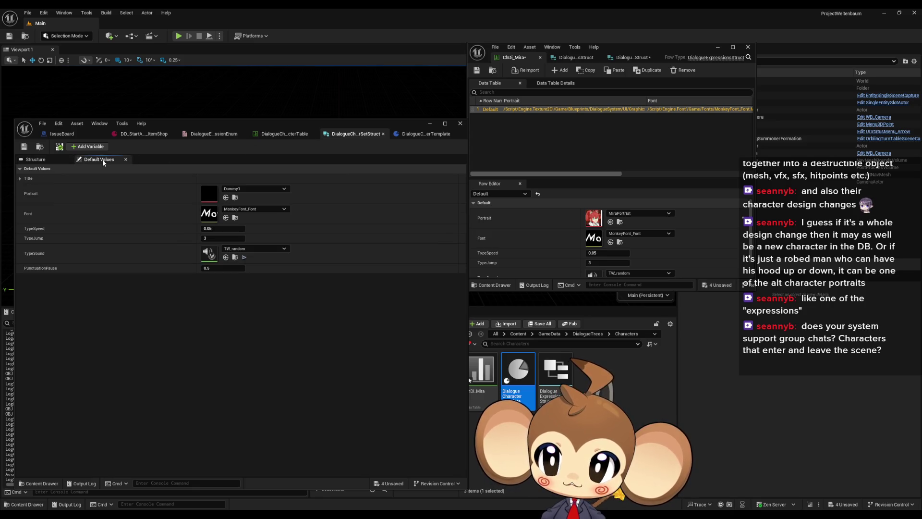
click(20, 179)
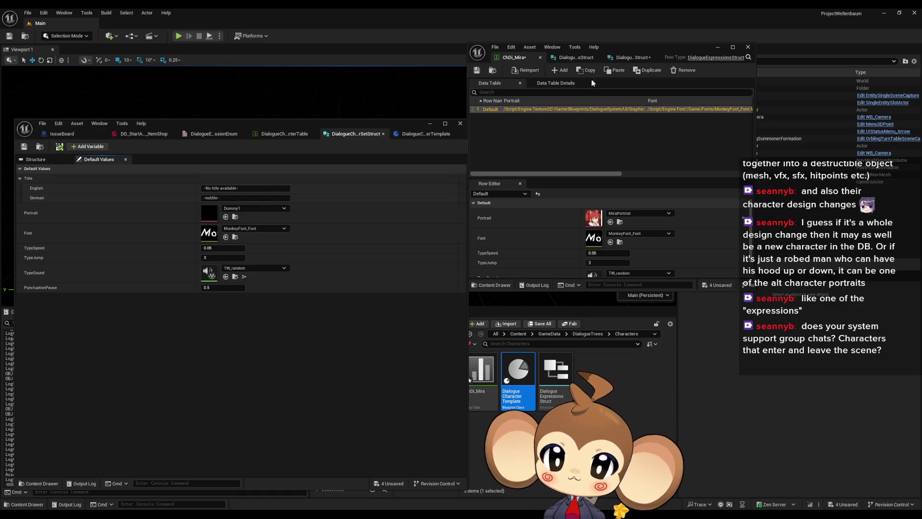
click(419, 138)
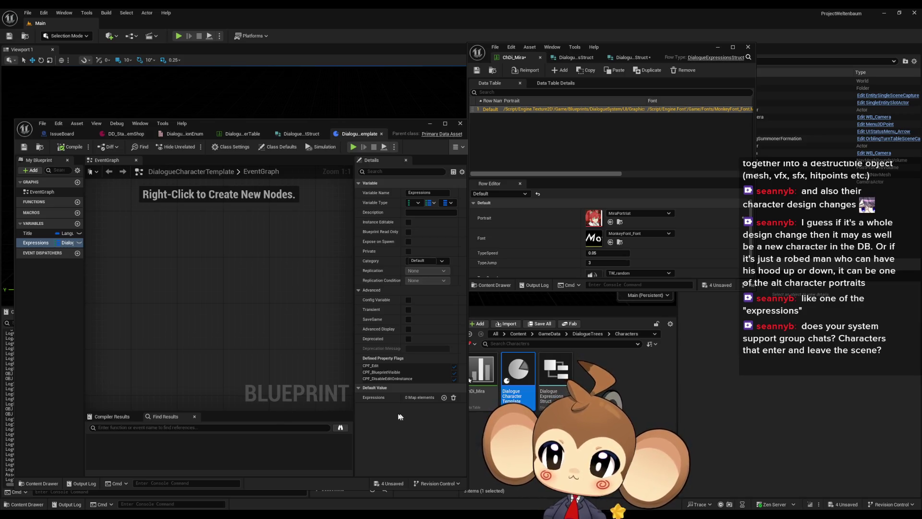
click(29, 234)
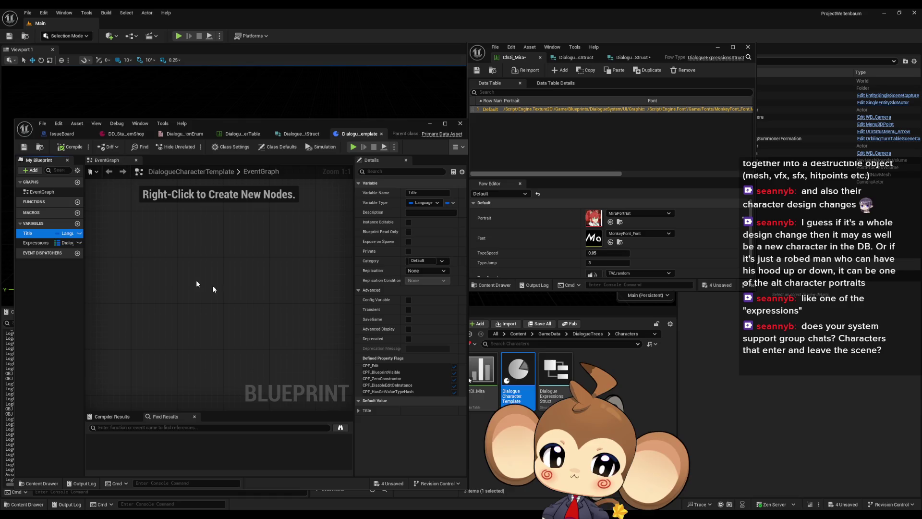
- Copy the struct's Title defaults '-No title available-' and '-notitle-' into the template, then compile and save
click(358, 411)
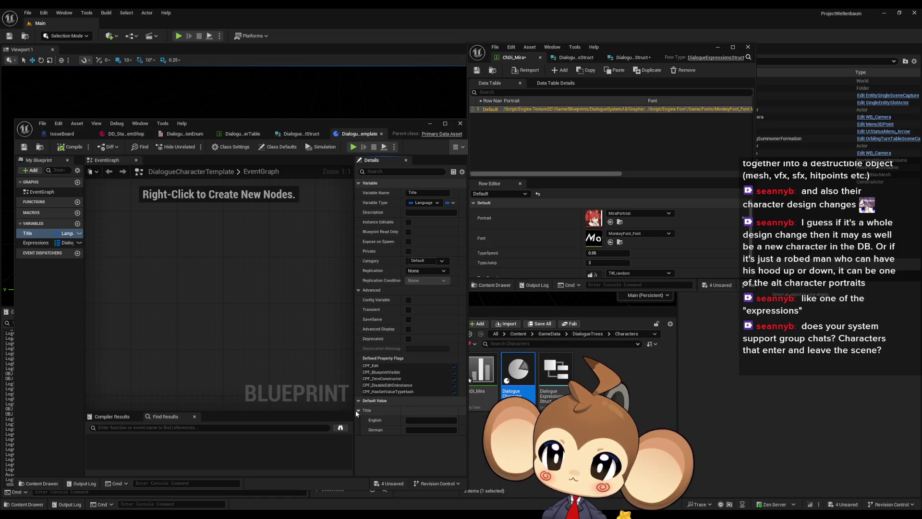
click(288, 135)
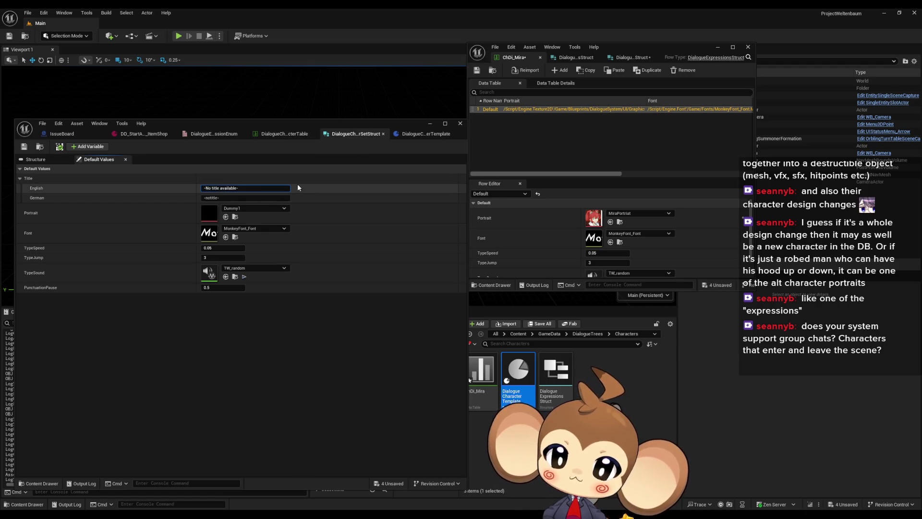
click(421, 133)
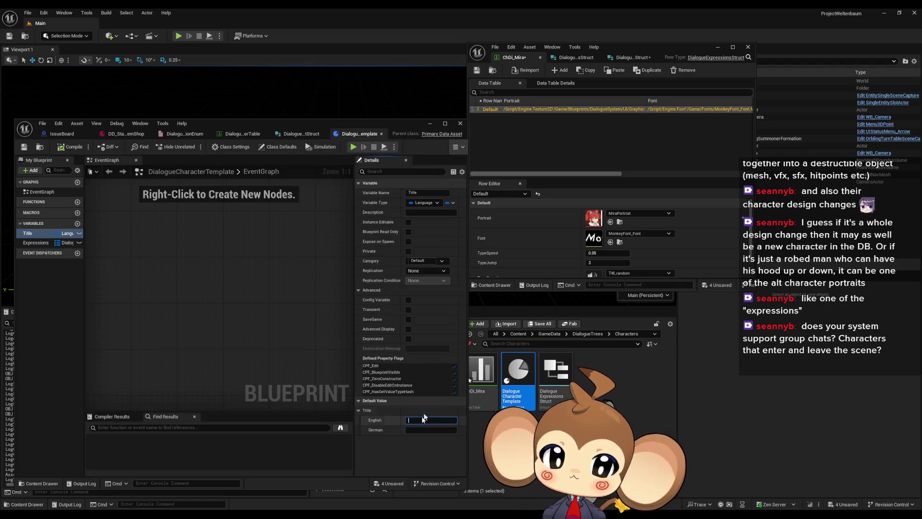
click(298, 133)
click(226, 198)
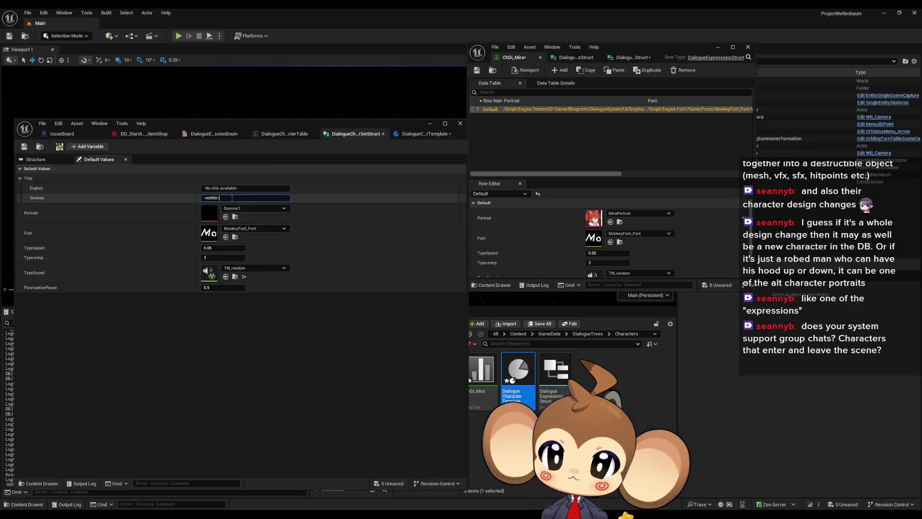
click(422, 133)
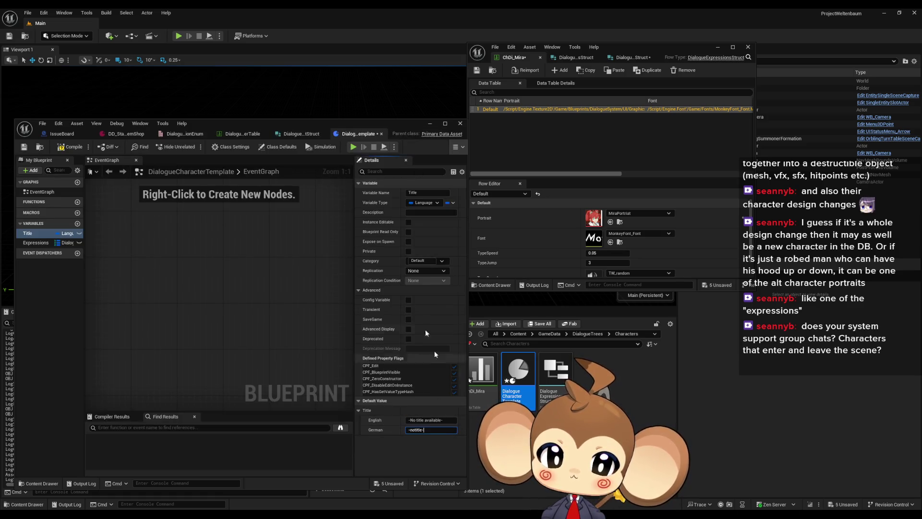
click(72, 146)
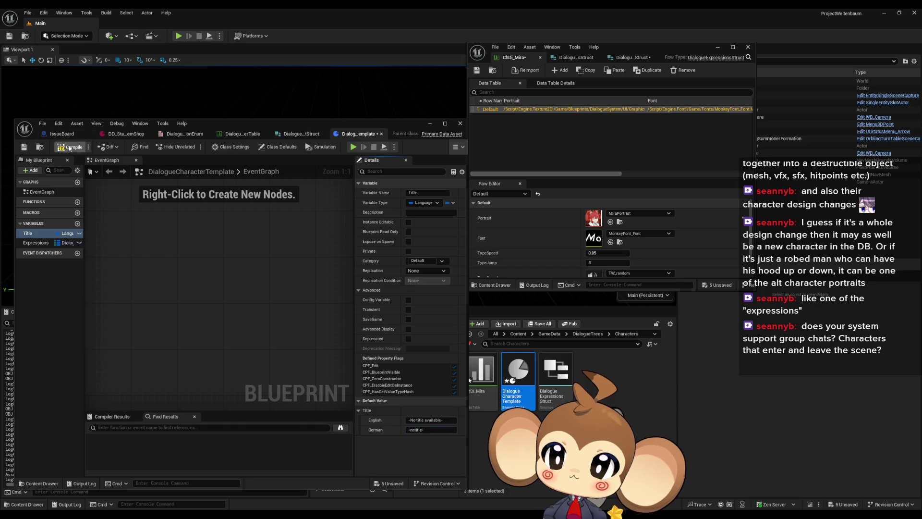
click(33, 242)
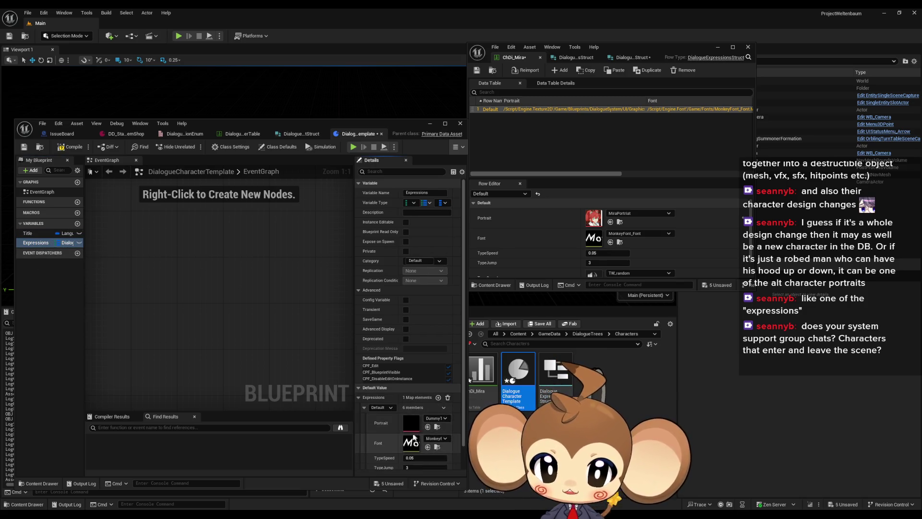
- Check the Default expression (Dummy portrait, TypeSpeed 0.05, TypeJump 3) against the struct and compile cleanly
scroll(408, 411, down, 1)
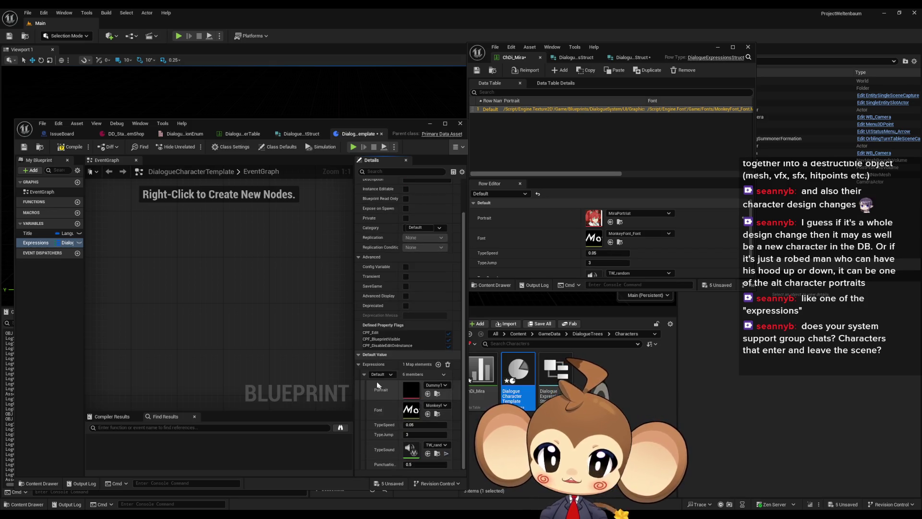
click(288, 134)
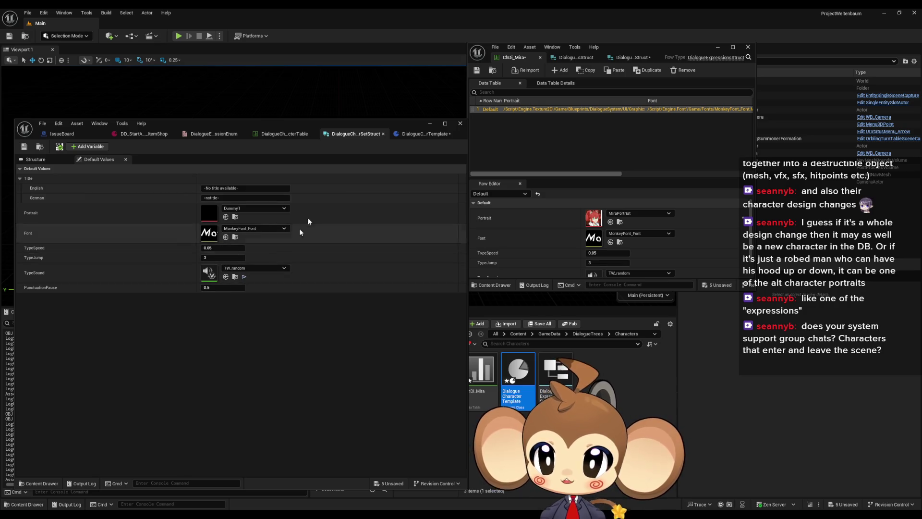
click(415, 135)
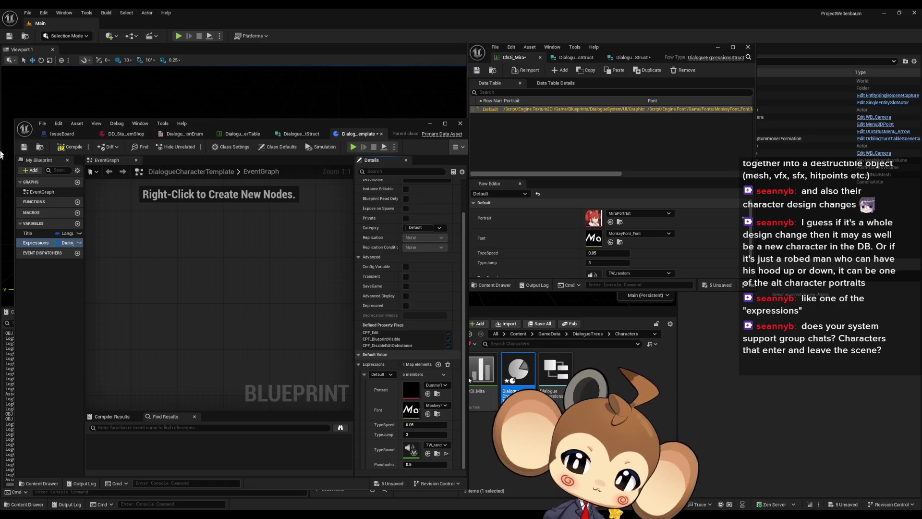
click(71, 147)
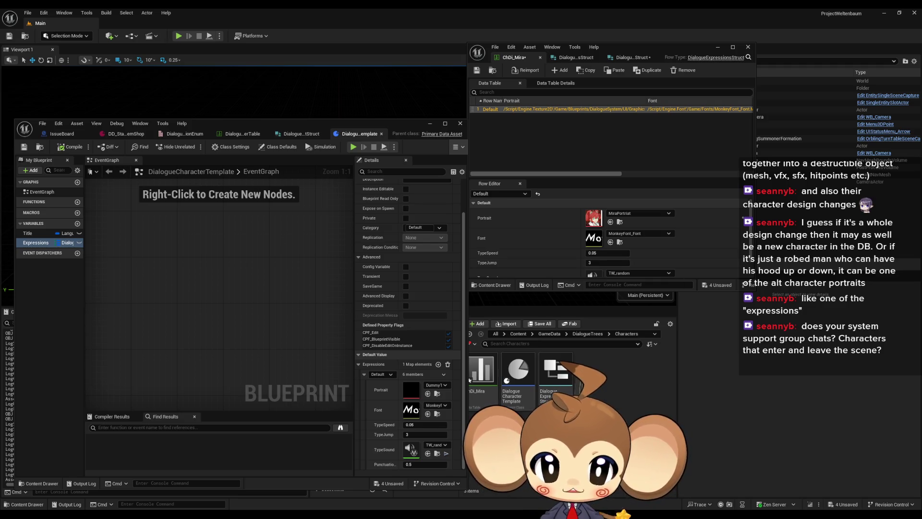
- Delete the old ChDi_Mira data table
click(471, 380)
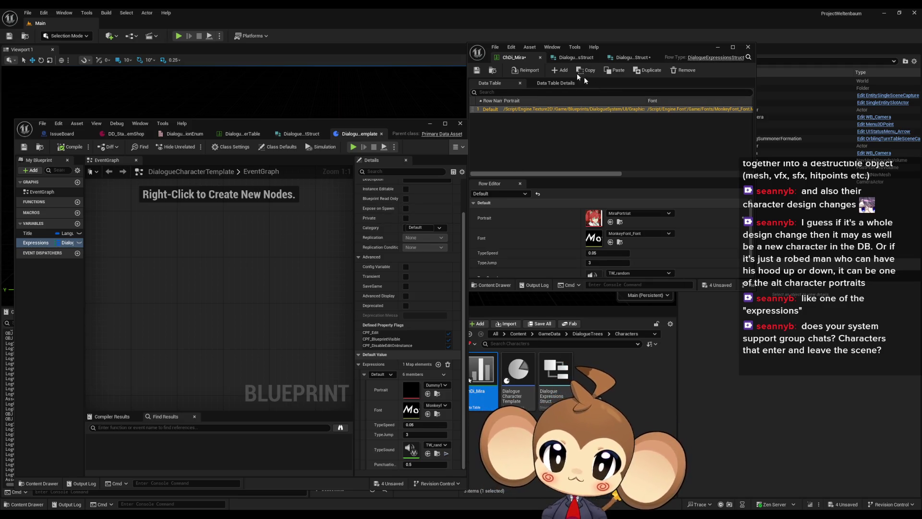
key(Delete)
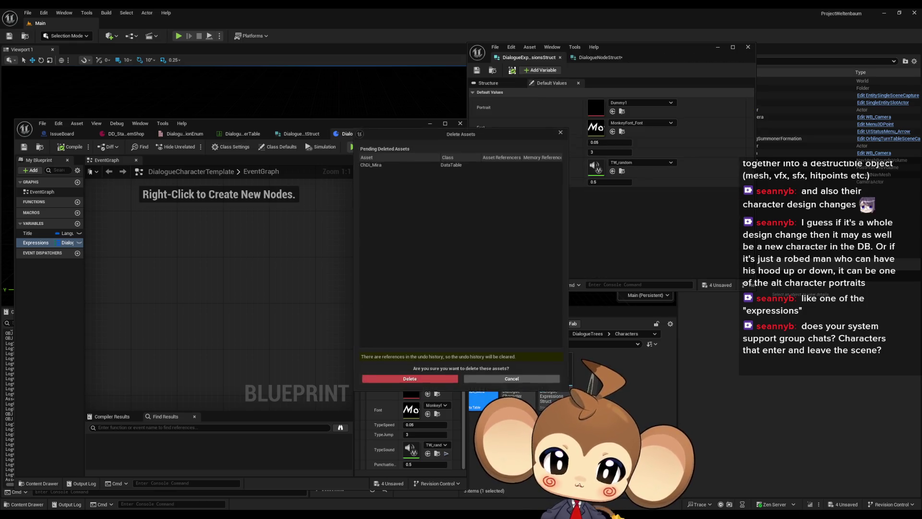
click(423, 380)
- Start a new Data Asset from the Content Browser's Miscellaneous menu
right_click(537, 374)
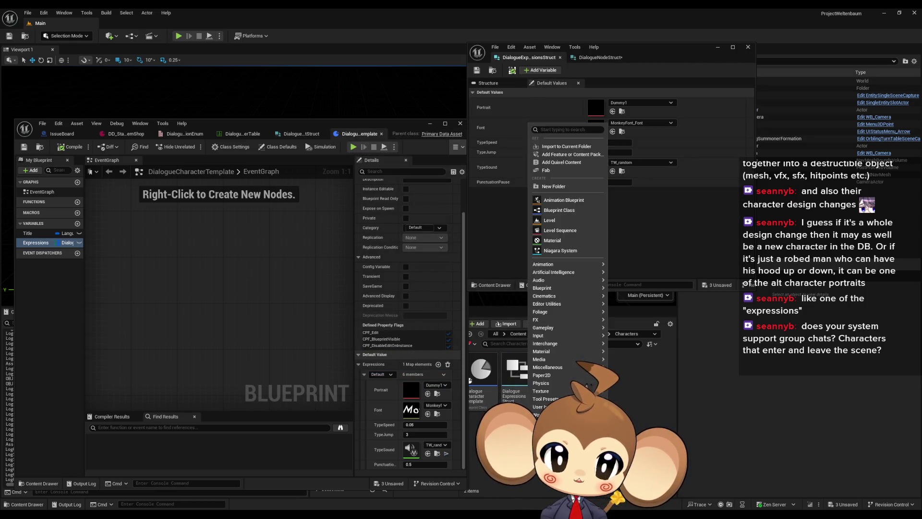
click(473, 379)
right_click(472, 380)
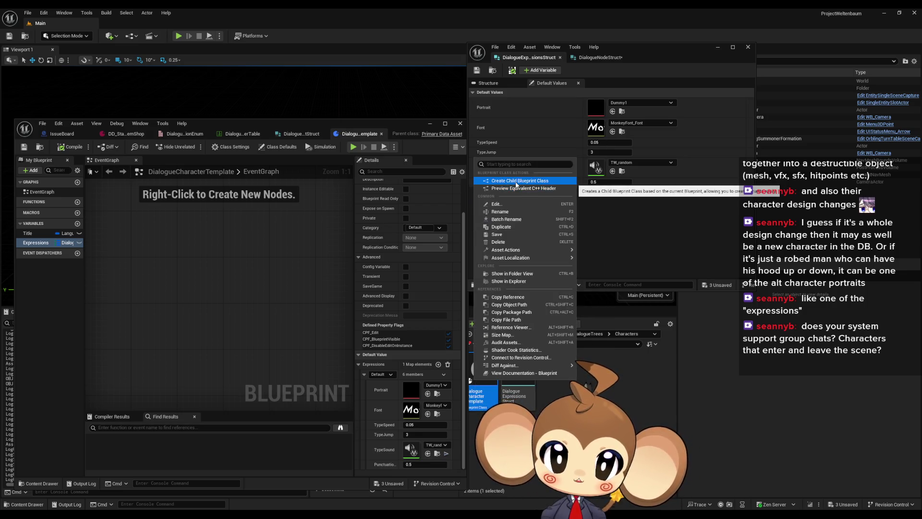
click(564, 418)
right_click(564, 418)
mouse_move(584, 350)
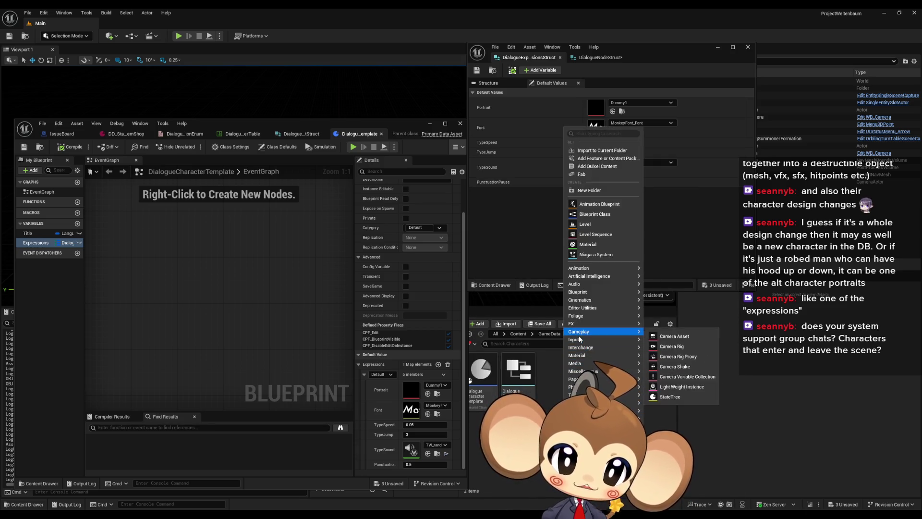
mouse_move(586, 326)
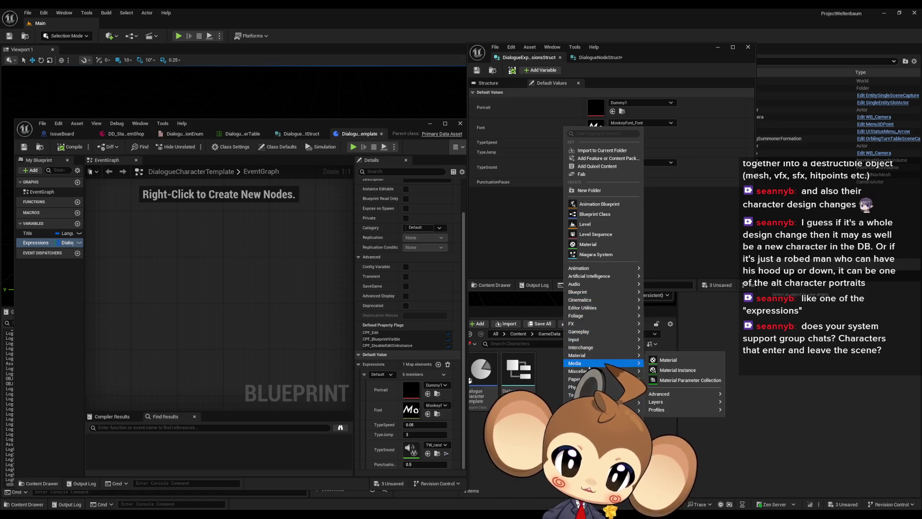
click(685, 361)
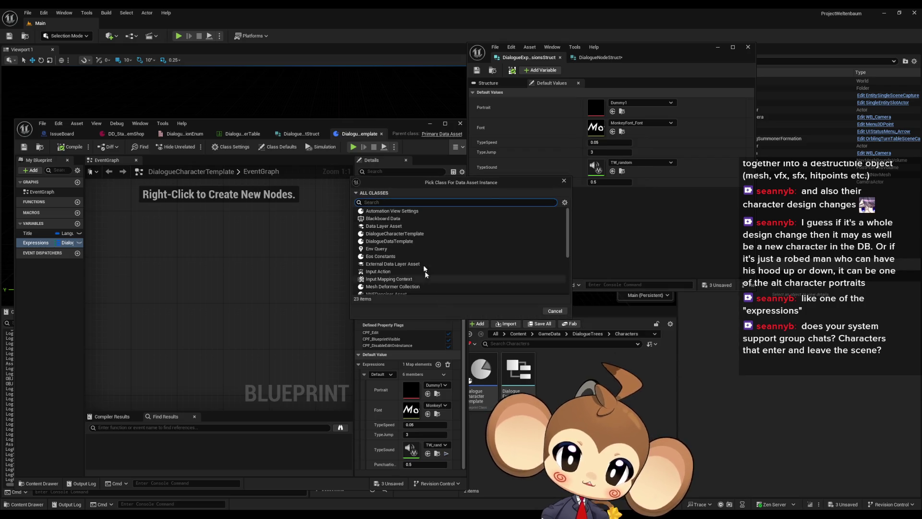
- Create a DialogueCharacterTemplate data asset named DiCh_Mira
text(ch)
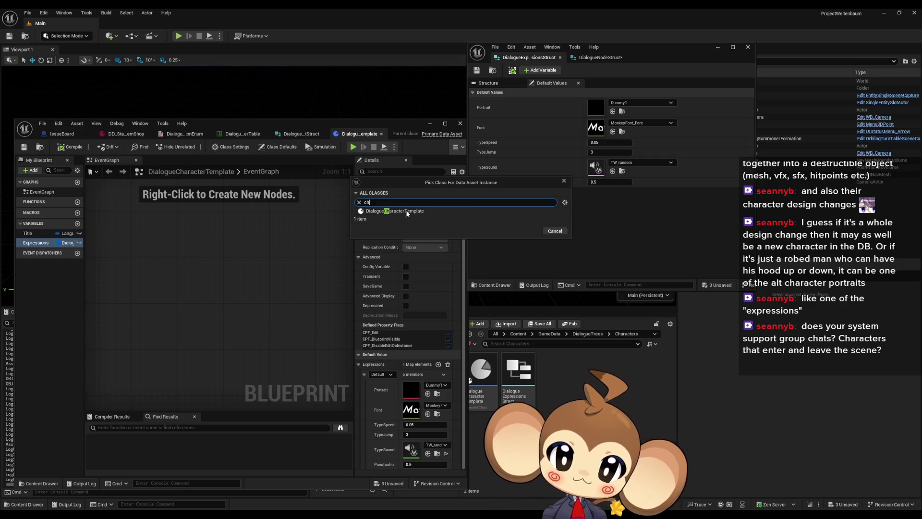
click(403, 211)
click(527, 231)
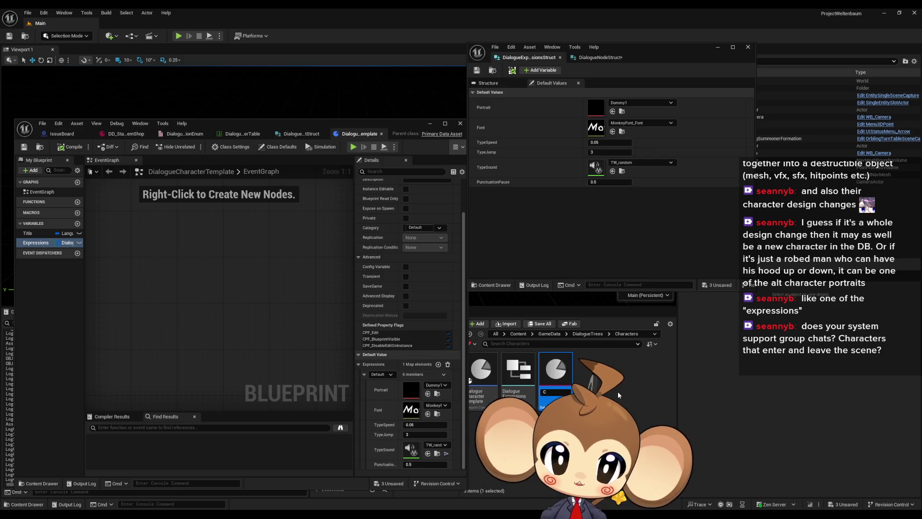
text(Ch)
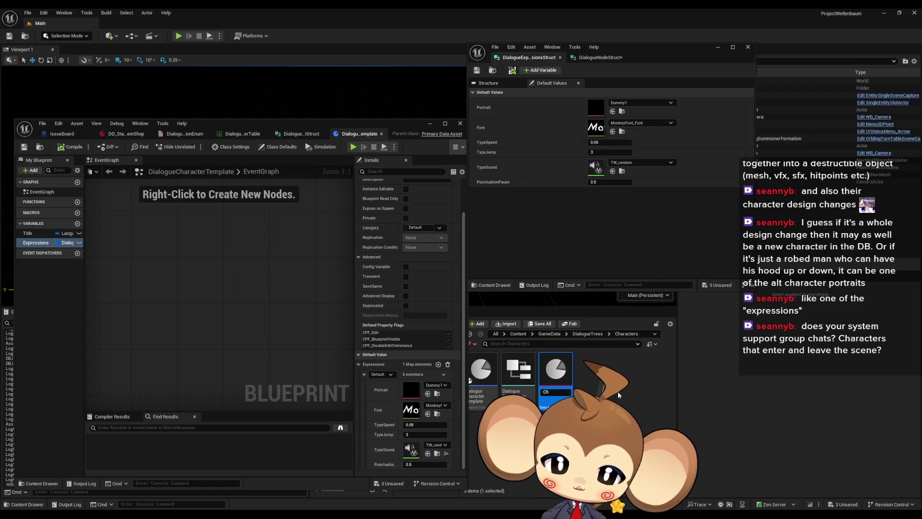
text(Di_M)
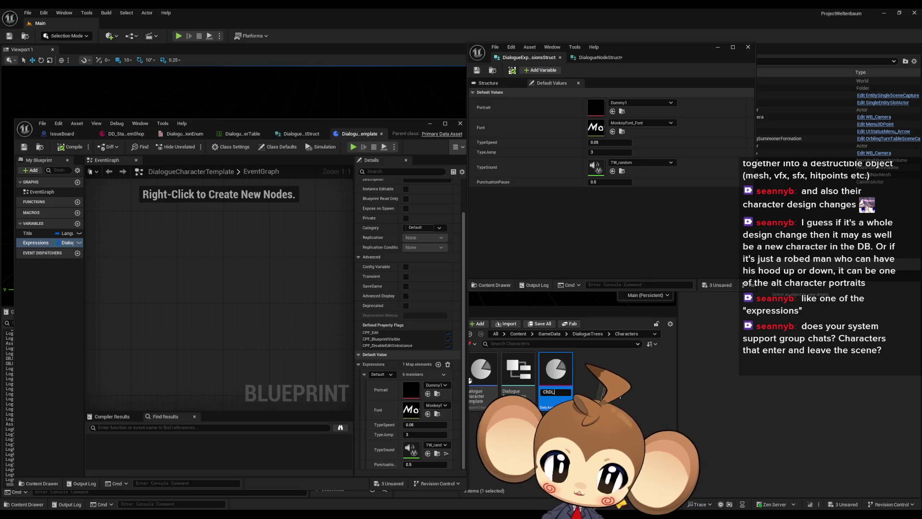
text(ira)
key(Return)
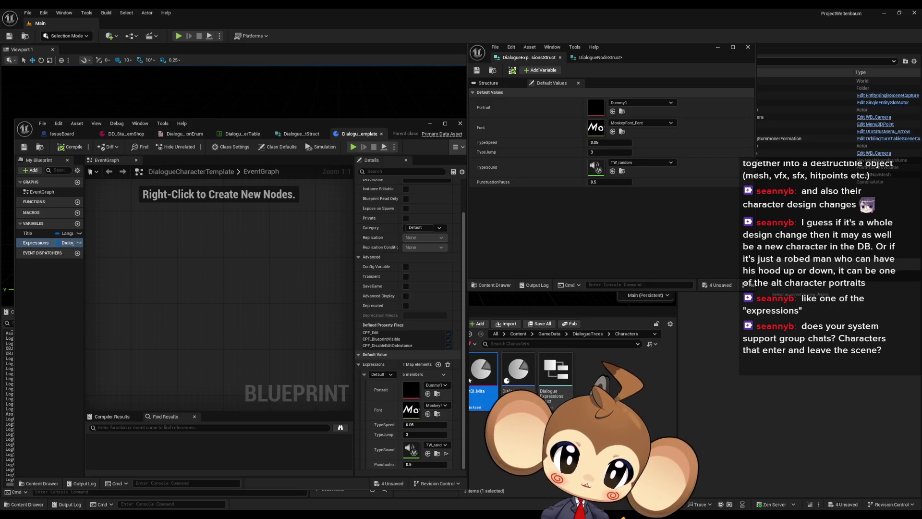
mouse_move(297, 123)
mouse_down()
mouse_move(262, 110)
mouse_move(271, 112)
mouse_up()
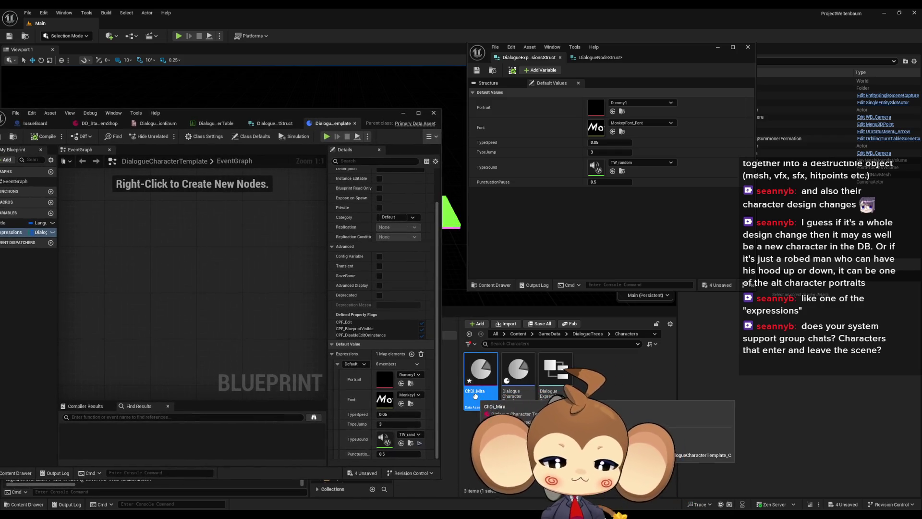
mouse_move(479, 400)
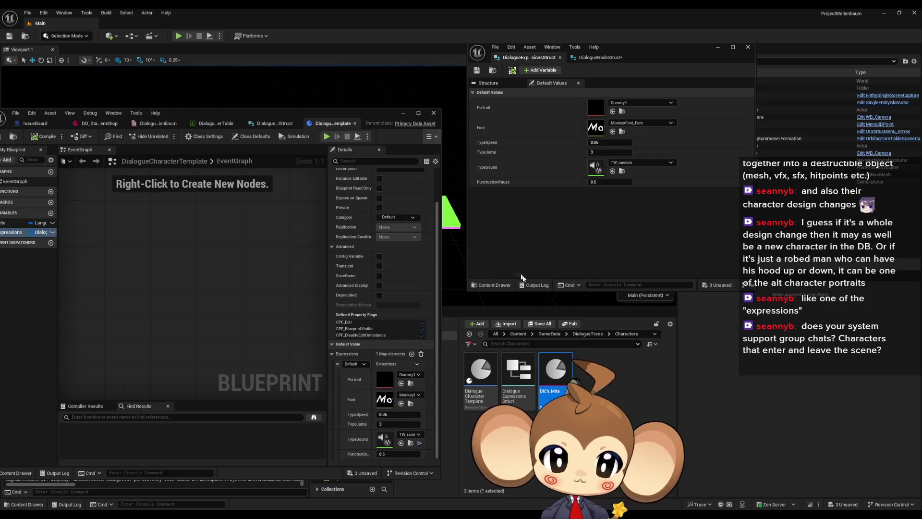
- Open DiCh_Mira, expand Title and the Default expression, and show the table's Mira row
double_click(551, 378)
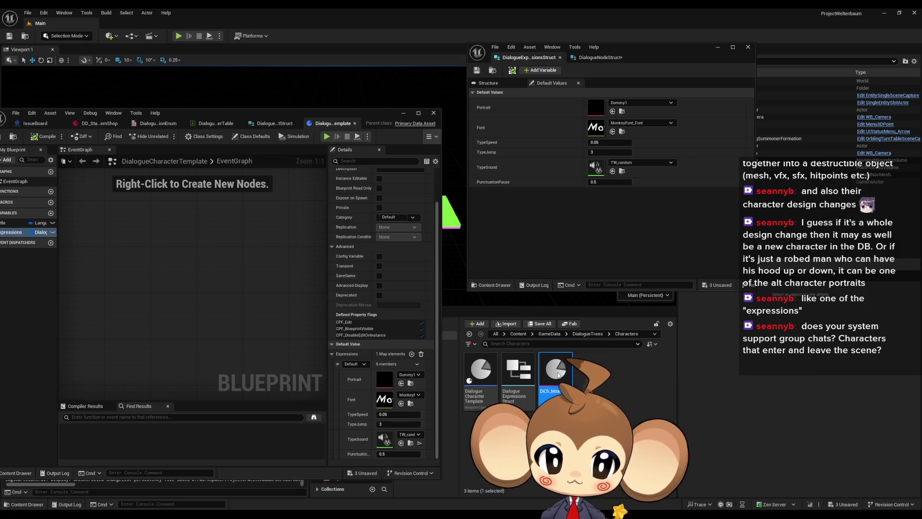
mouse_move(178, 116)
mouse_down()
mouse_move(383, 115)
mouse_move(467, 103)
mouse_up()
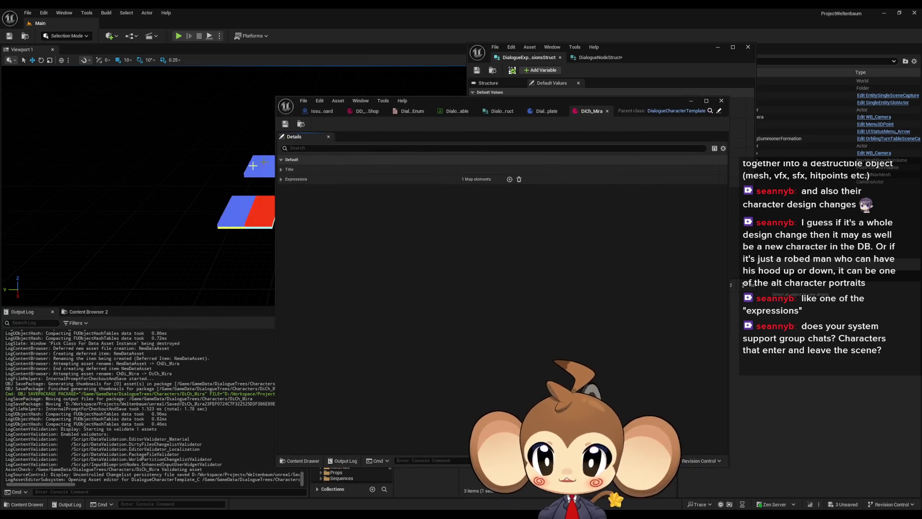
click(281, 169)
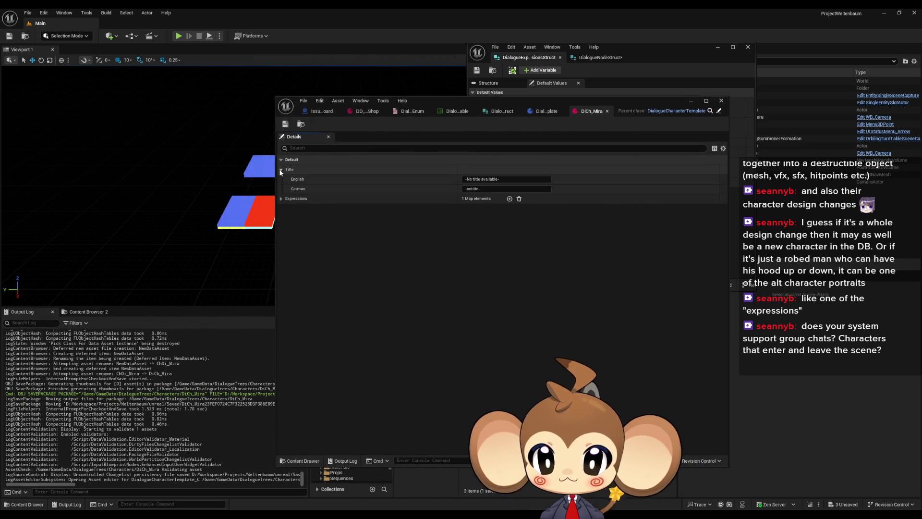
click(281, 198)
click(286, 208)
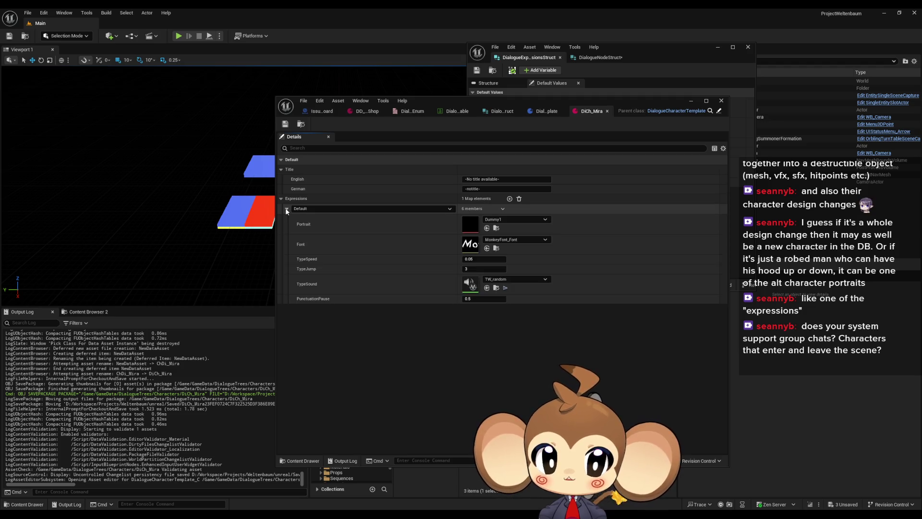
mouse_move(617, 103)
mouse_down()
mouse_move(408, 119)
mouse_move(361, 92)
mouse_move(513, 57)
mouse_up()
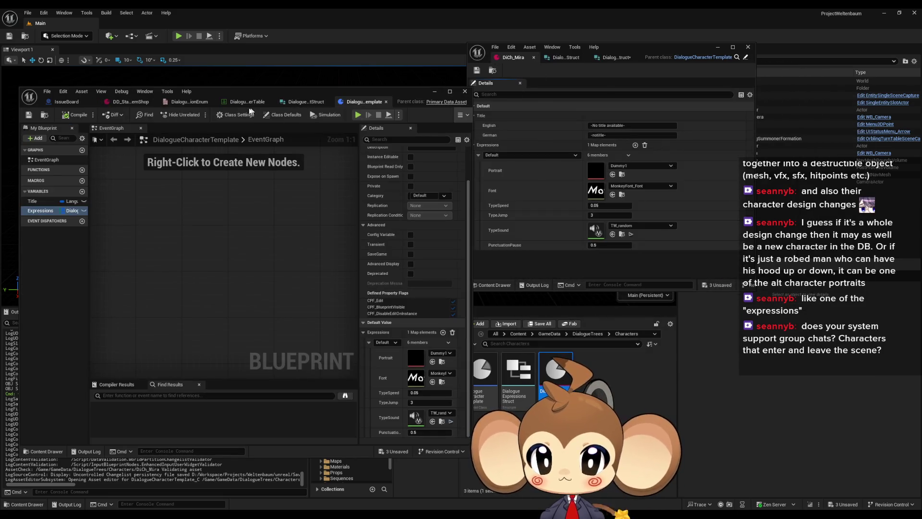
click(244, 102)
- Give DiCh_Mira the Mira row's values: title Mira, MiraPortrait portrait, TypeSpeed 0.07
click(250, 327)
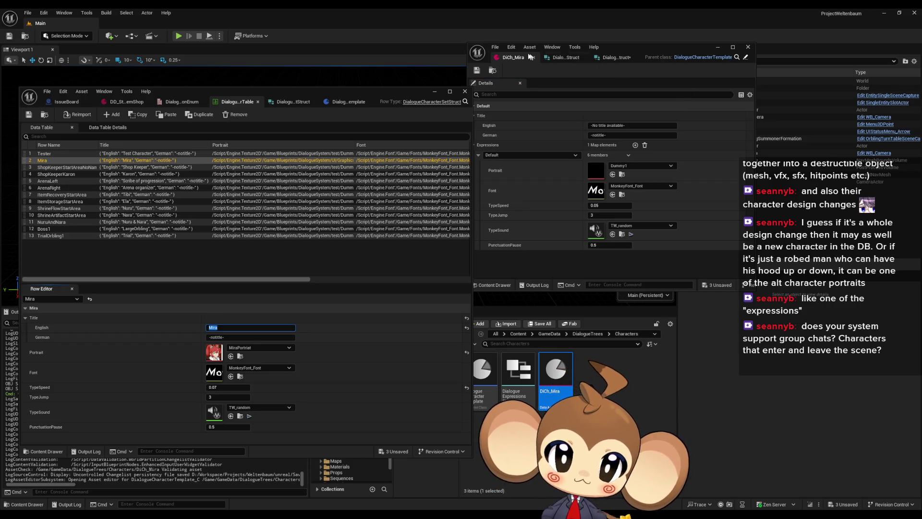
click(601, 126)
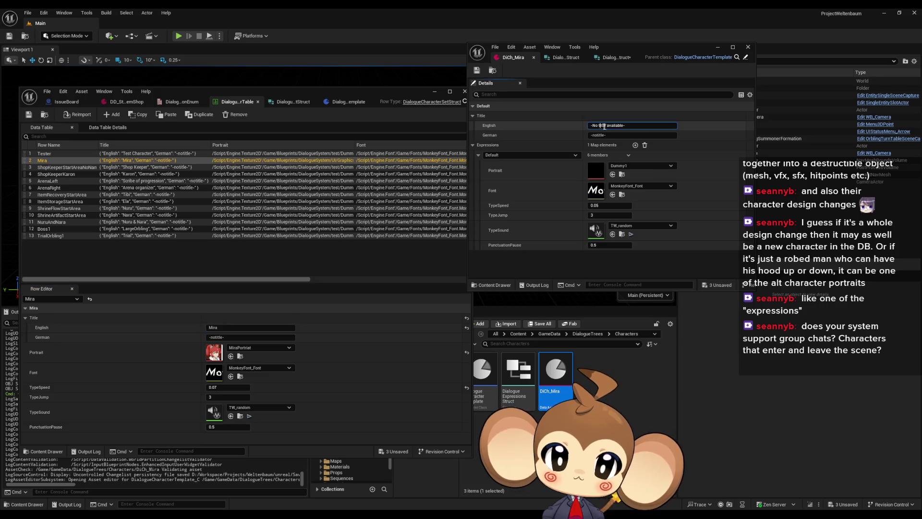
text(Mira)
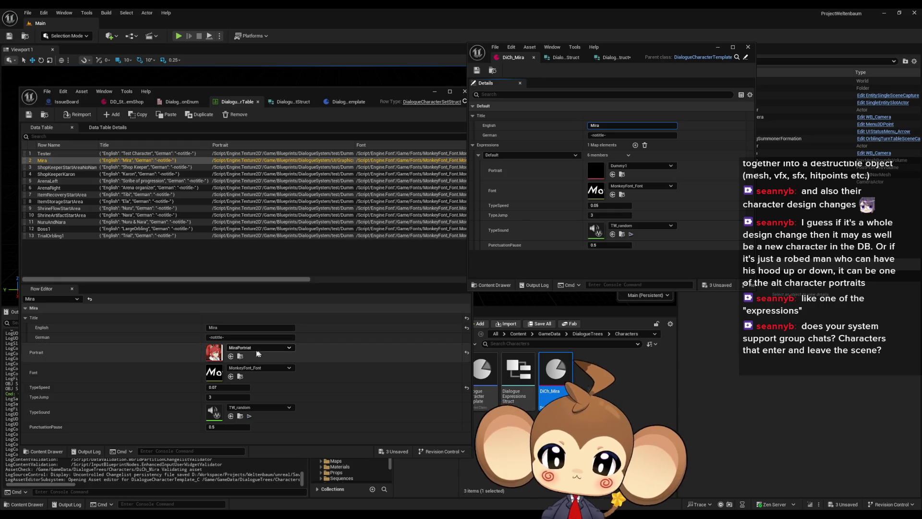
click(240, 356)
click(612, 175)
click(609, 205)
text(0.07)
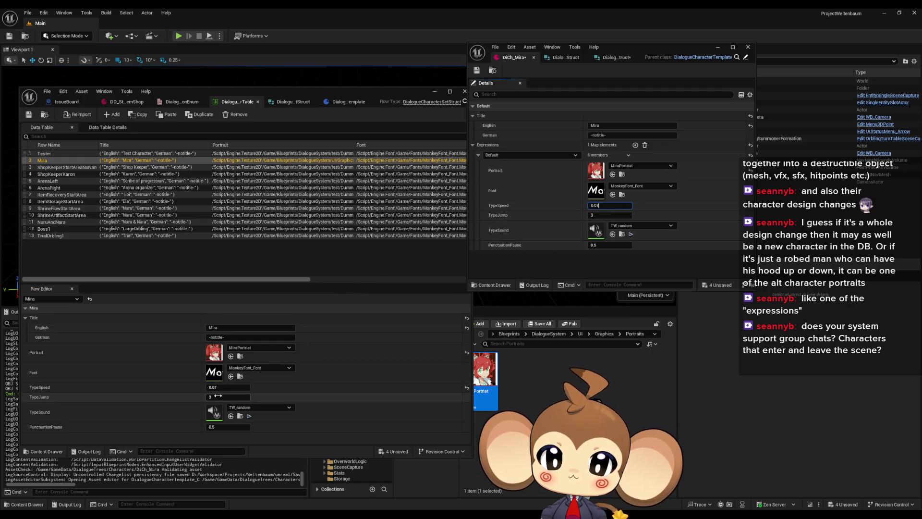
click(601, 215)
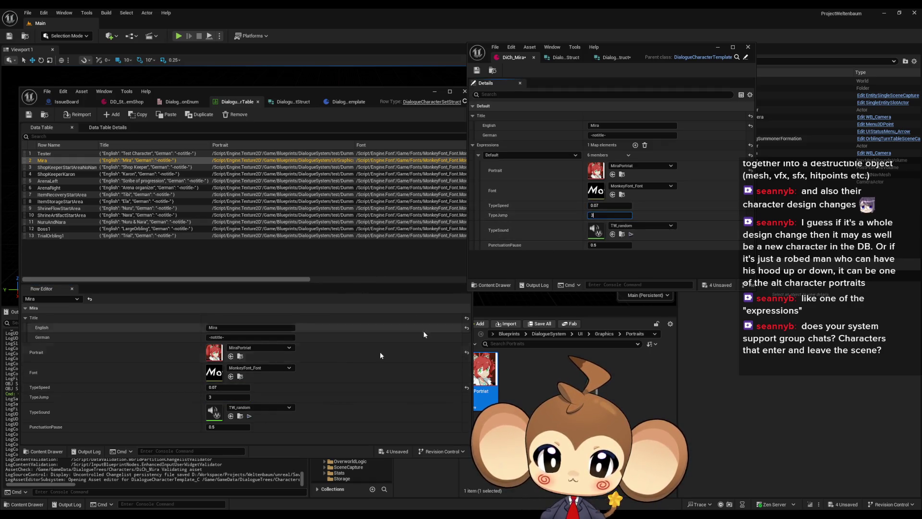
click(228, 426)
click(593, 272)
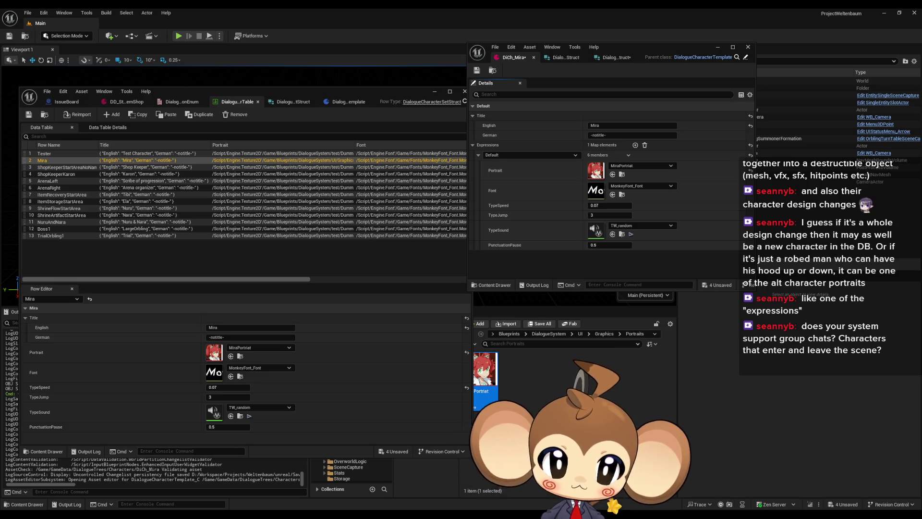
click(541, 340)
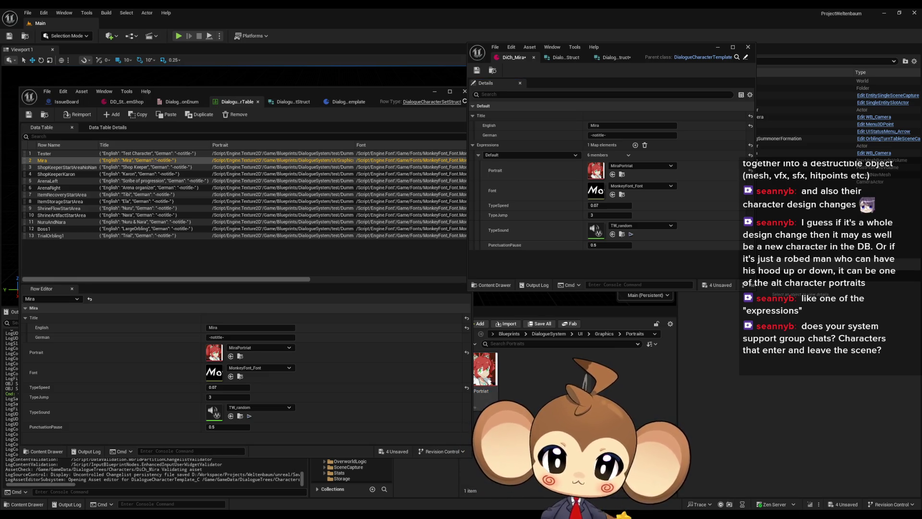
- Navigate to Content/GameData/DialogueTrees/Characters and view the Tester row's values
click(547, 333)
click(519, 334)
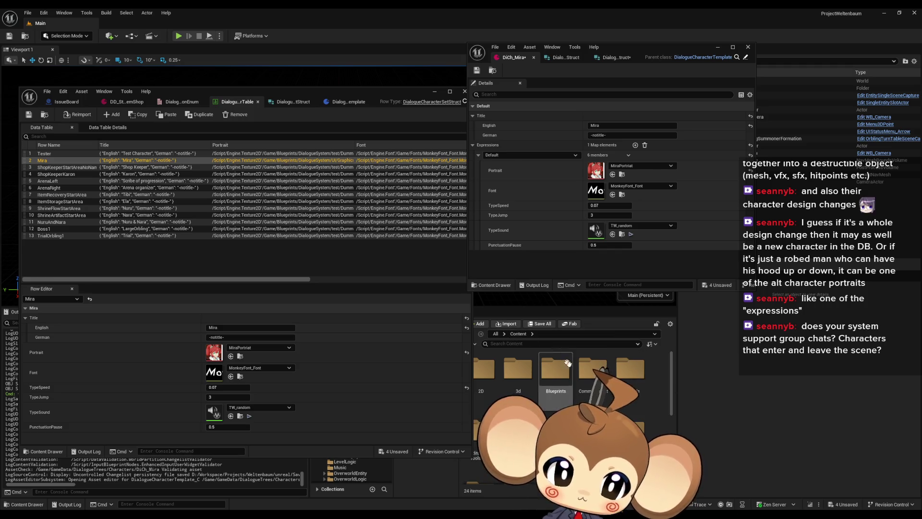
double_click(499, 370)
double_click(498, 371)
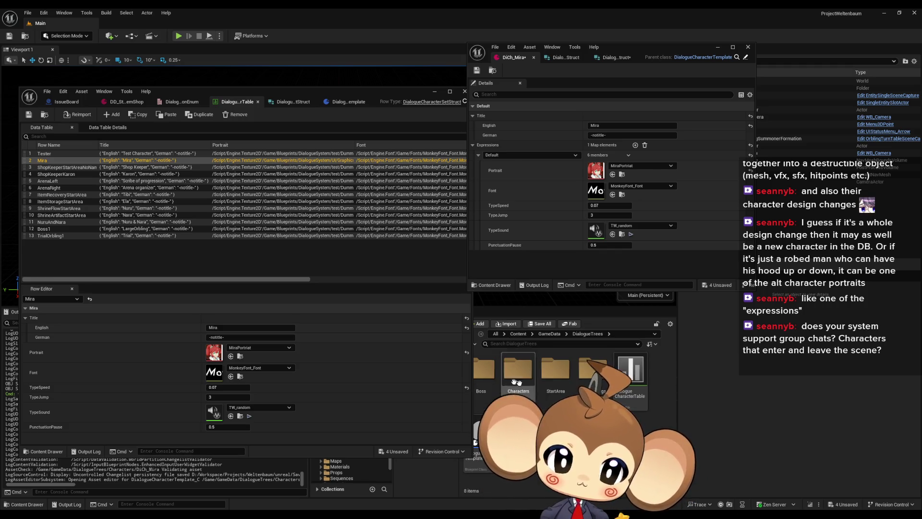
double_click(494, 370)
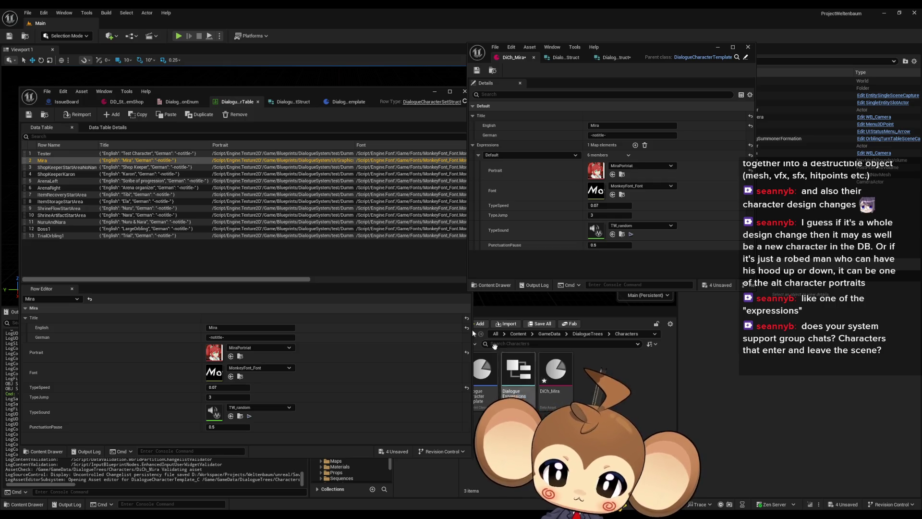
click(53, 153)
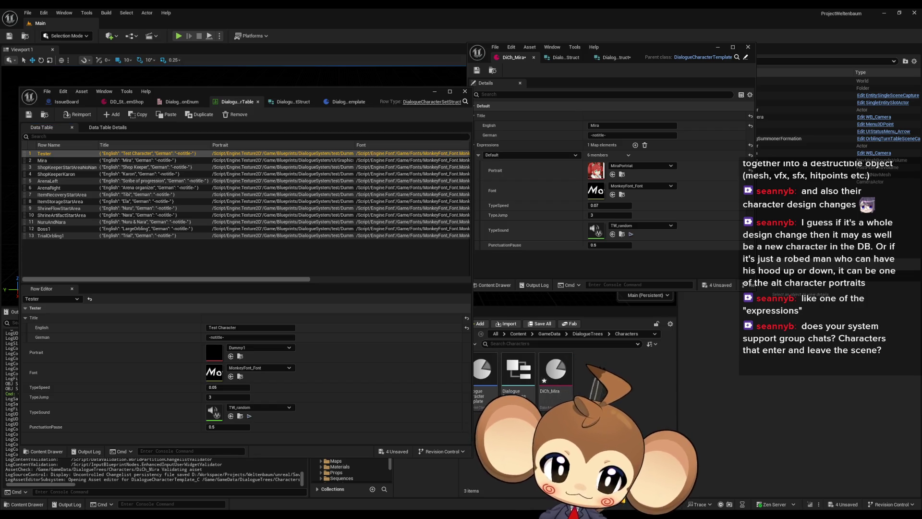
- Create a DialogueCharacterTemplate data asset named DiCh_Tester
right_click(606, 385)
mouse_move(649, 319)
mouse_move(643, 335)
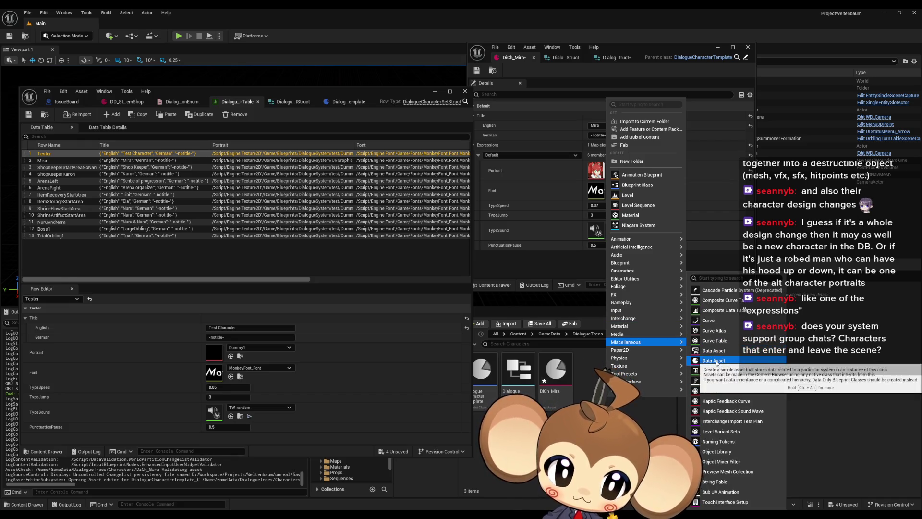
click(656, 403)
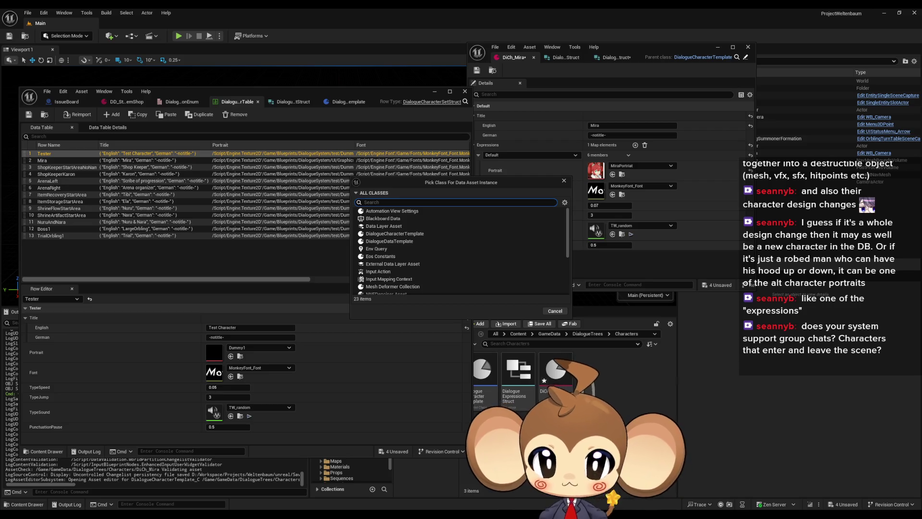
text(cha)
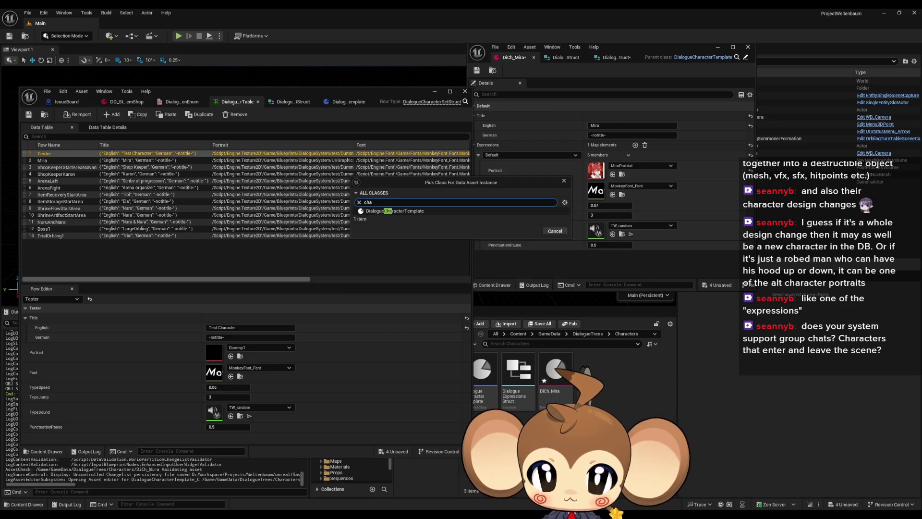
click(435, 211)
click(527, 231)
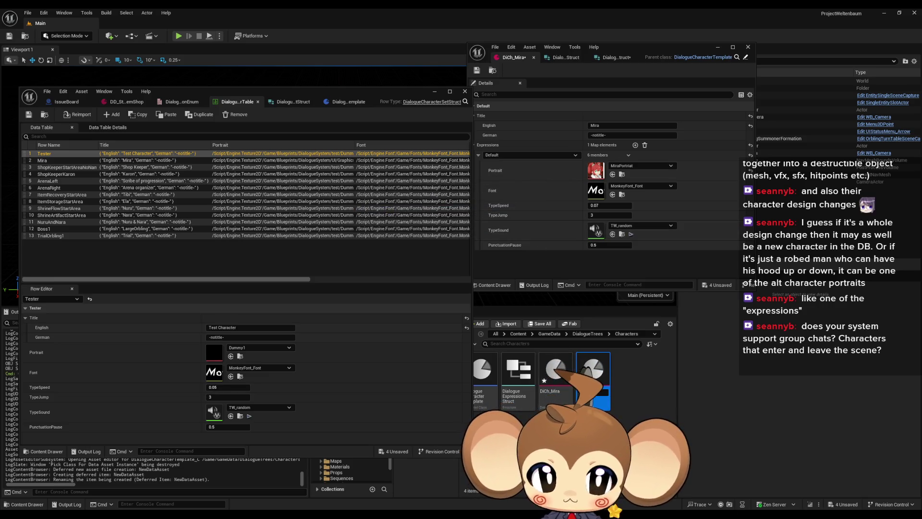
key(Return)
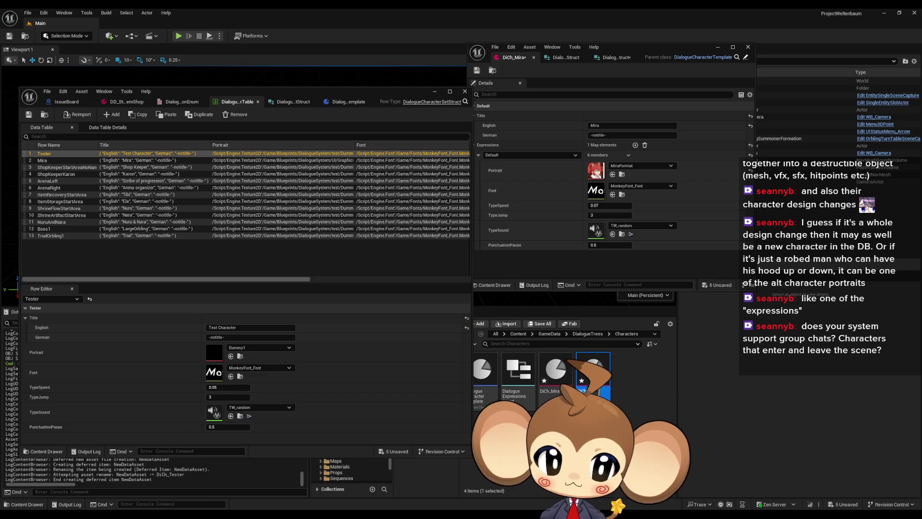
- Open DiCh_Tester docked on the right beside the data table, with Title expanded
double_click(588, 375)
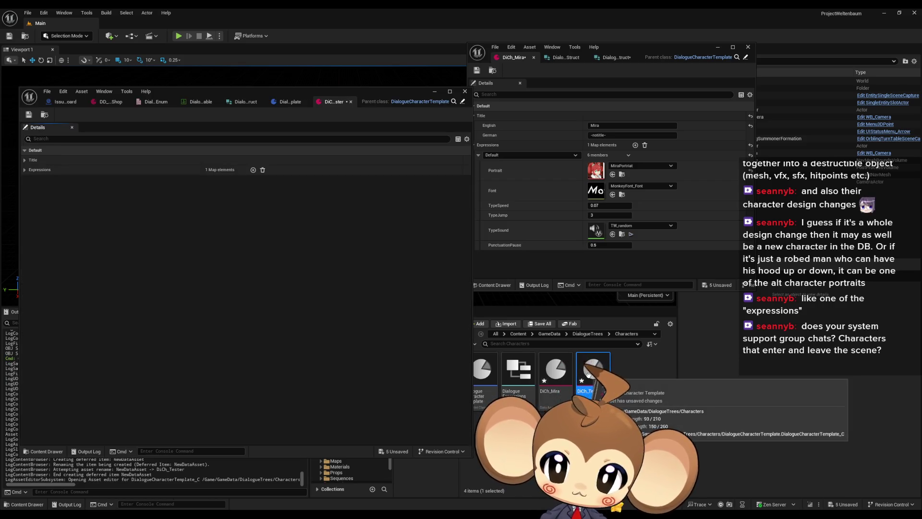
drag(338, 102, 509, 57)
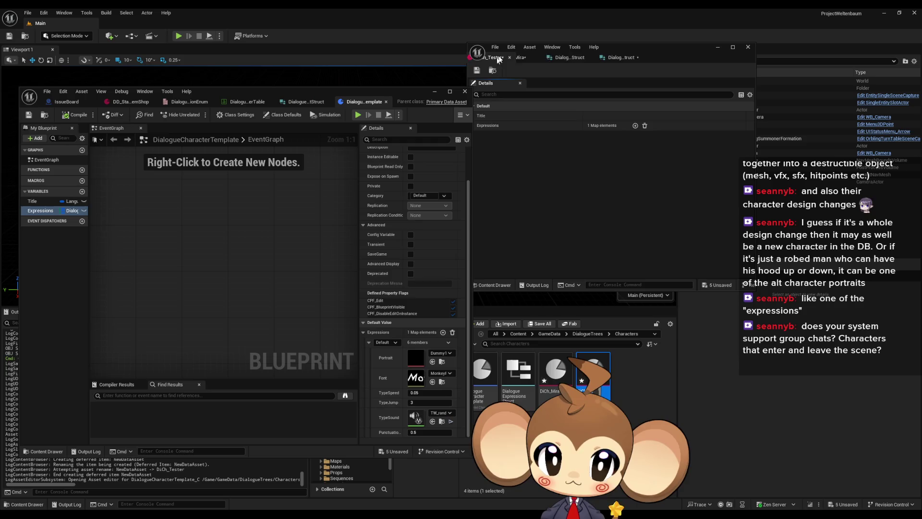
click(244, 102)
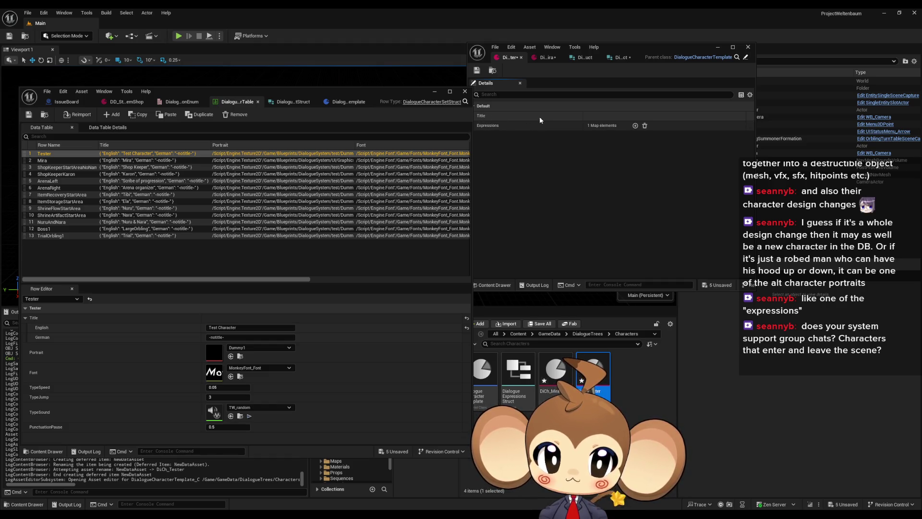
click(474, 116)
drag(616, 47, 653, 57)
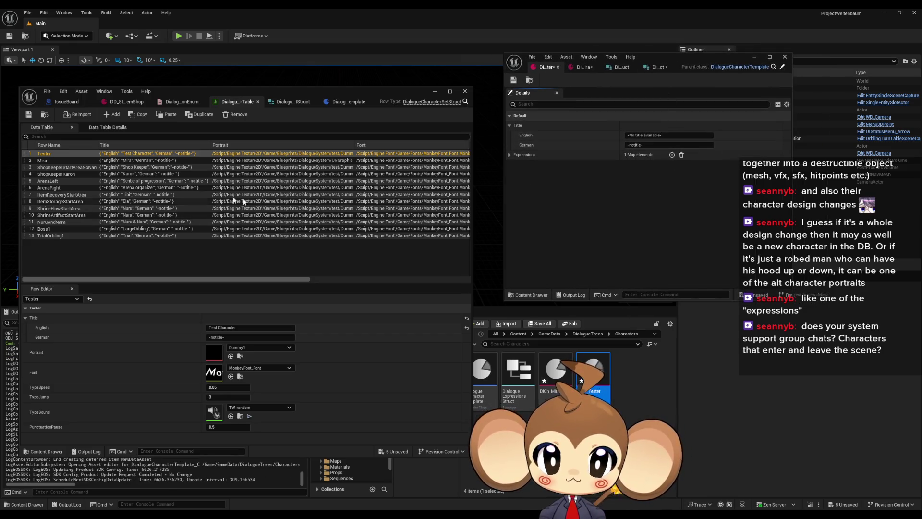
- Copy 'Test Character' from the Tester row into DiCh_Tester's English title
click(250, 327)
key(ctrl+c)
click(668, 135)
key(ctrl+v)
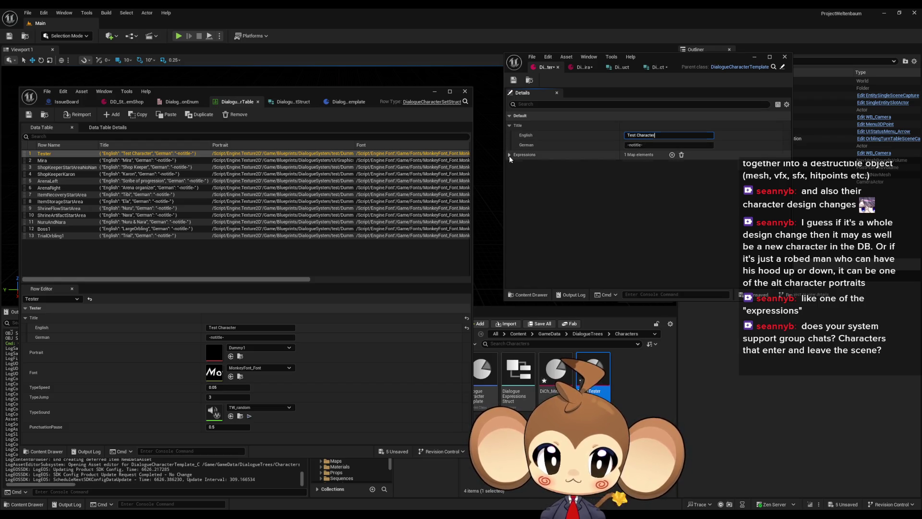
- Expand DiCh_Tester's Default expression, save the asset, and view the Shop Keeper row
click(509, 155)
click(515, 165)
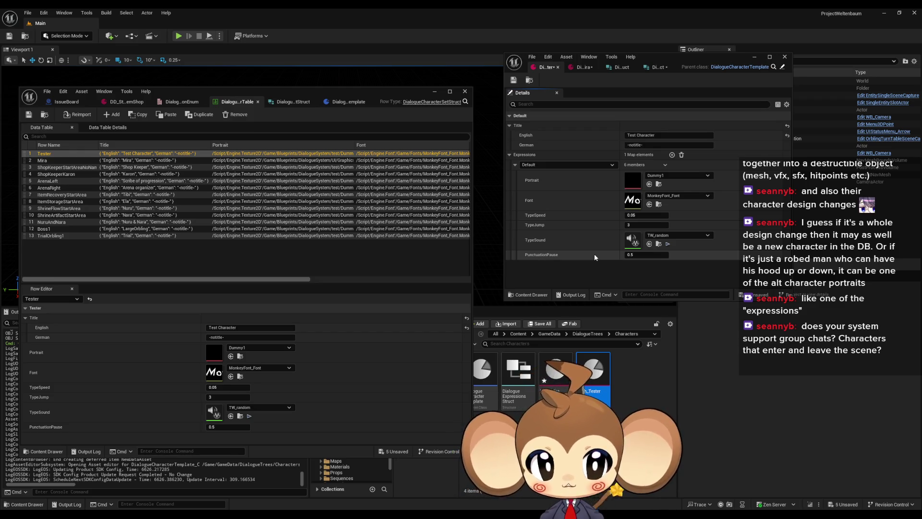
click(513, 80)
click(200, 167)
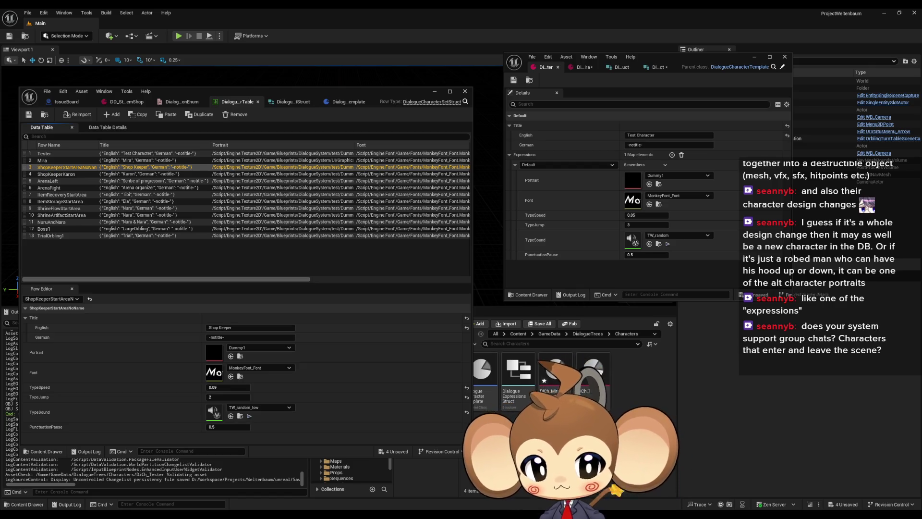
right_click(541, 428)
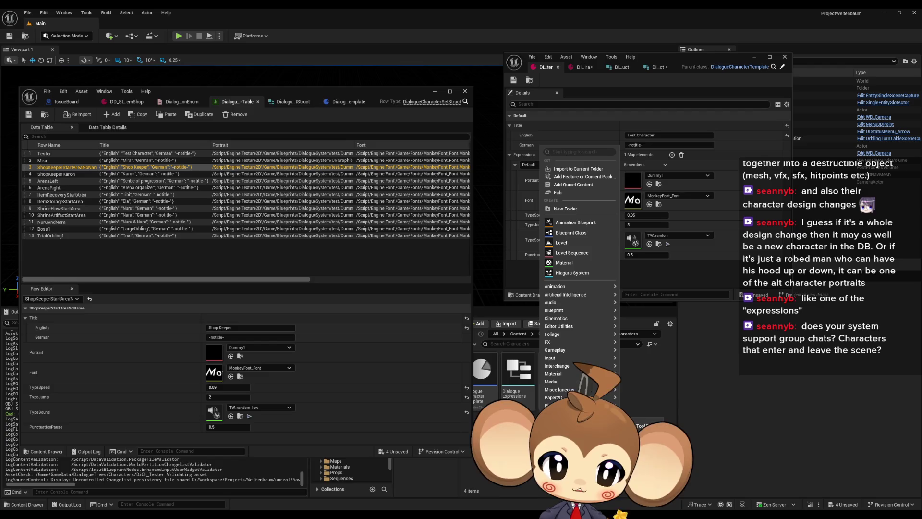
- Create a DialogueCharacterTemplate data asset named DiCh_Karon and open it
mouse_move(559, 390)
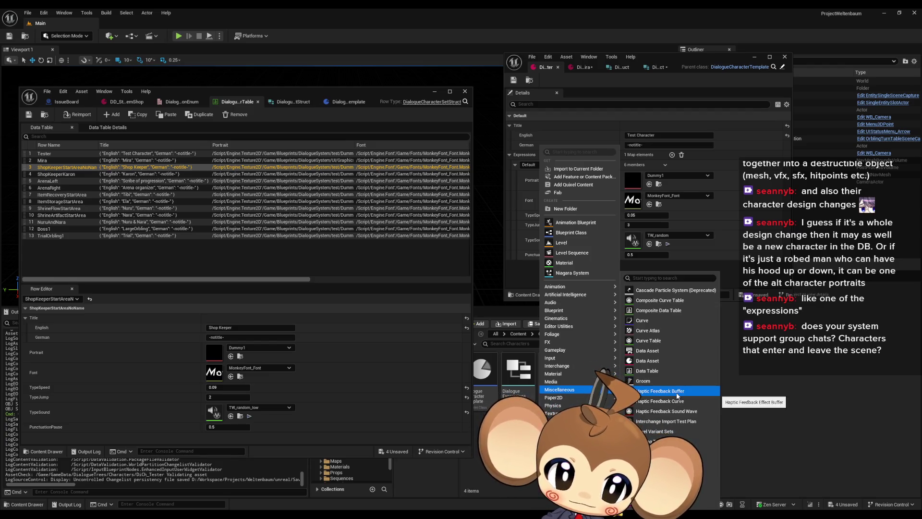
click(647, 361)
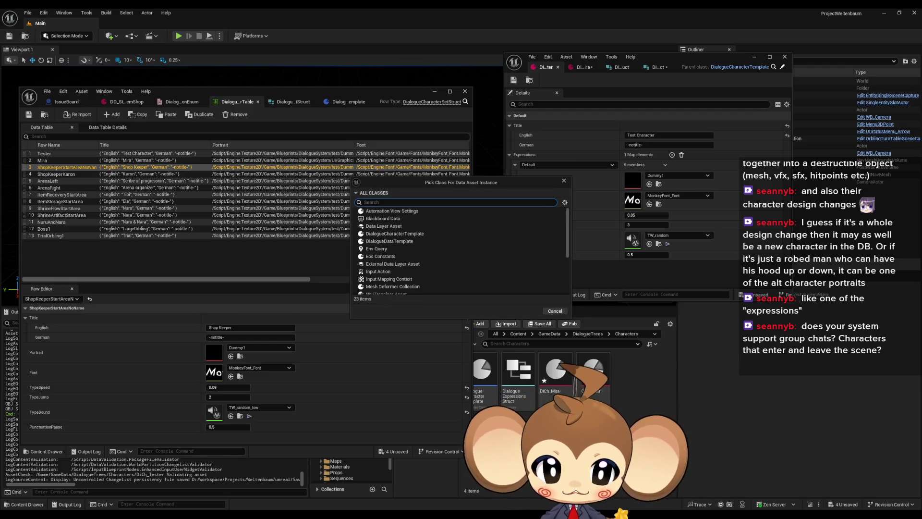
text(char)
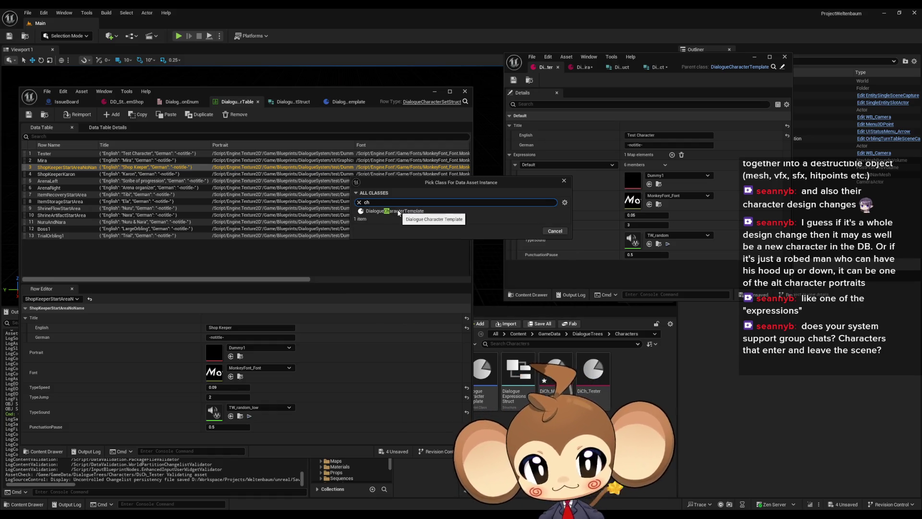
click(469, 211)
click(521, 229)
text(D)
key(BackSpace)
text(C)
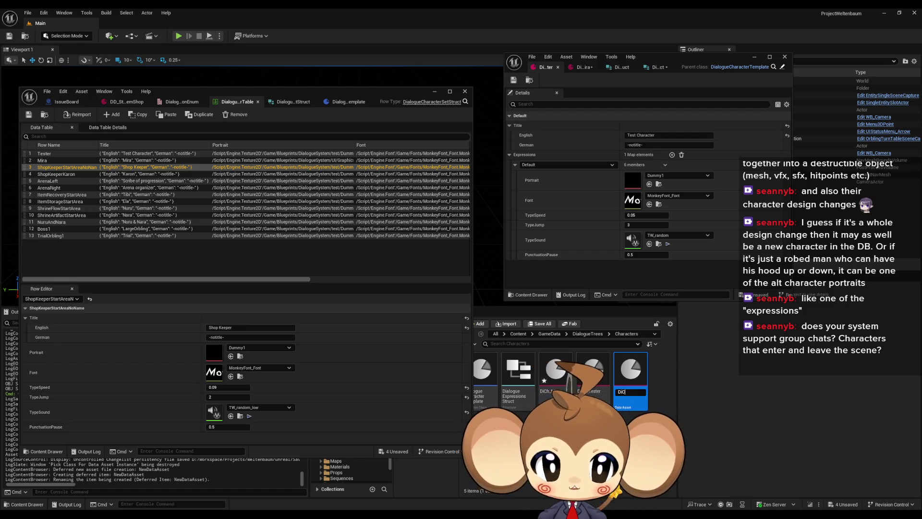
text(h_)
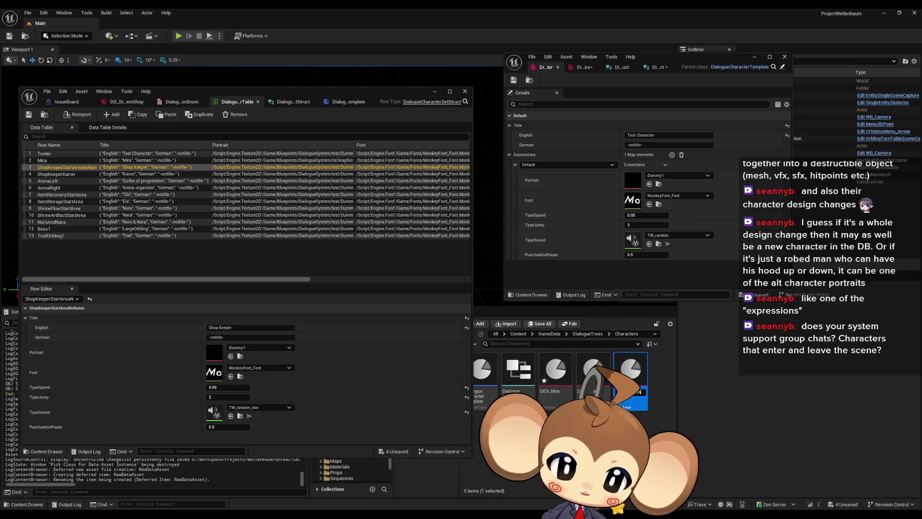
key(Return)
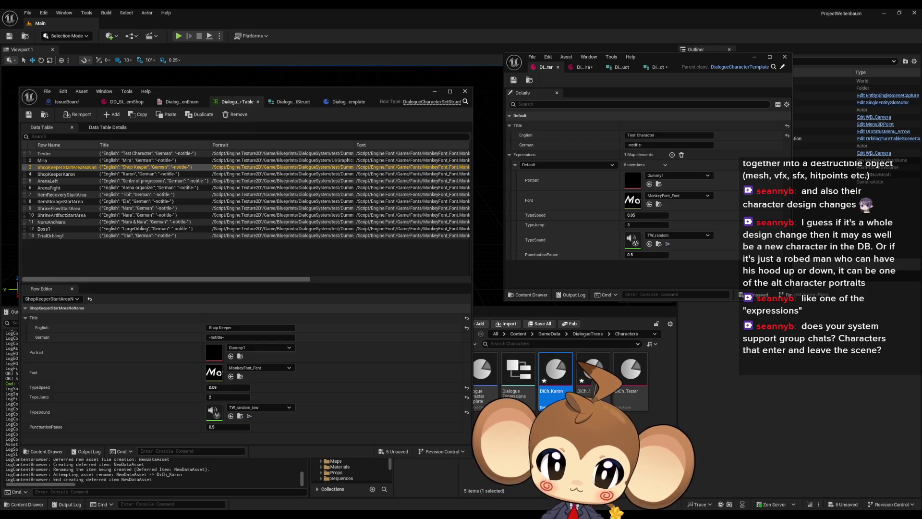
double_click(556, 370)
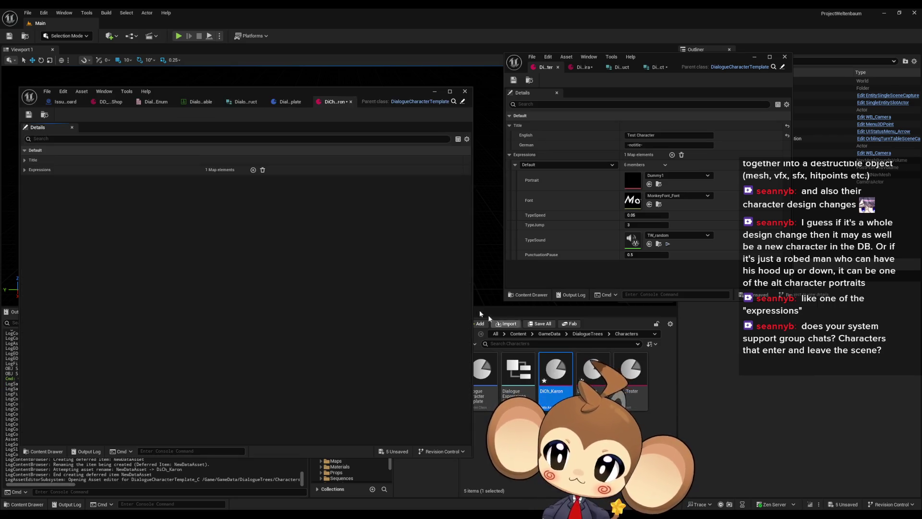
- Dock the DiCh_Karon editor and set its English title to Karon
mouse_move(331, 101)
mouse_down()
mouse_move(592, 57)
mouse_move(594, 65)
mouse_up()
click(510, 135)
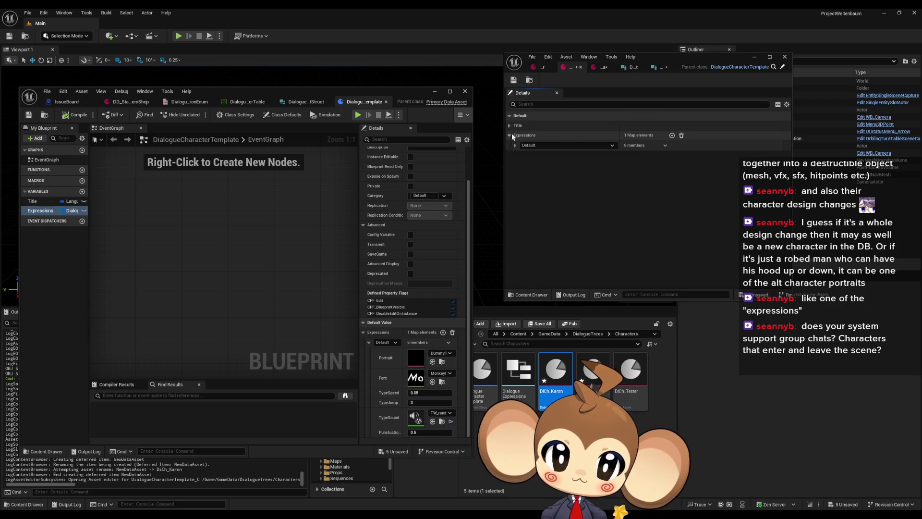
click(510, 125)
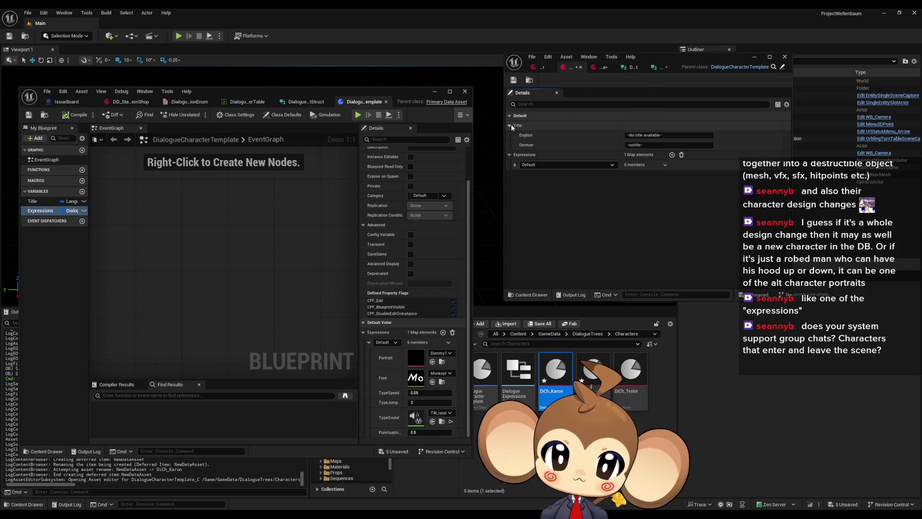
click(650, 137)
text(Karo)
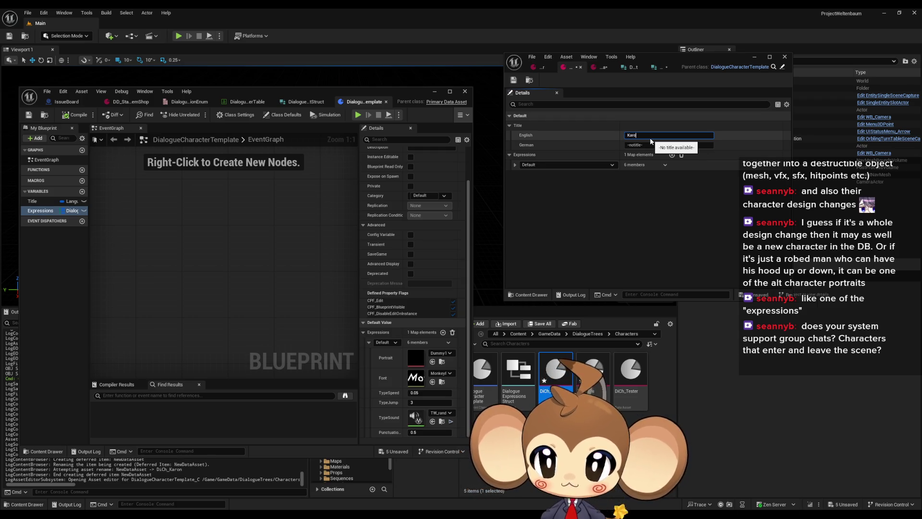
text(n)
key(Return)
- Bring up the ShopKeeperKaron row's values and expand the asset's Default expression
click(324, 100)
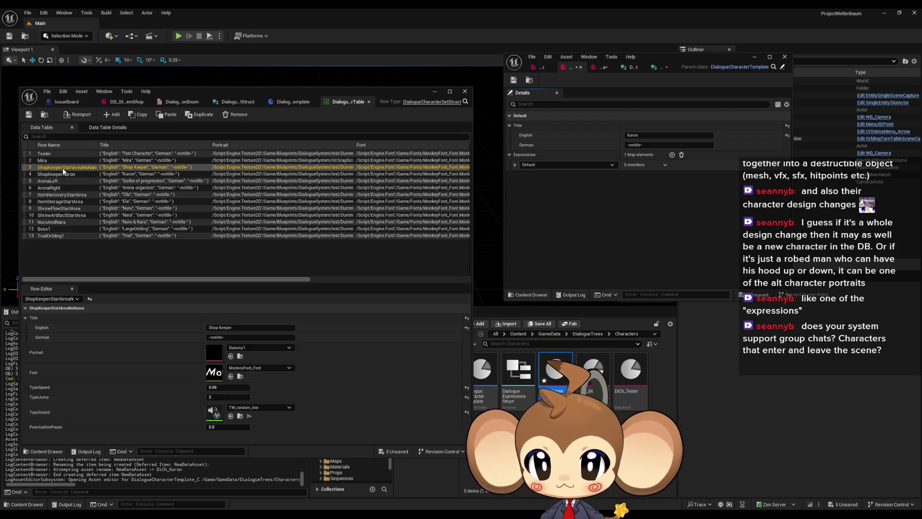
click(79, 174)
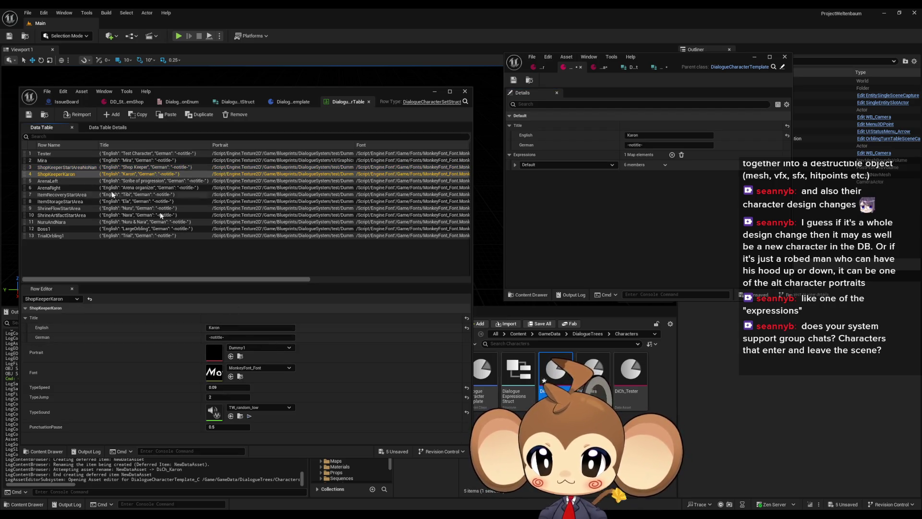
click(217, 328)
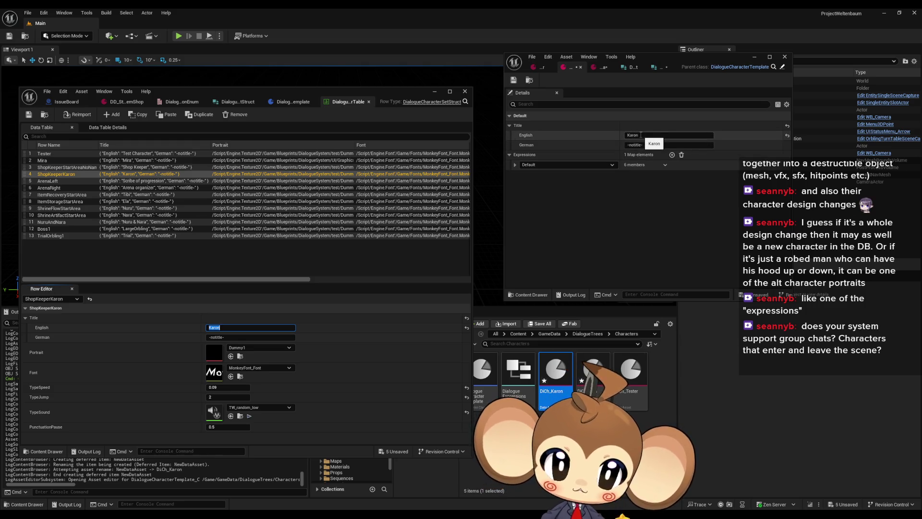
click(244, 348)
click(245, 347)
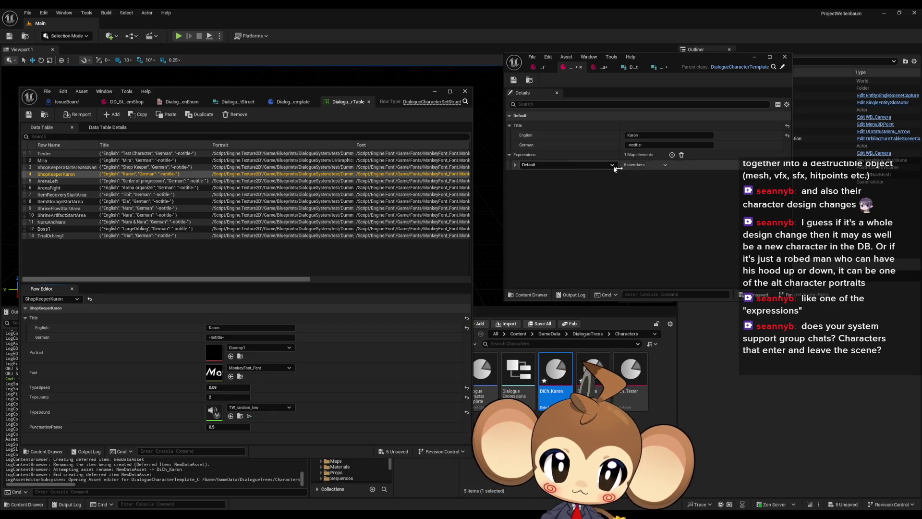
click(515, 165)
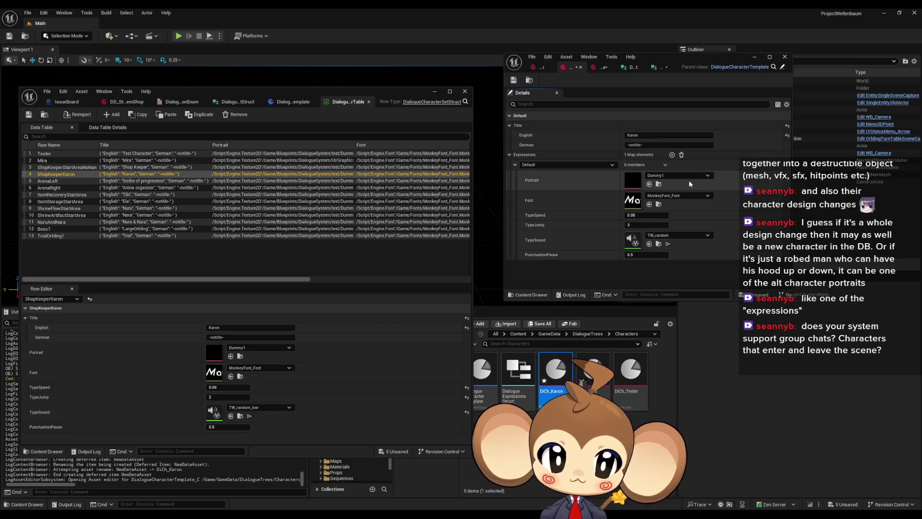
- Set Default TypeSpeed 0.09, TypeJump 2 and TypeSound TW_random_low from the row
click(228, 387)
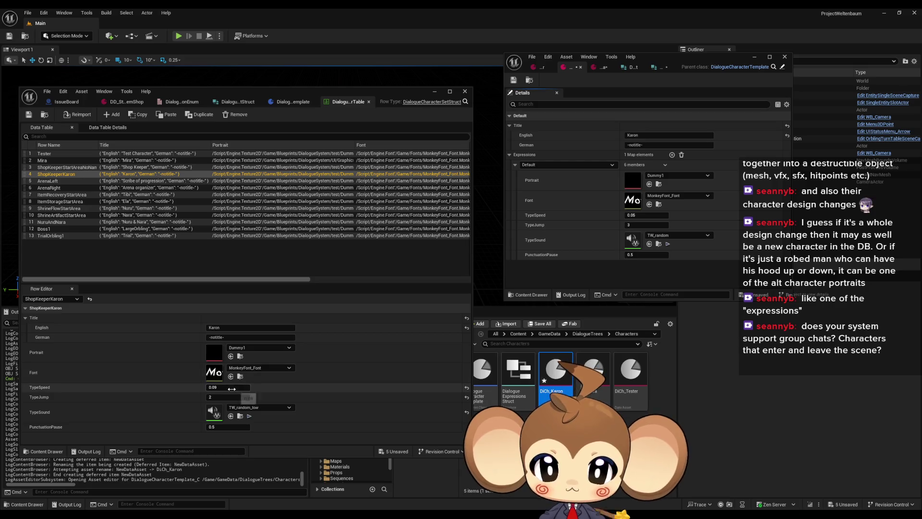
click(228, 396)
click(634, 224)
text(2)
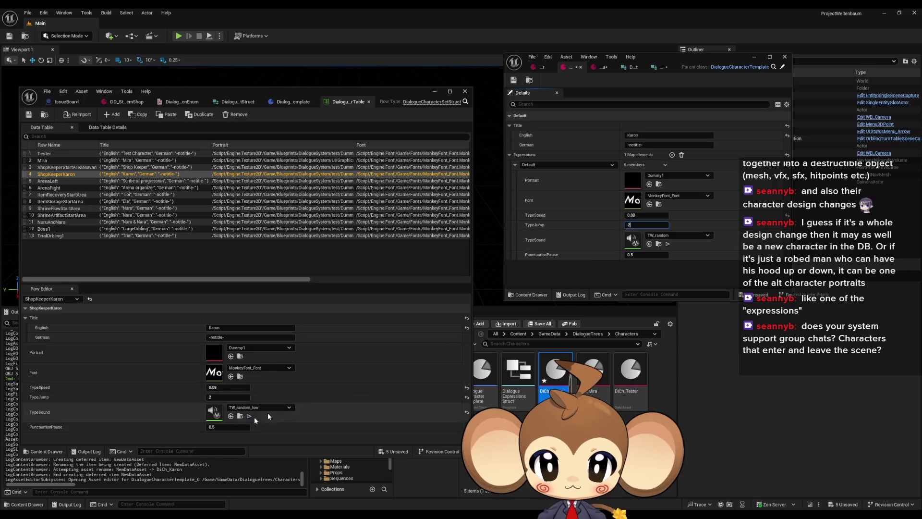
click(239, 416)
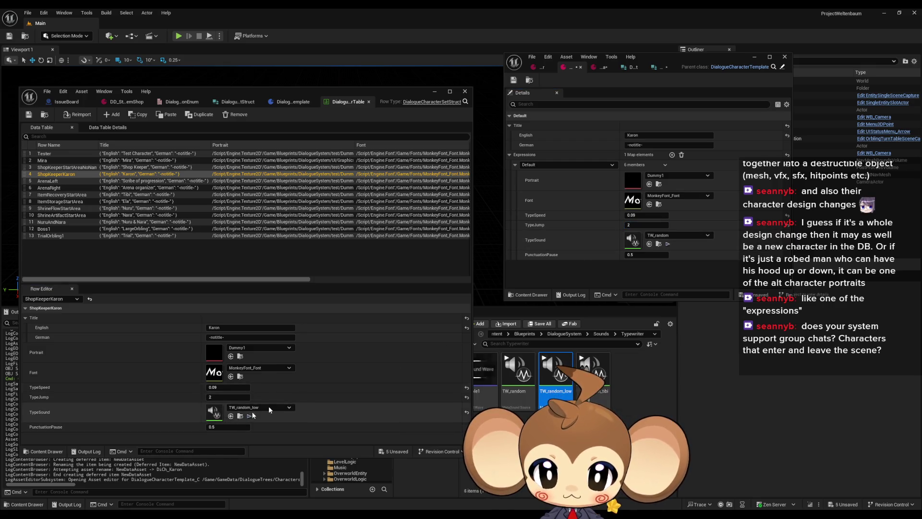
click(651, 244)
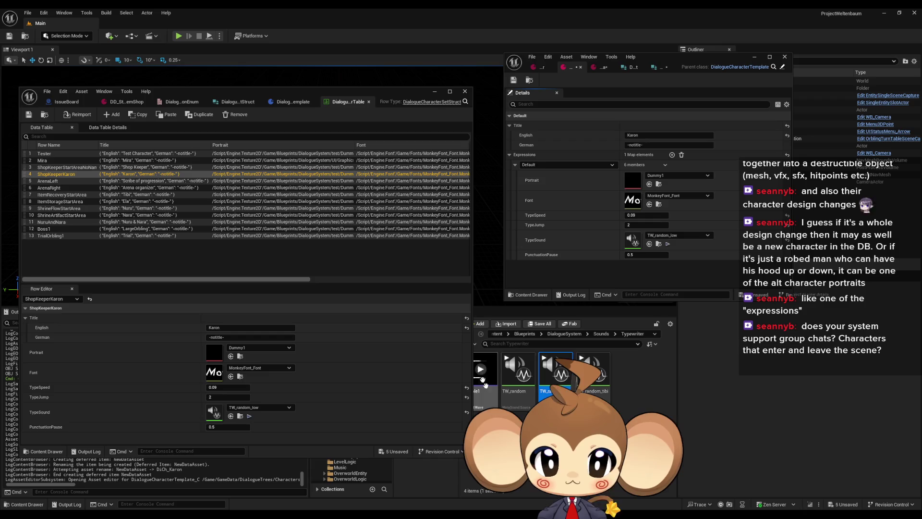
- Confirm PunctuationPause 0.5 and save DiCh_Karon
mouse_move(422, 88)
mouse_down()
mouse_move(384, 85)
mouse_move(397, 91)
mouse_up()
click(469, 334)
click(242, 427)
key(Return)
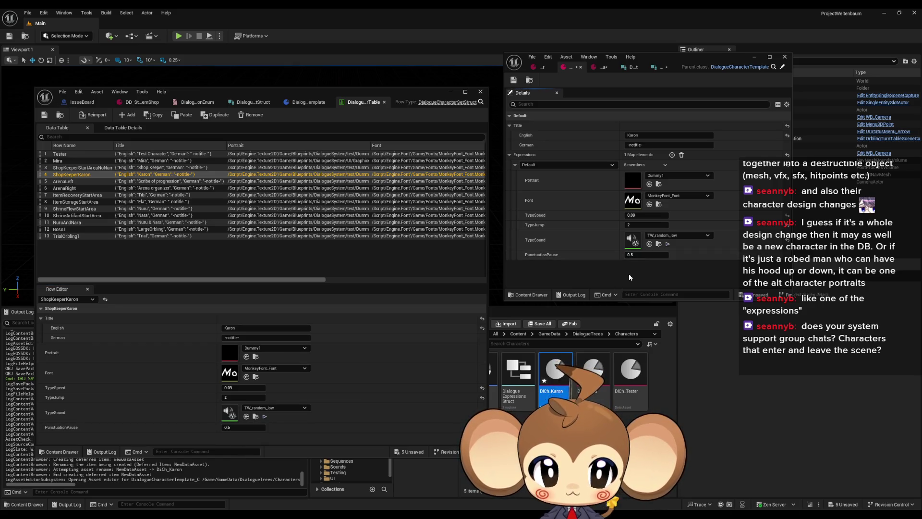
key(ctrl+s)
click(598, 66)
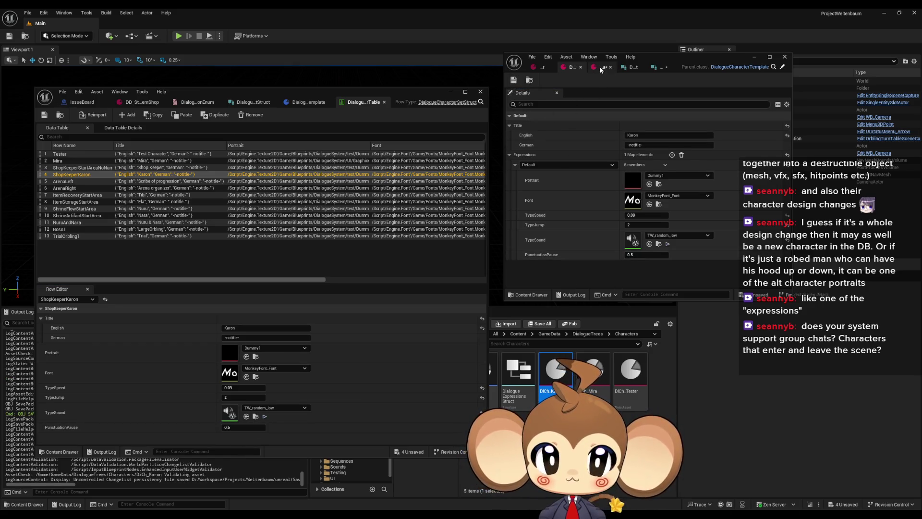
- Save the Mira asset, then every remaining unsaved asset with File > Save All
key(ctrl+s)
click(534, 68)
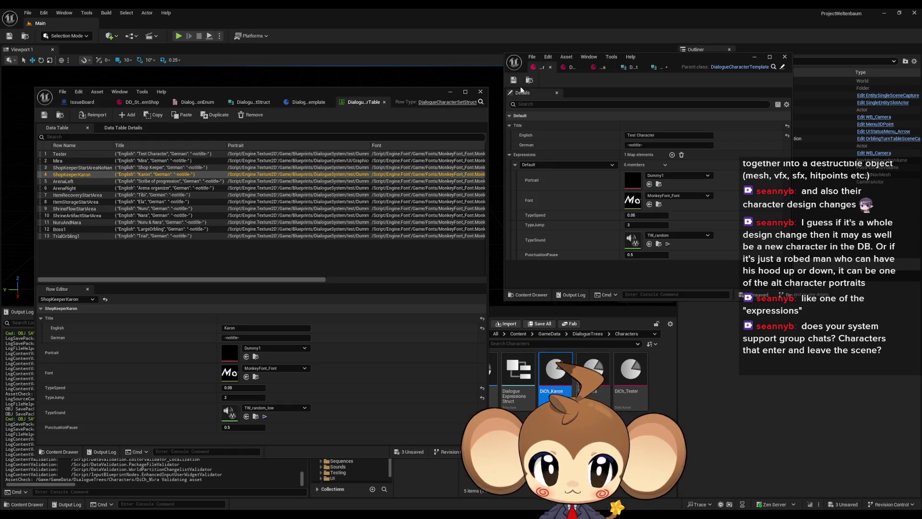
click(532, 57)
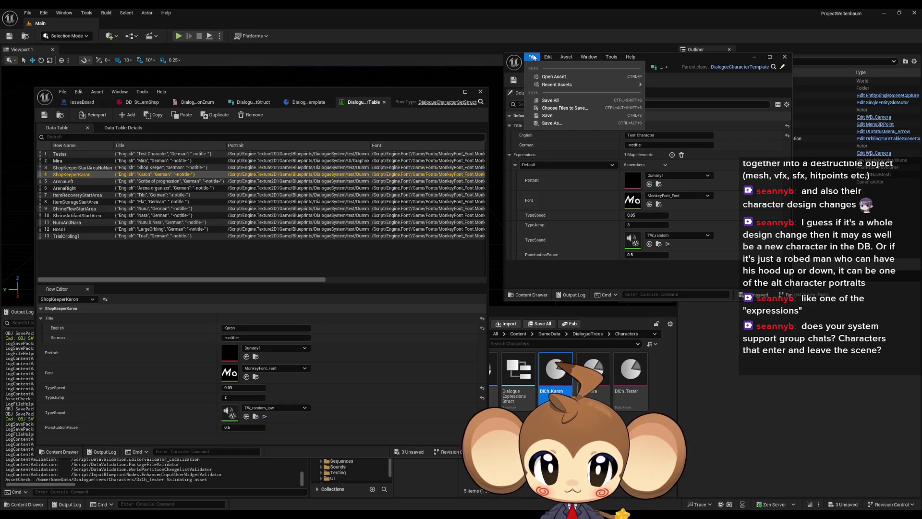
click(566, 98)
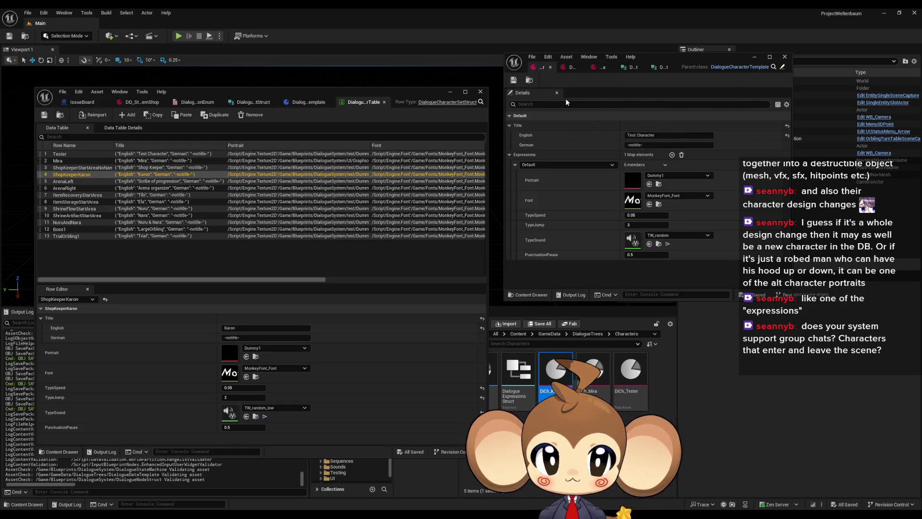
- Display the ArenaLeft row's values: Scribe of progression, TypeSpeed 0.05, TypeJump 3
click(73, 183)
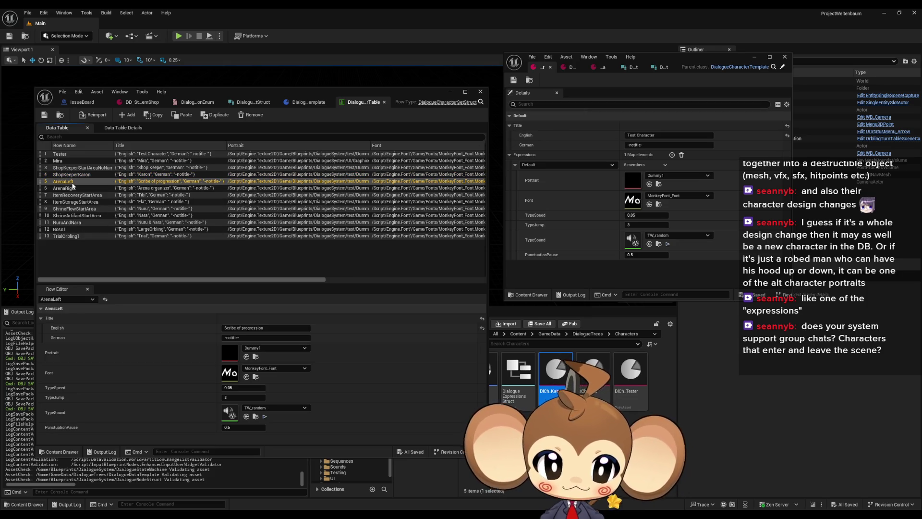
drag(216, 97, 187, 87)
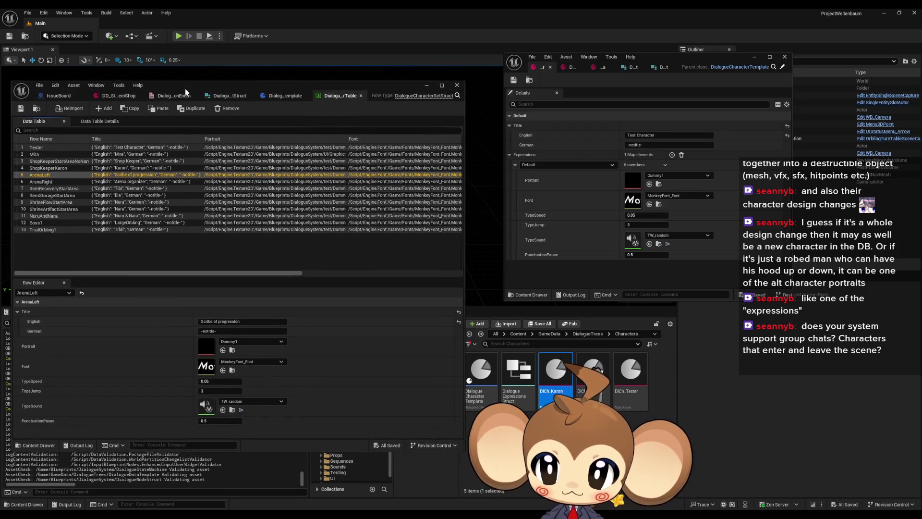
right_click(541, 432)
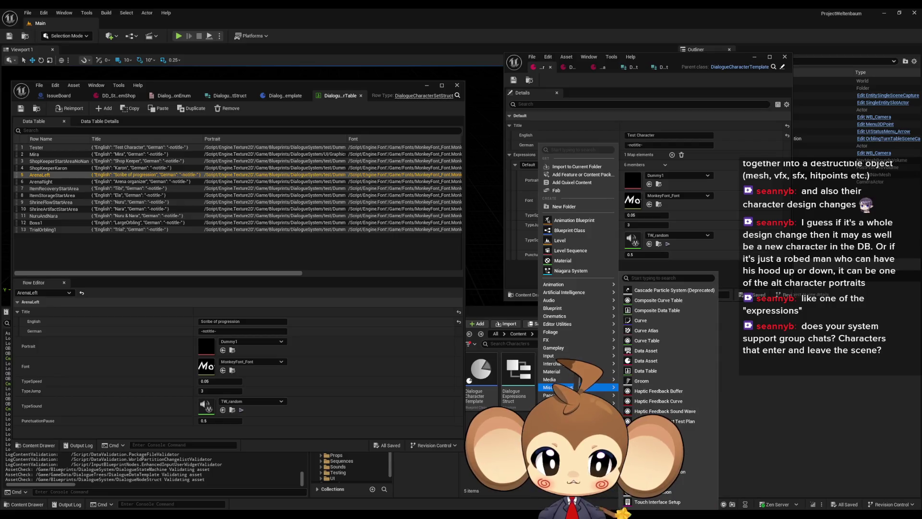
- Create a DialogueCharacterTemplate data asset named DiCh_ArenaLeft
click(646, 361)
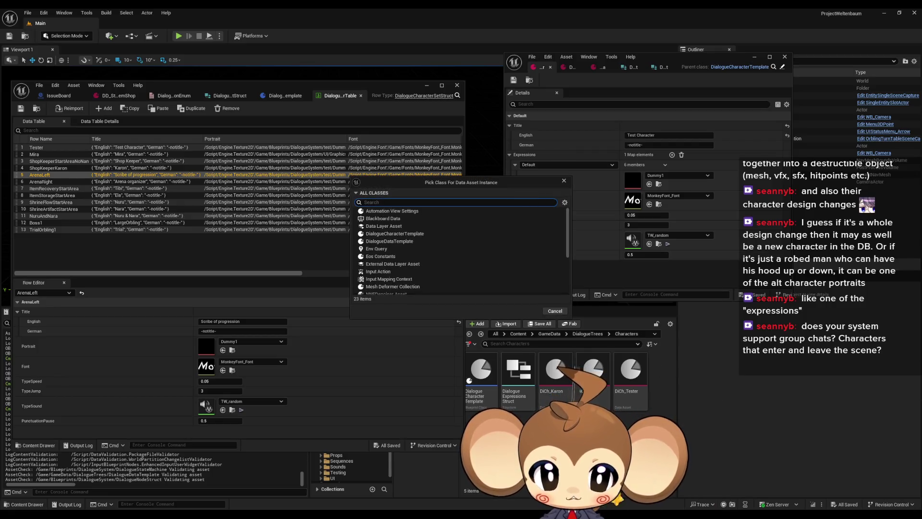
text(ch)
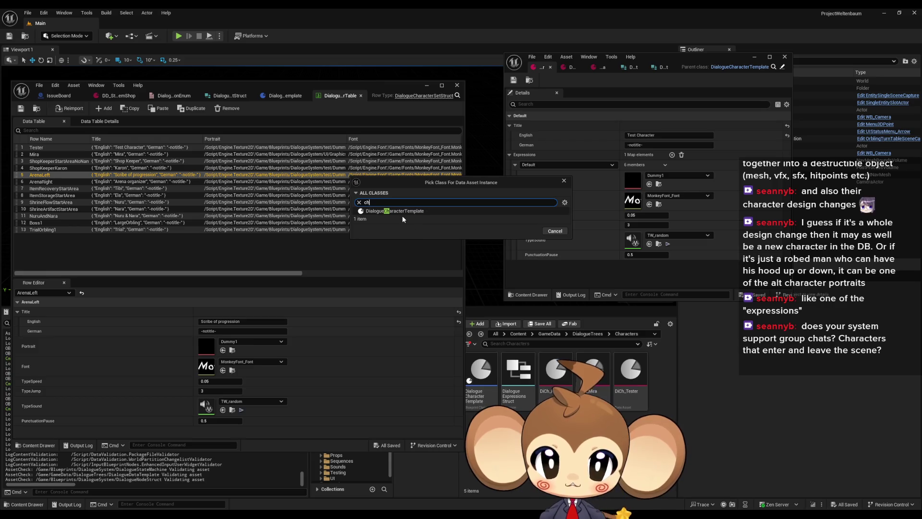
click(399, 213)
click(527, 231)
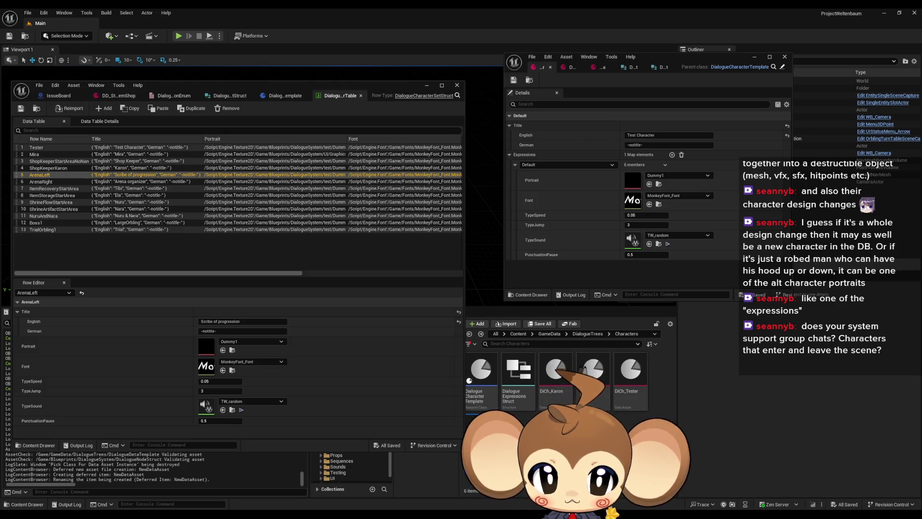
key(Return)
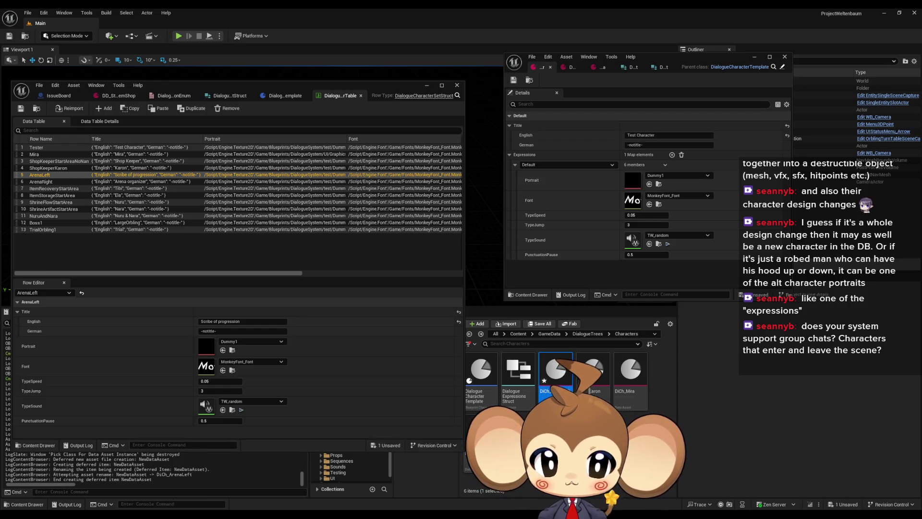
- Give DiCh_ArenaLeft the English title Scribe of progression and save it
double_click(557, 375)
drag(325, 96, 547, 62)
click(509, 126)
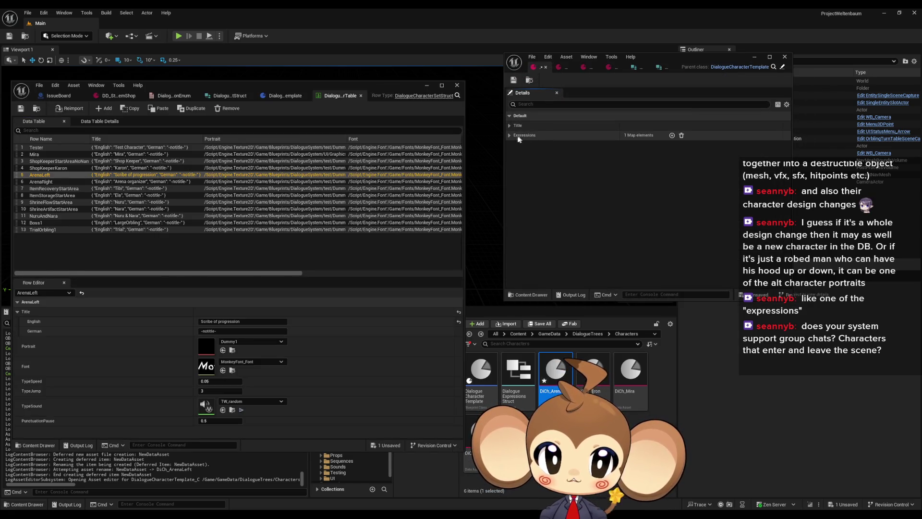
click(509, 154)
click(514, 165)
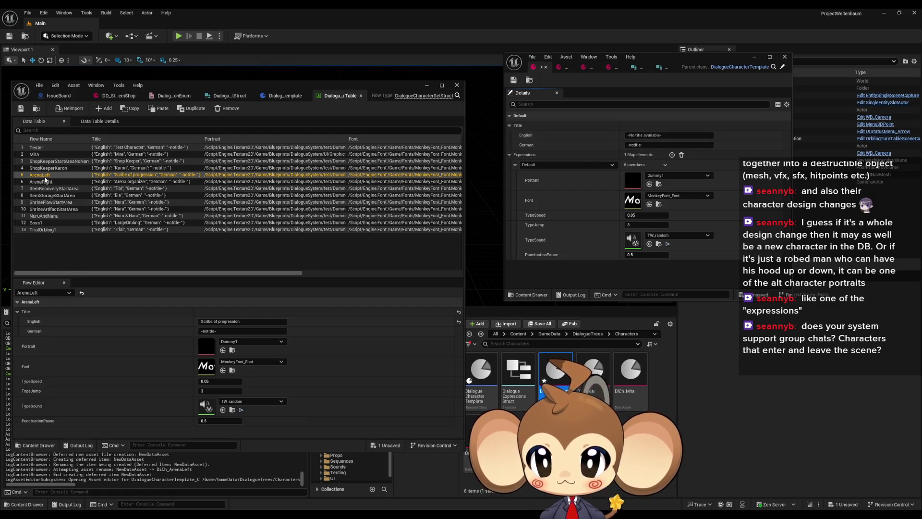
click(242, 321)
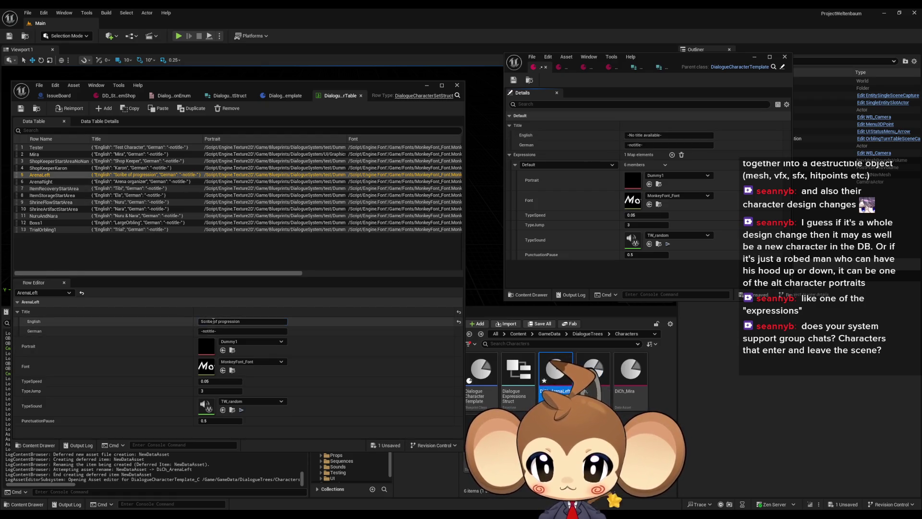
text(Scribe of progression)
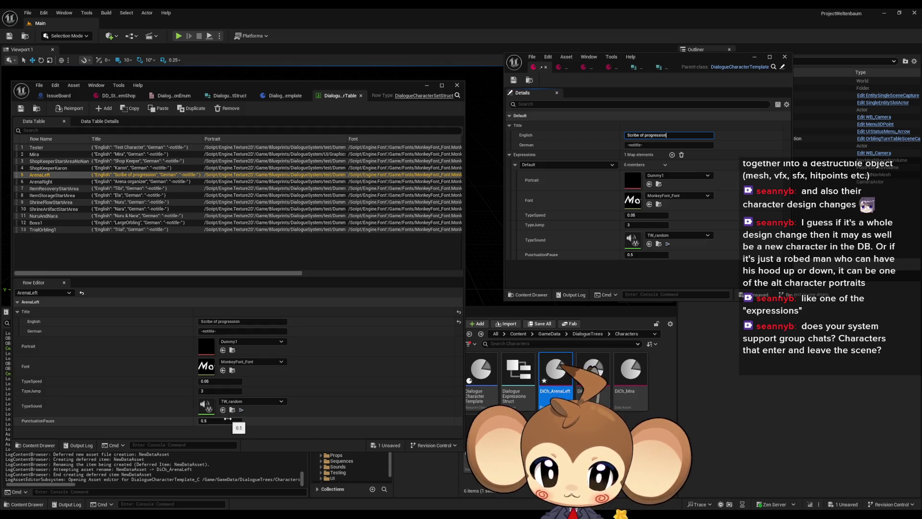
click(513, 80)
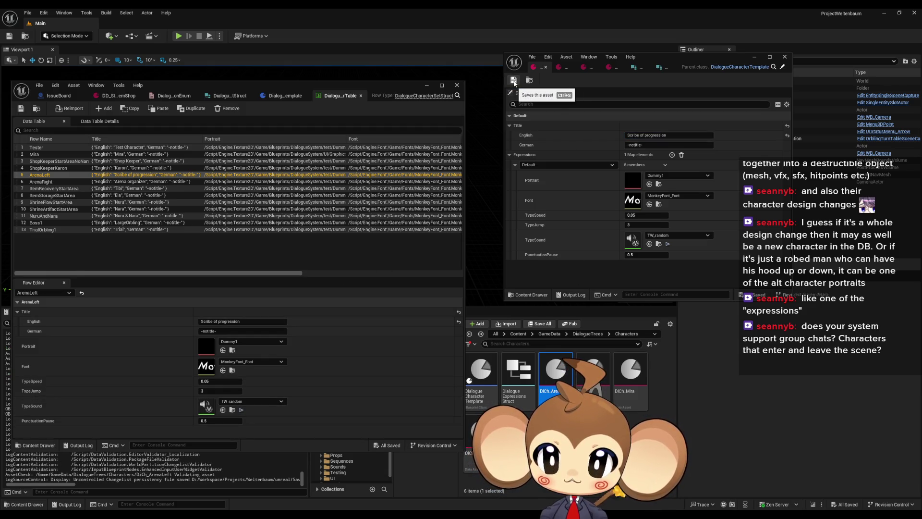
click(56, 181)
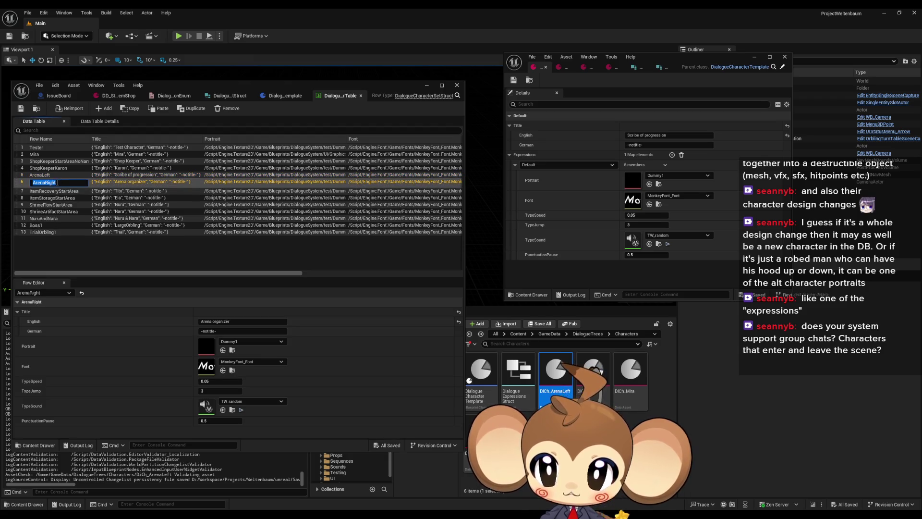
right_click(537, 422)
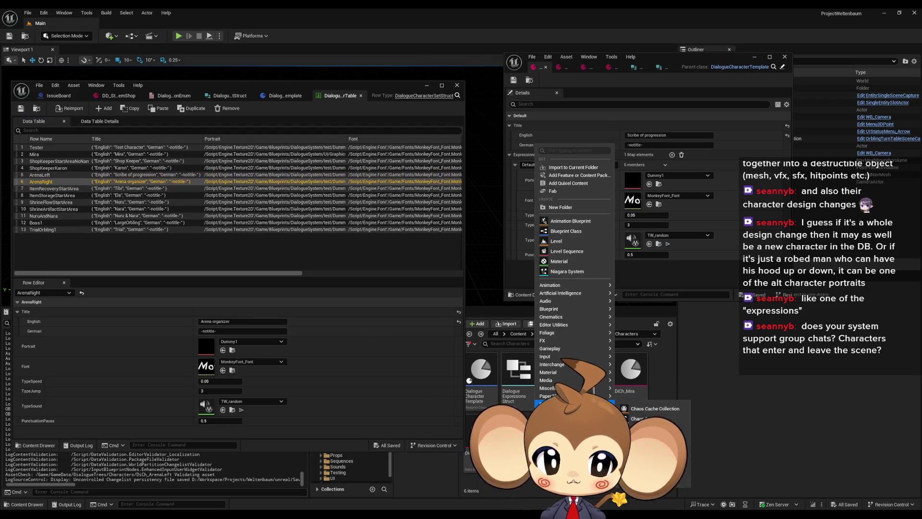
- Create a DialogueCharacterTemplate data asset named DiCh_ArenaRight
mouse_move(577, 387)
click(651, 364)
text(chara)
click(432, 211)
click(528, 232)
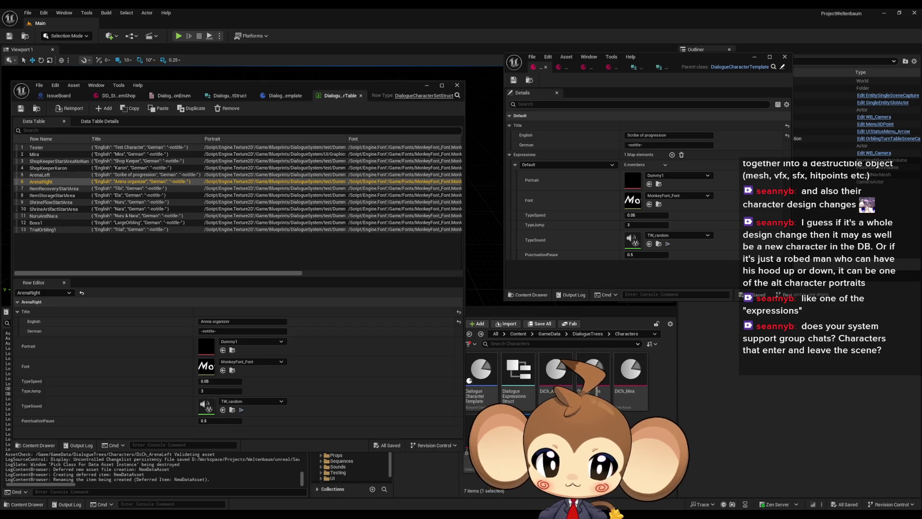
key(Return)
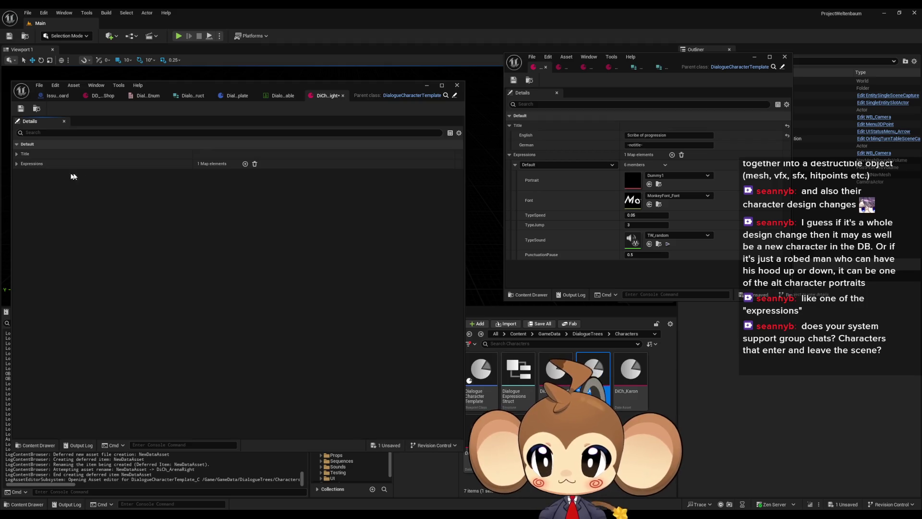
- Paste Arena organizer into DiCh_ArenaRight's English title and save the asset
click(342, 95)
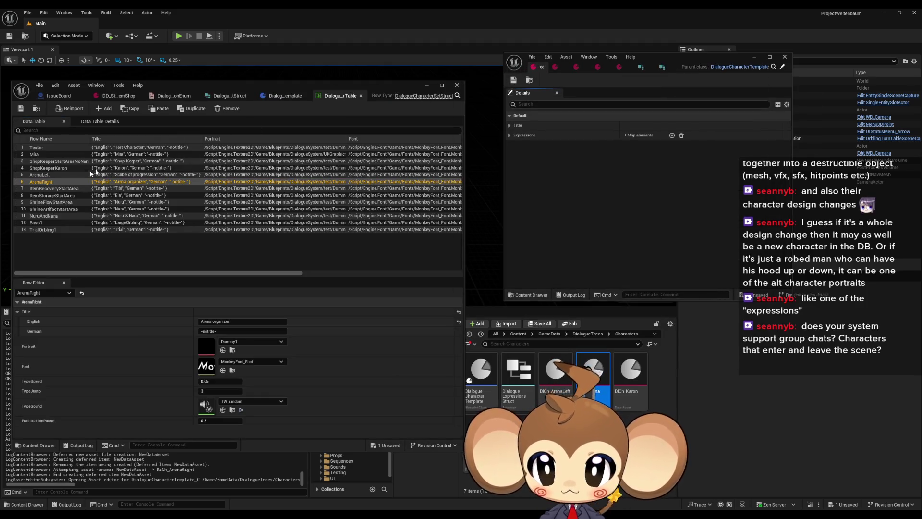
click(509, 135)
click(509, 124)
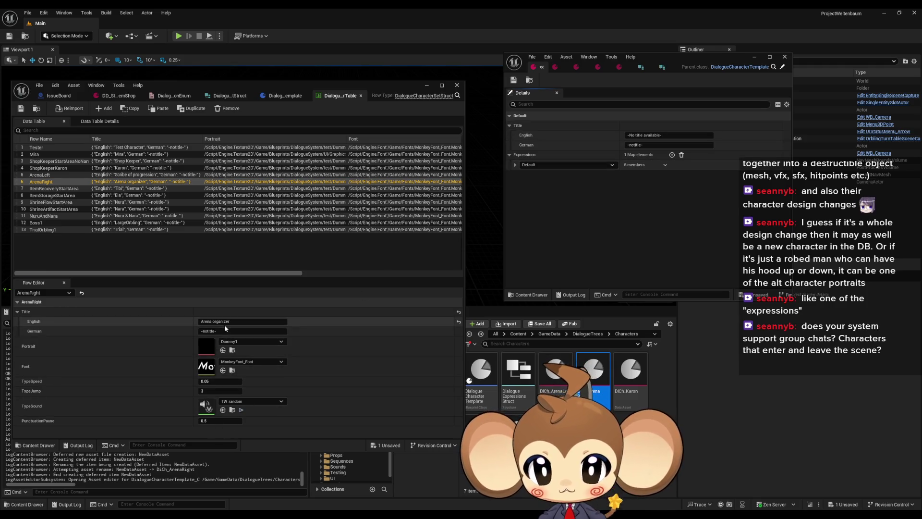
key(ctrl+a)
key(ctrl+c)
click(668, 134)
key(ctrl+v)
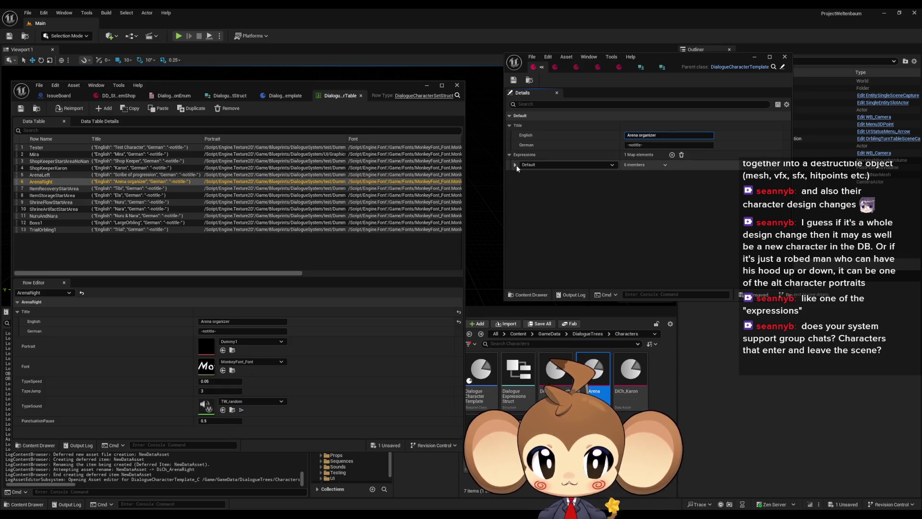
click(515, 166)
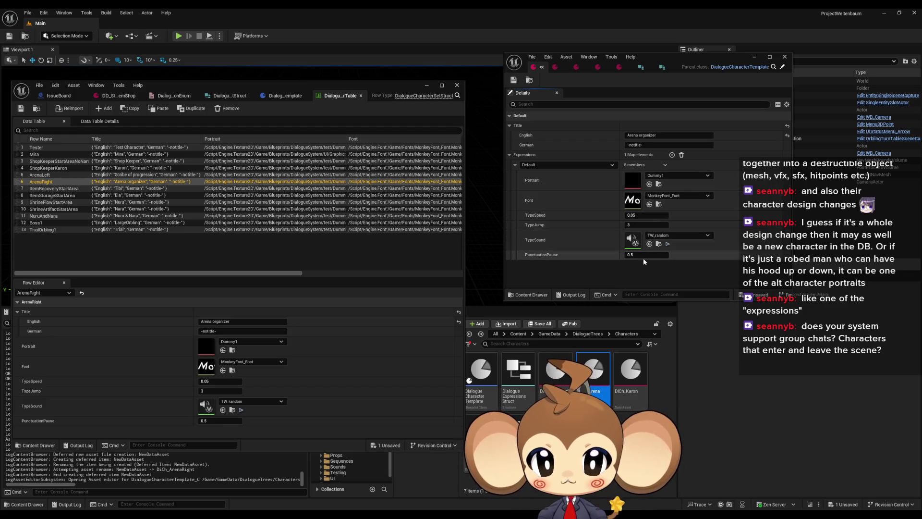
click(512, 82)
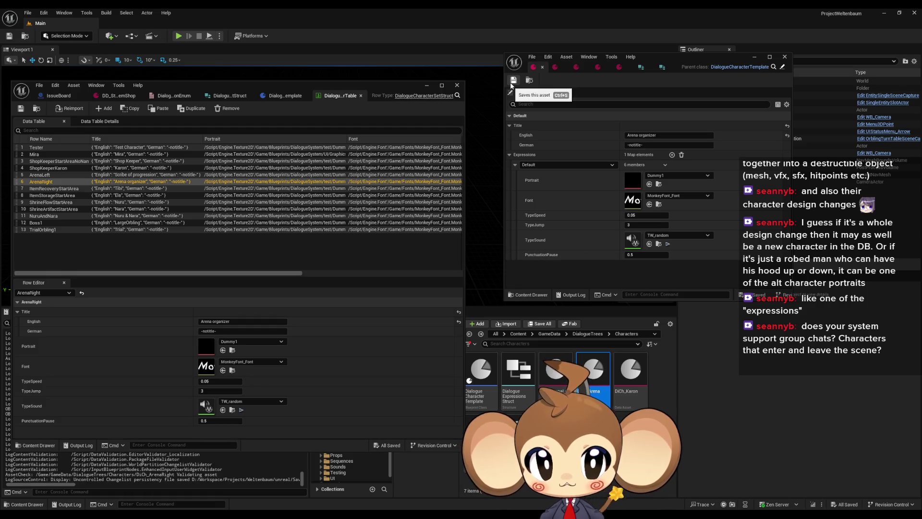
click(48, 189)
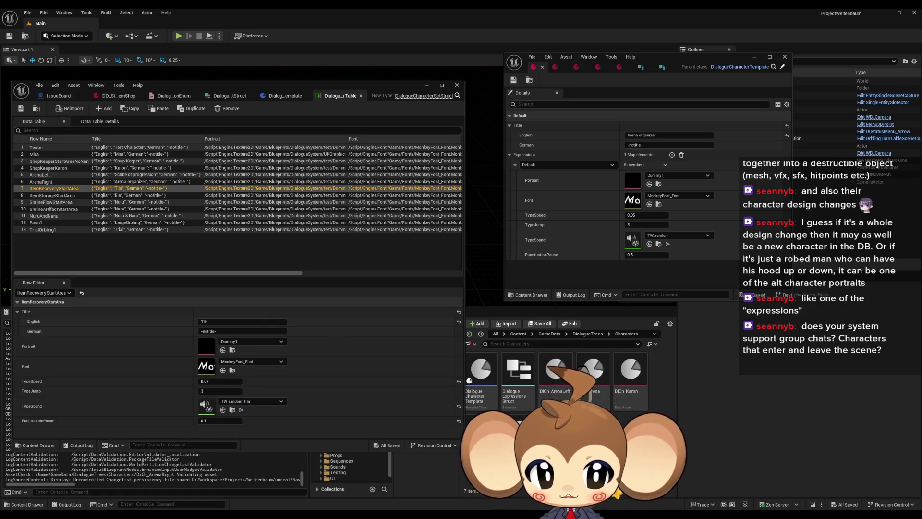
right_click(568, 422)
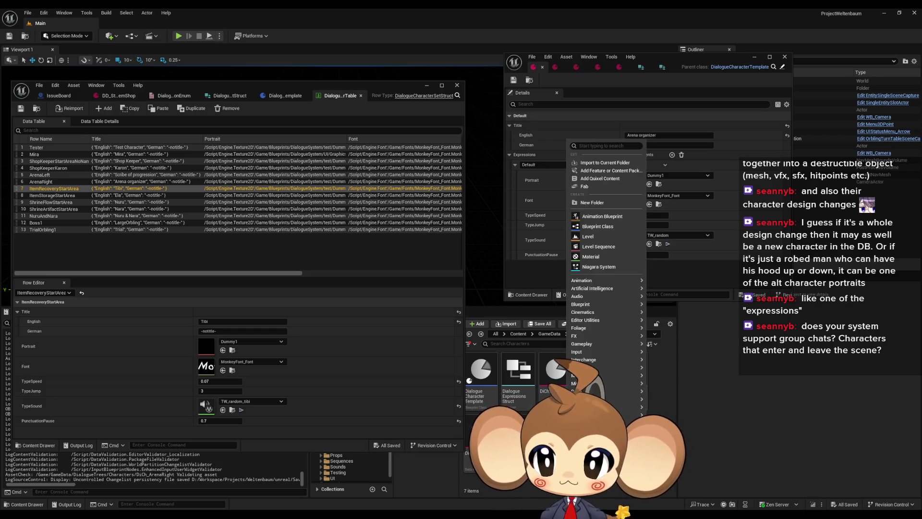
- Start a new Data Asset, filtering classes by 'ch' and picking DialogueCharacterTemplate
mouse_move(596, 375)
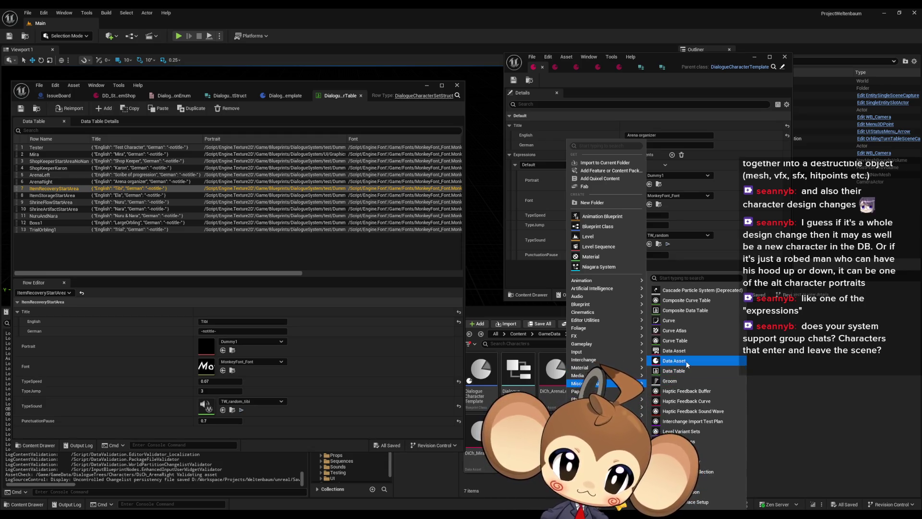
click(673, 360)
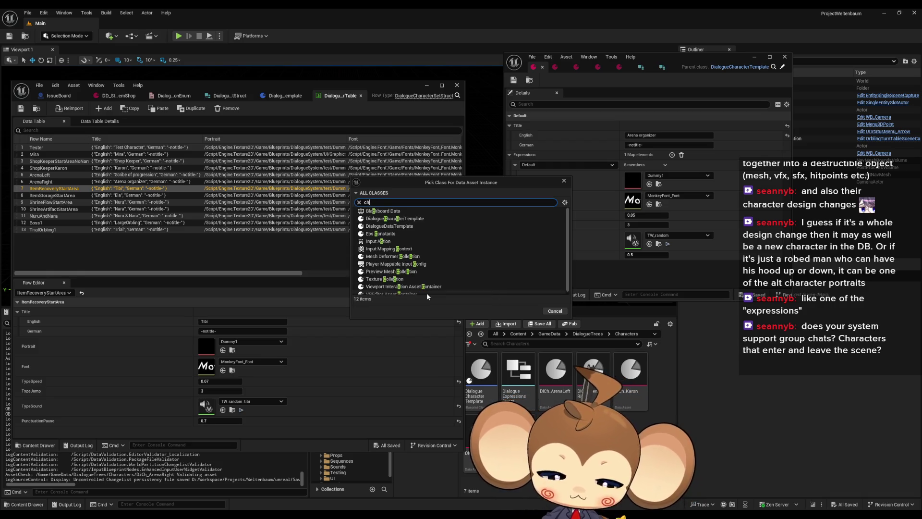
text(ch)
click(391, 212)
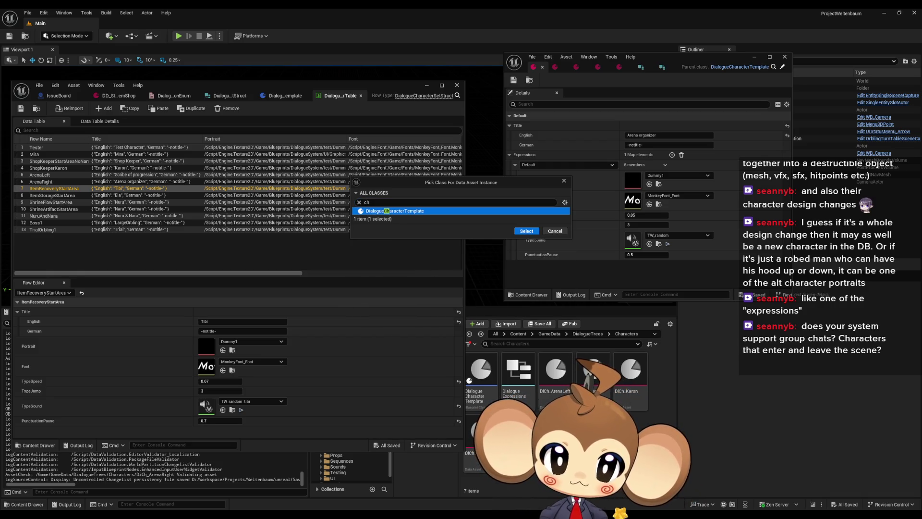
click(519, 231)
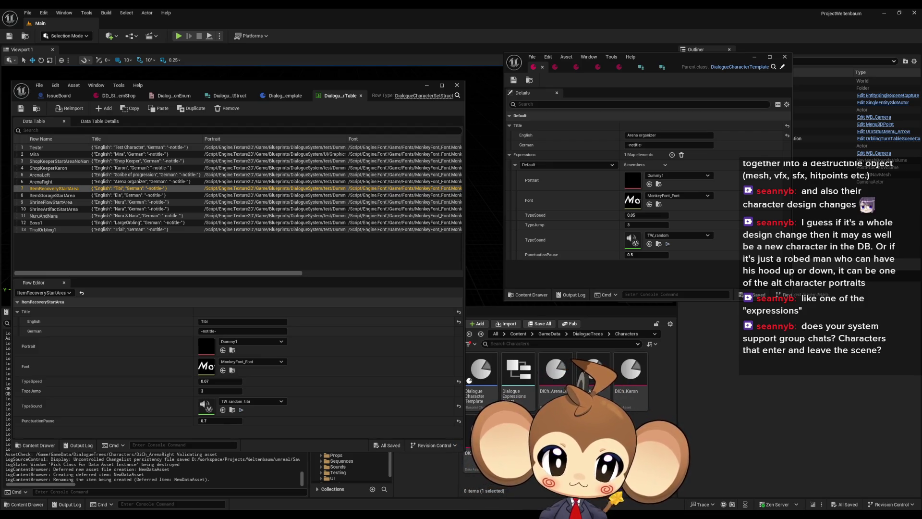
- Name the asset DiCh_Tibi, dock its editor, and enter Tibi as the English title
key(Return)
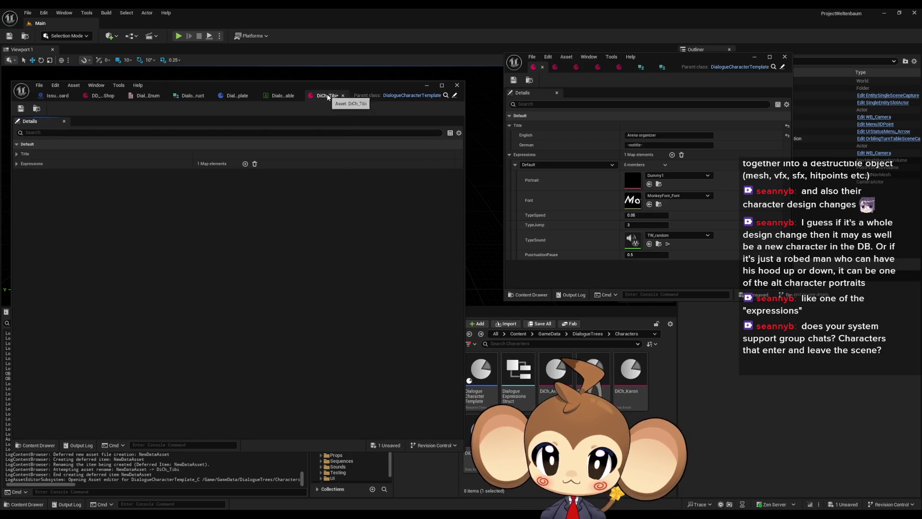
drag(329, 95, 536, 64)
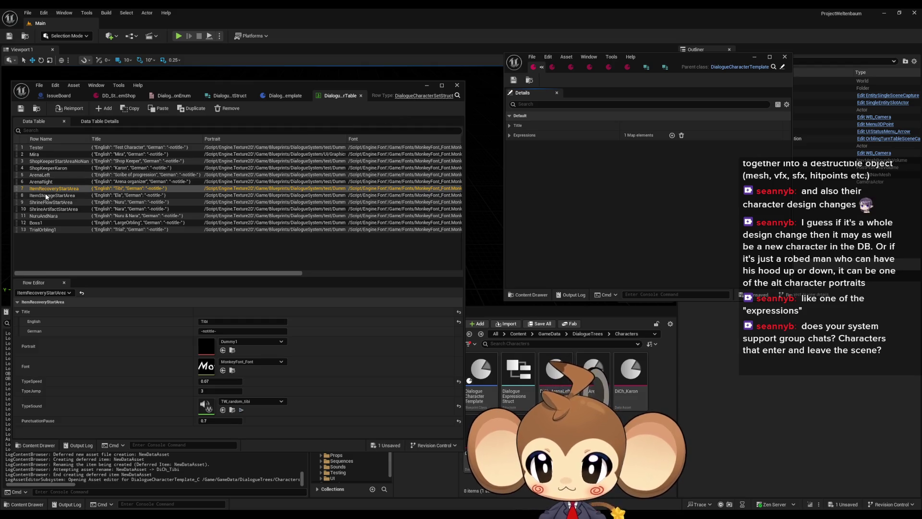
click(220, 321)
key(Return)
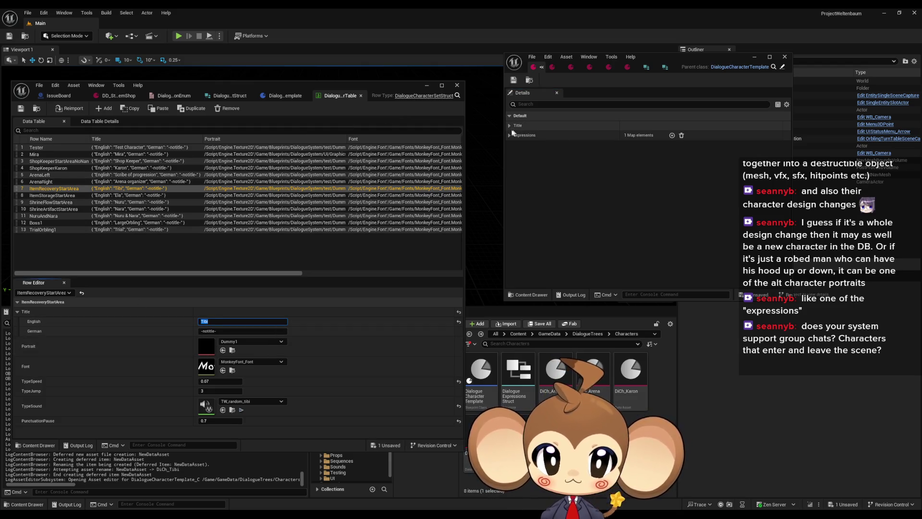
click(553, 125)
click(668, 134)
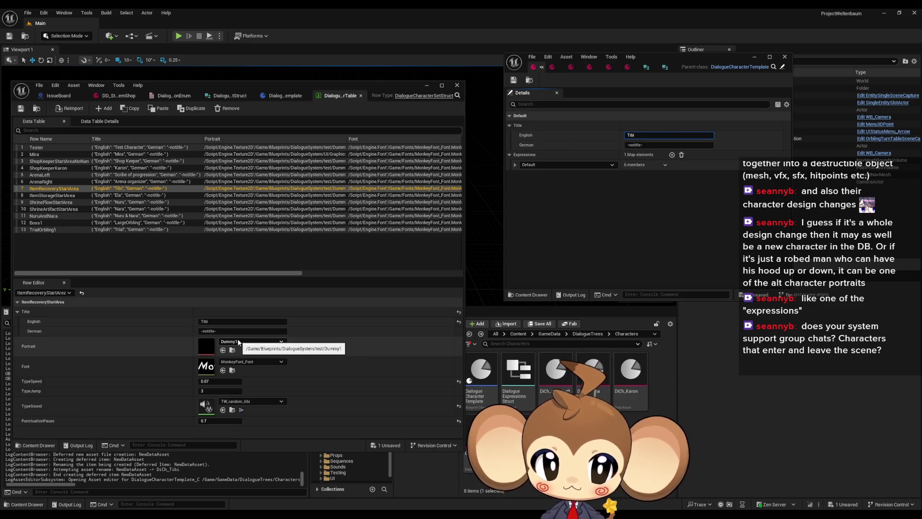
- Set Default TypeSpeed 0.07 and PunctuationPause 0.7, then save DiCh_Tibi
click(225, 382)
click(515, 165)
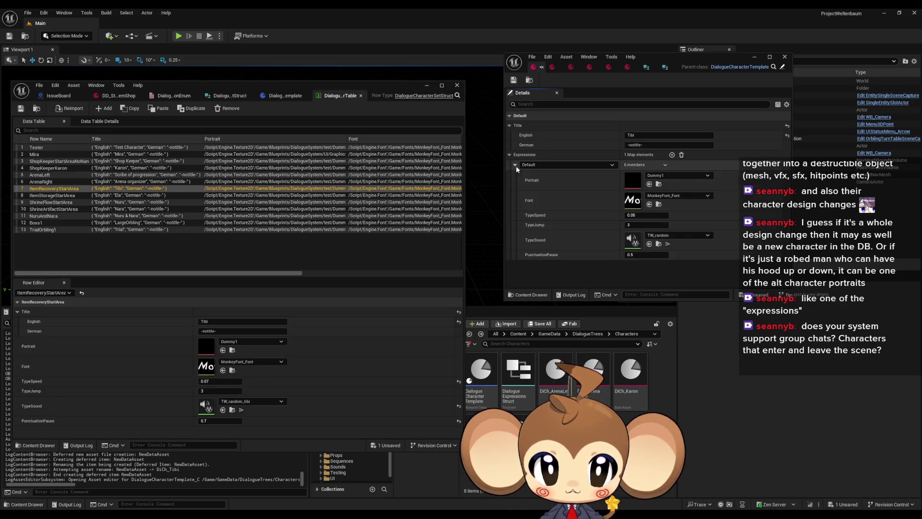
key(ctrl+v)
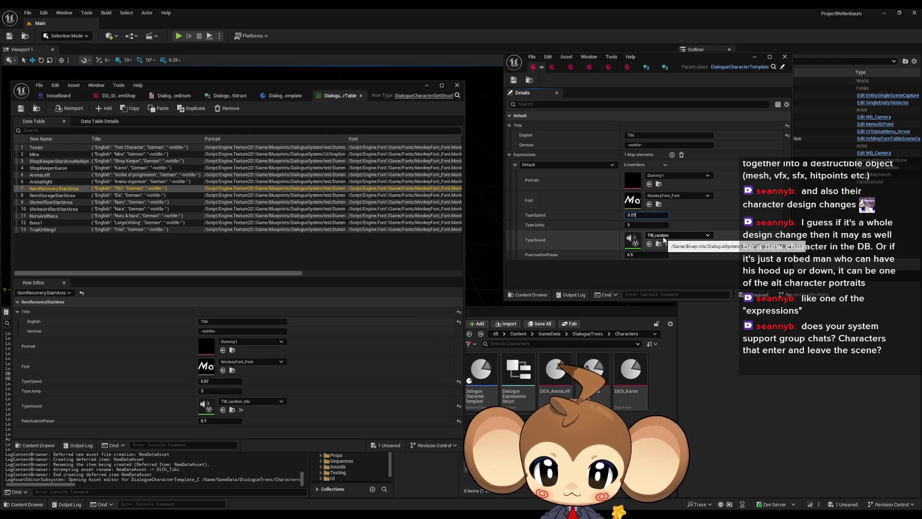
click(656, 255)
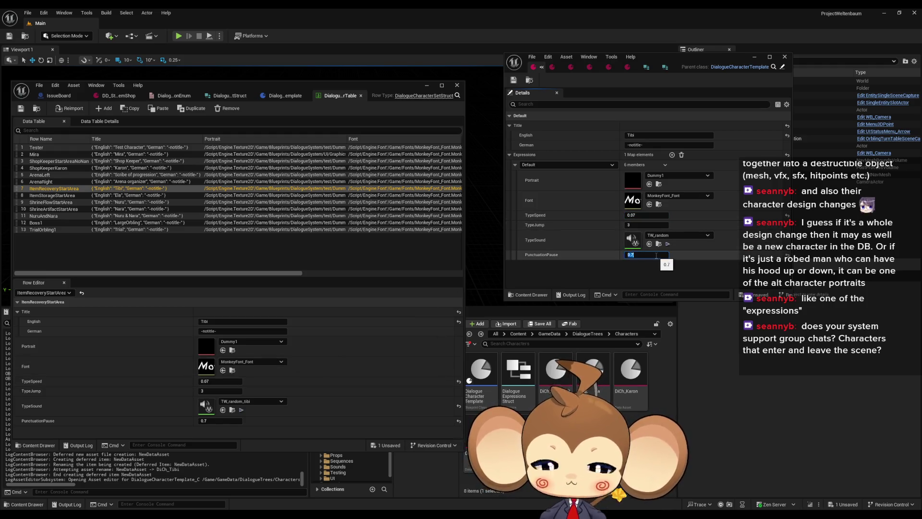
key(BackSpace)
text(7)
key(Return)
click(514, 81)
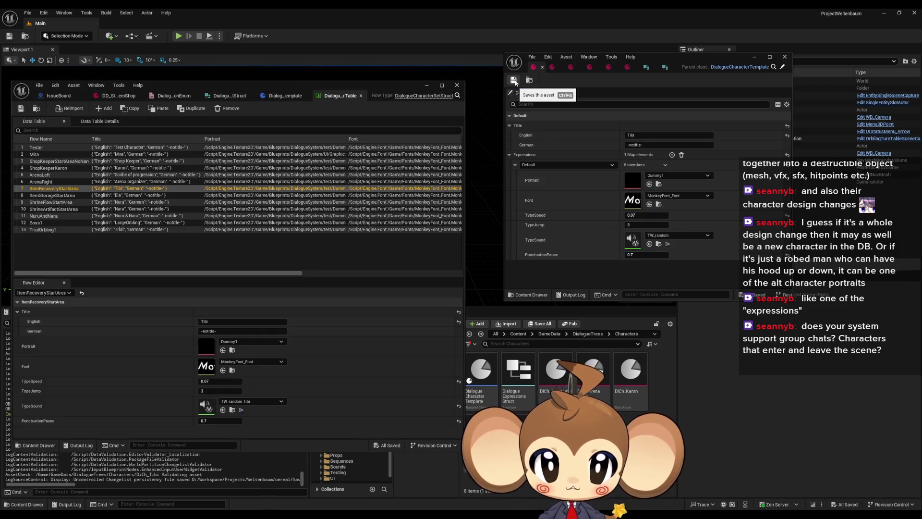
click(118, 196)
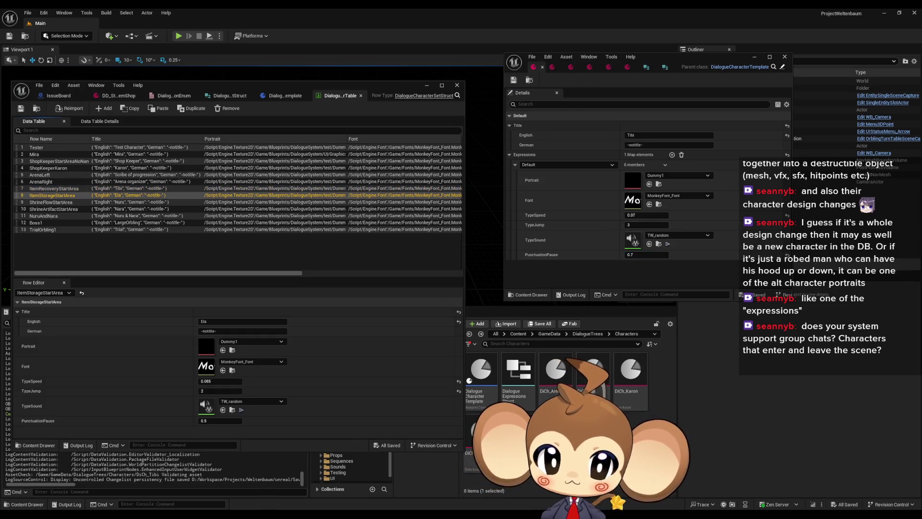
right_click(586, 413)
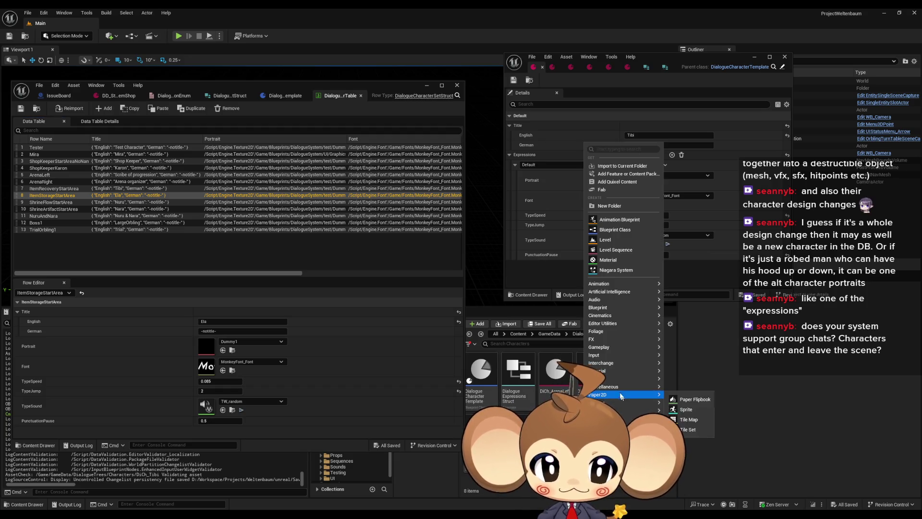
- Create a DialogueCharacterTemplate data asset named DiCh_Ela
mouse_move(625, 387)
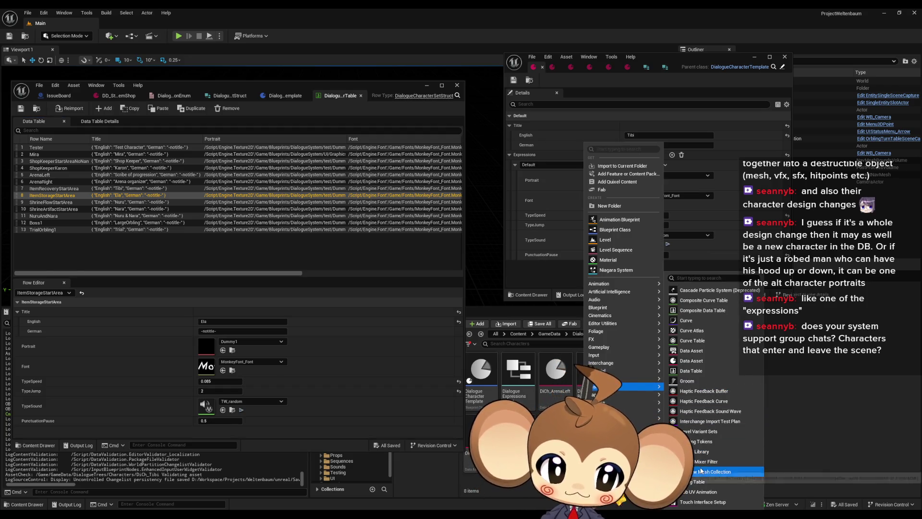
click(697, 367)
text(char)
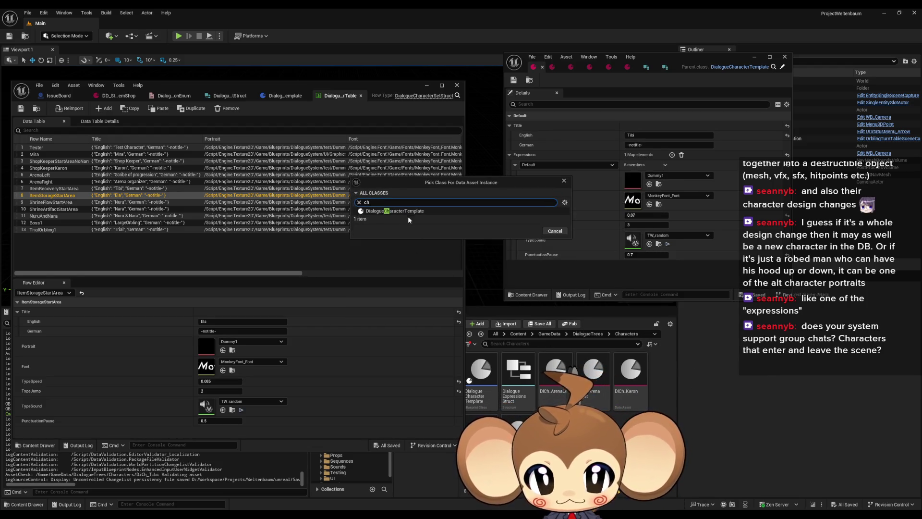
click(408, 217)
click(528, 231)
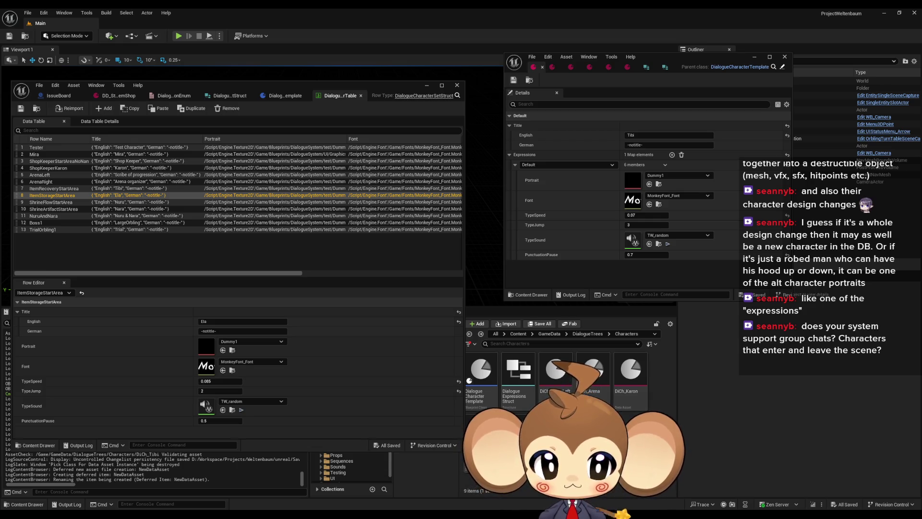
key(Return)
- Open DiCh_Ela's details and set its English title to Ela
double_click(625, 375)
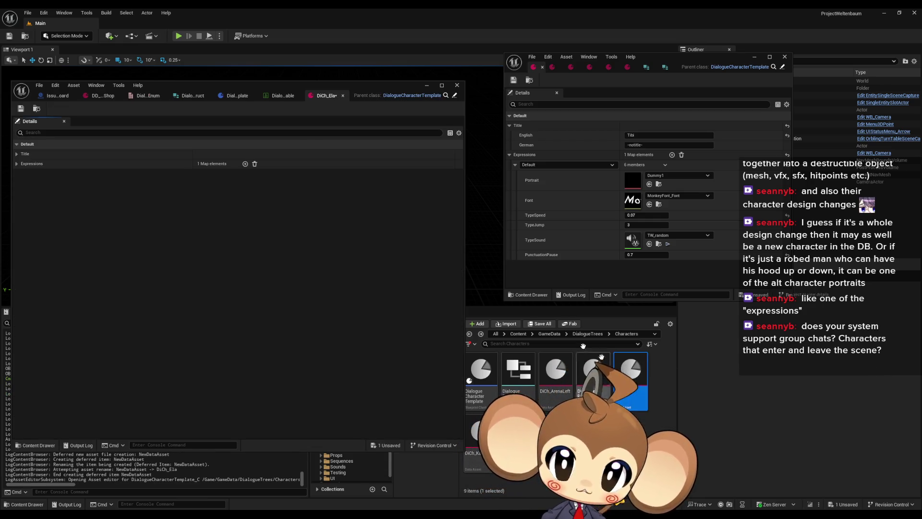
click(343, 95)
click(539, 66)
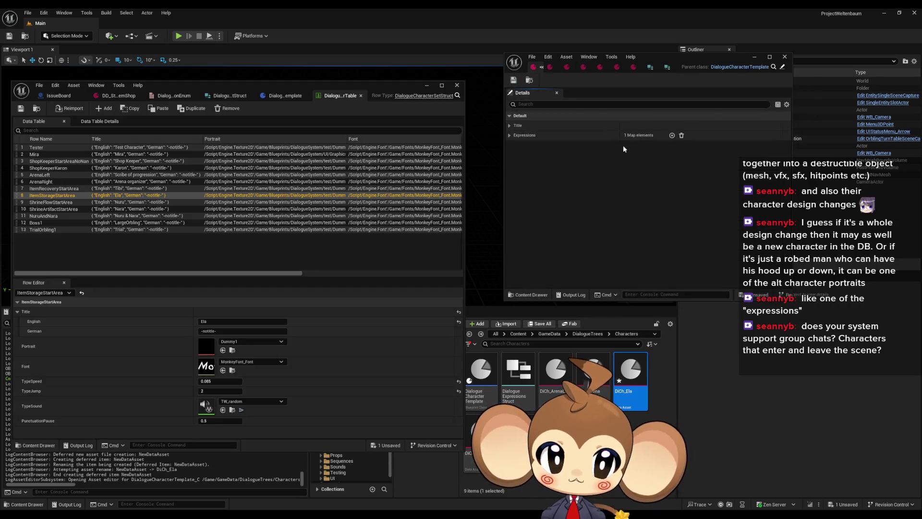
click(517, 134)
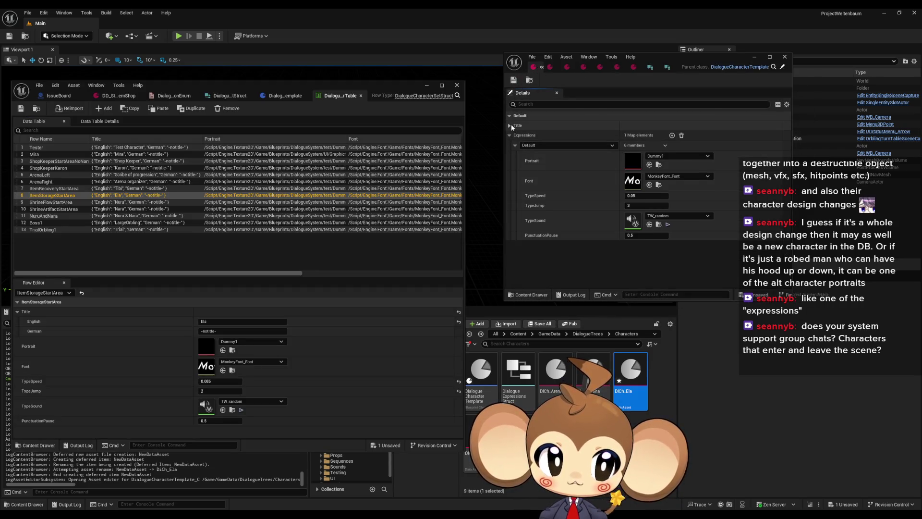
click(511, 124)
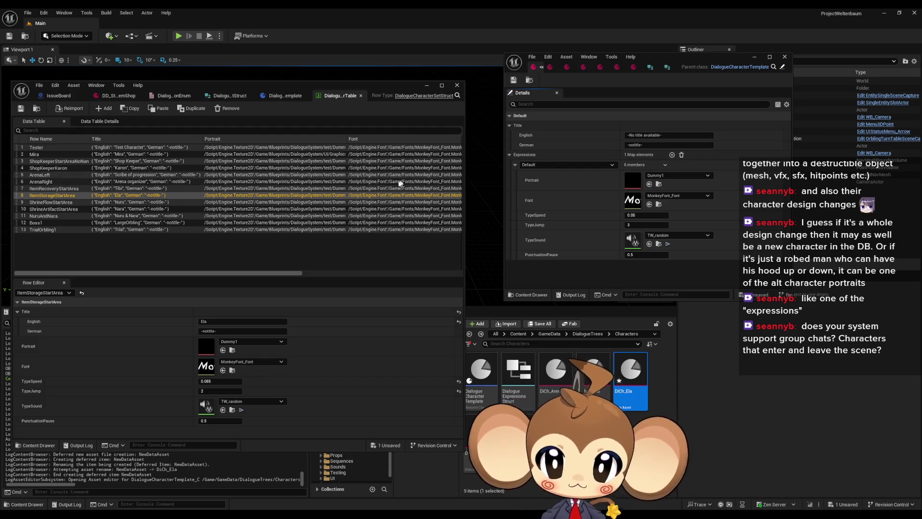
click(647, 135)
text(Ela)
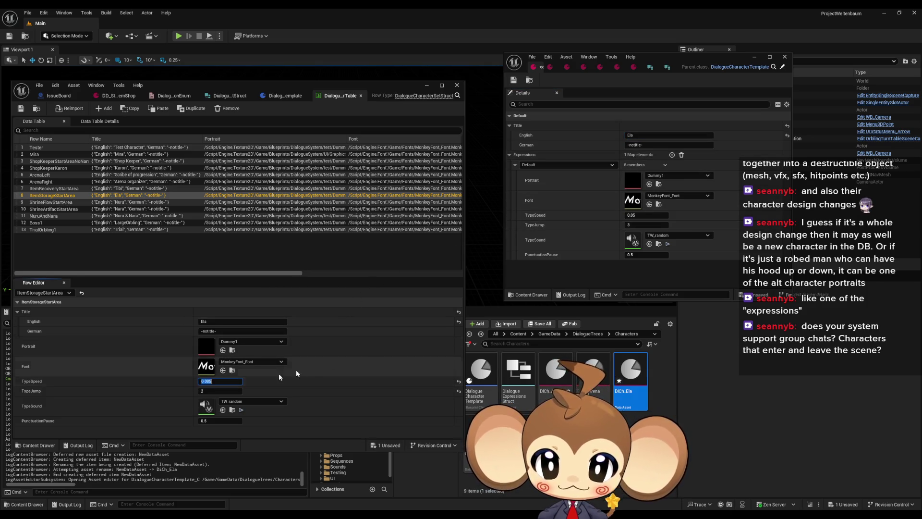
- Set Ela's Default TypeSpeed to 0.085 and TypeJump to 2
click(633, 216)
text(0.085)
key(Tab)
text(3)
key(Tab)
click(646, 225)
text(2)
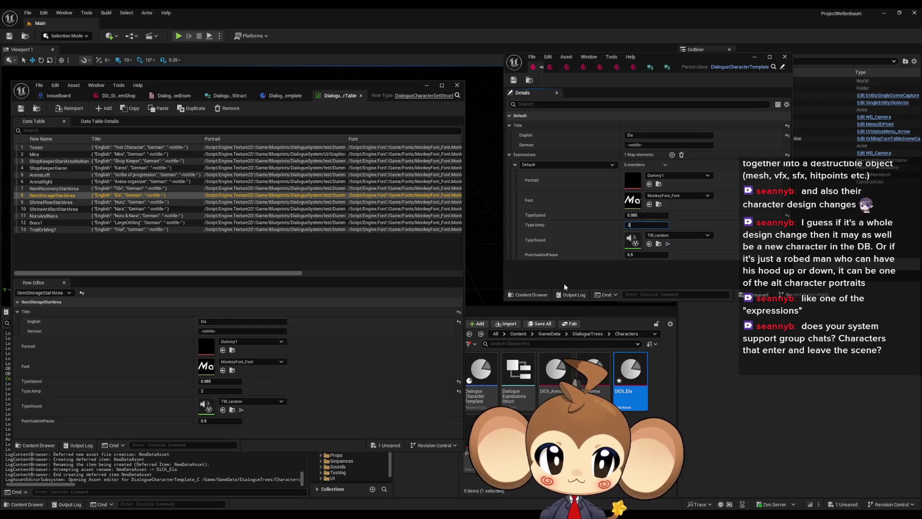
- Switch to DiCh_Tibi and locate its typewriter sound asset
click(551, 67)
click(75, 188)
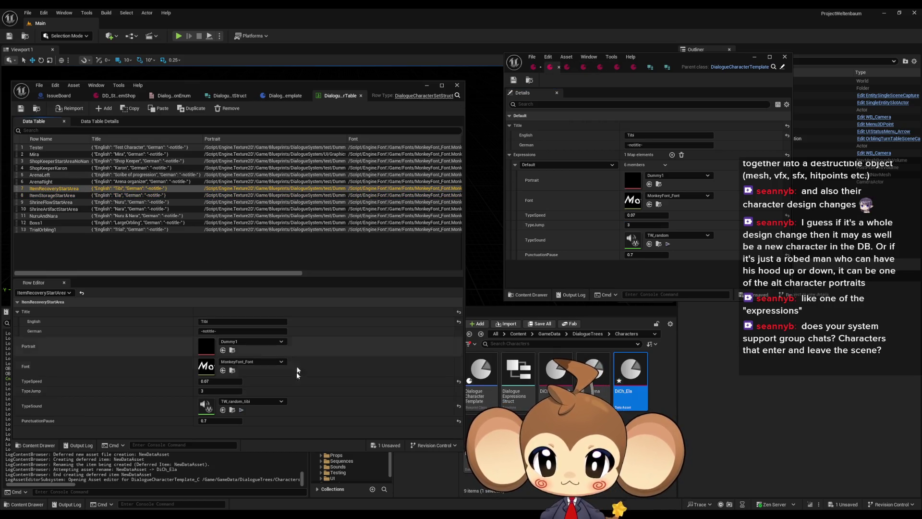
click(232, 410)
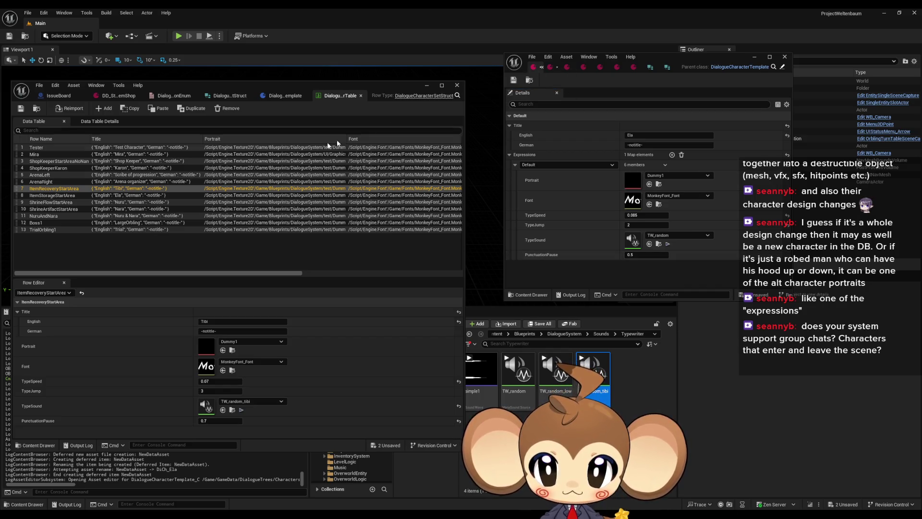
- View ItemStorageStartArea, return to the Characters folder, then show the ShrineFlowStartArea row for Nuru
click(56, 196)
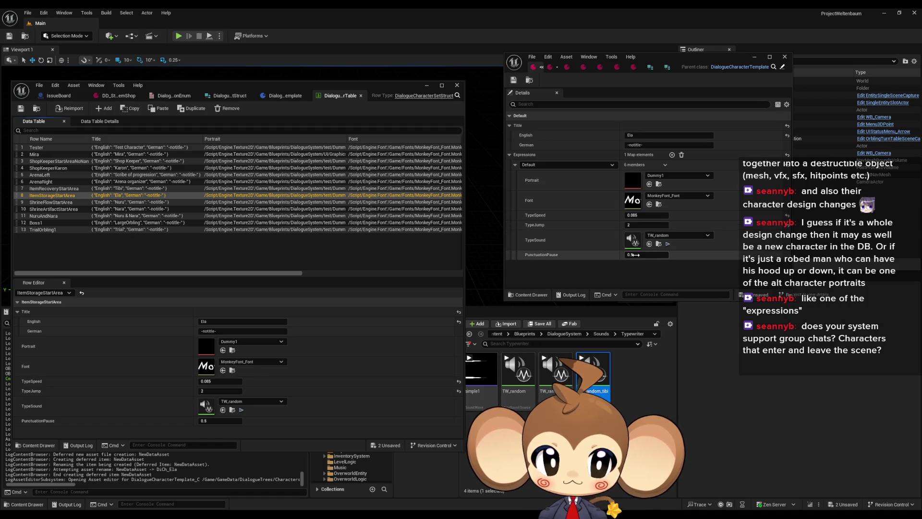
click(470, 335)
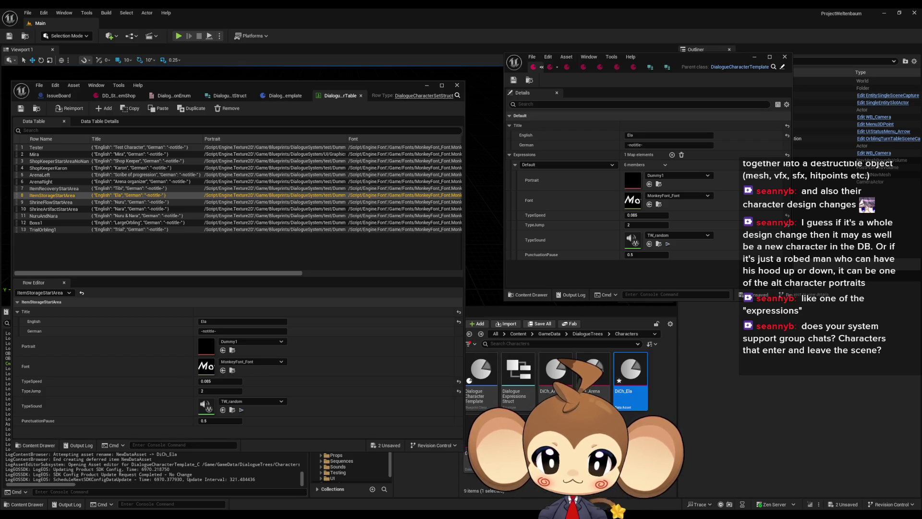
click(48, 203)
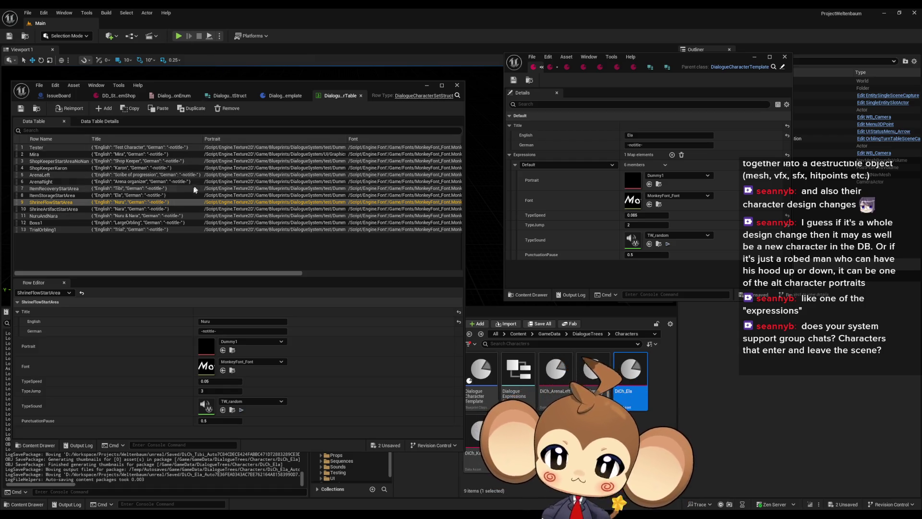
- Create a DialogueCharacterTemplate data asset named DiCh_Nuru
right_click(642, 433)
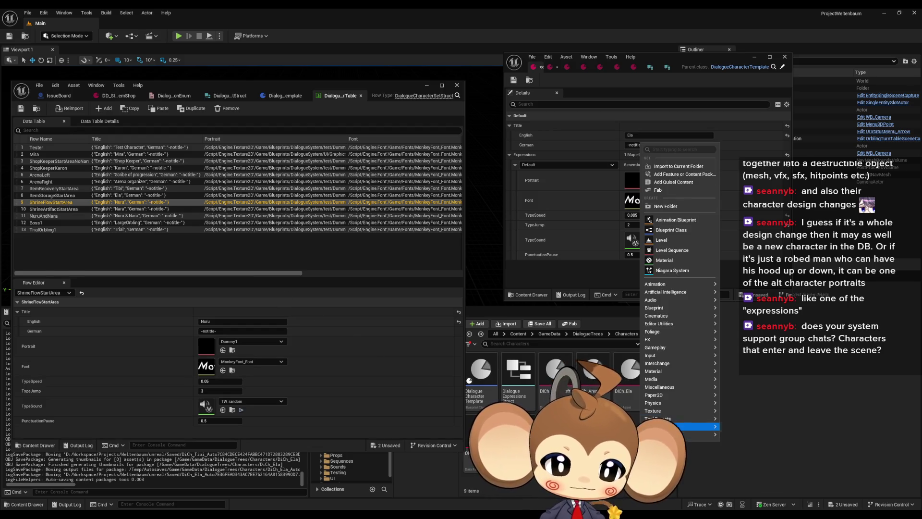
mouse_move(657, 386)
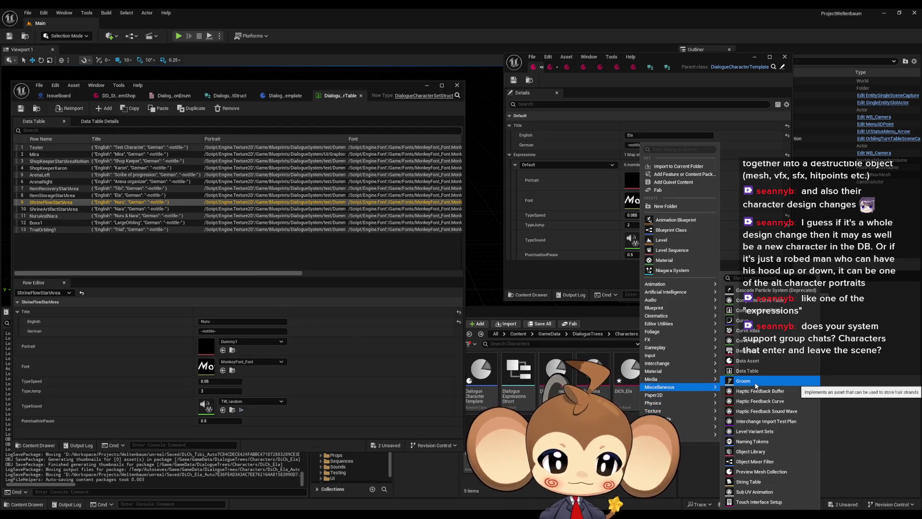
click(749, 359)
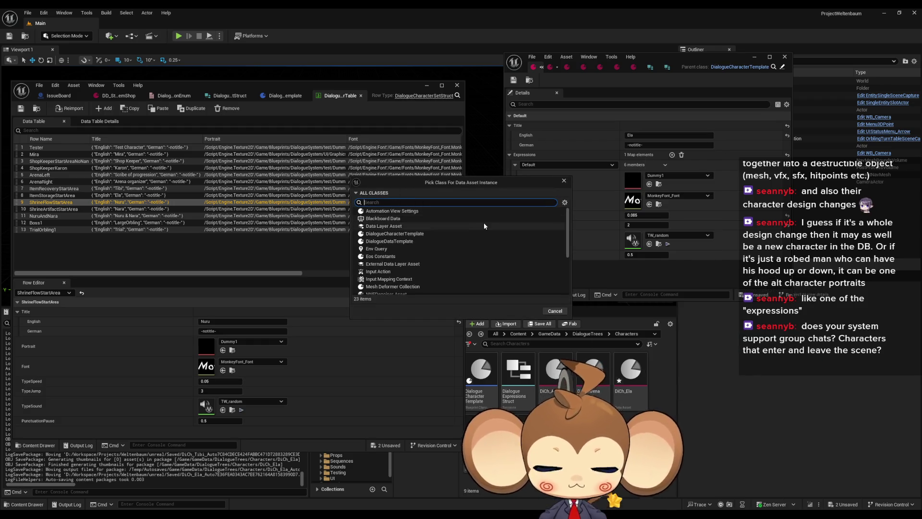
text(ch)
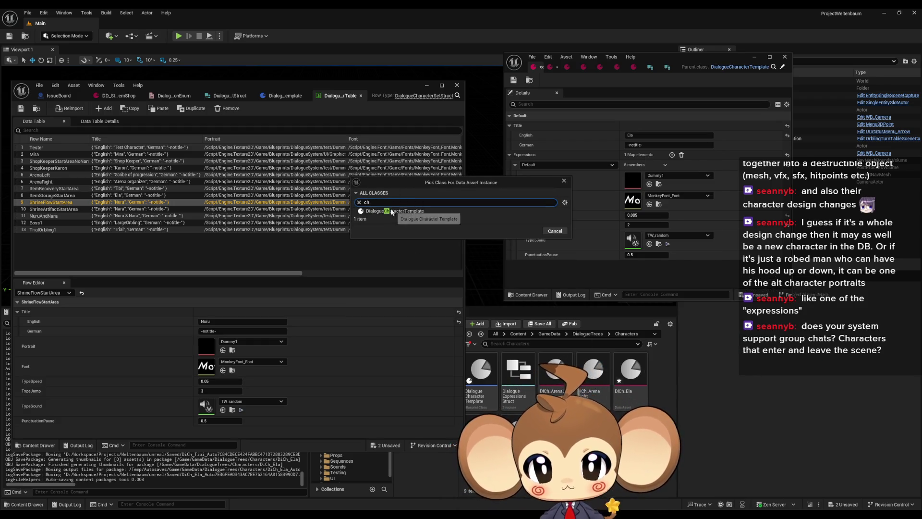
click(527, 232)
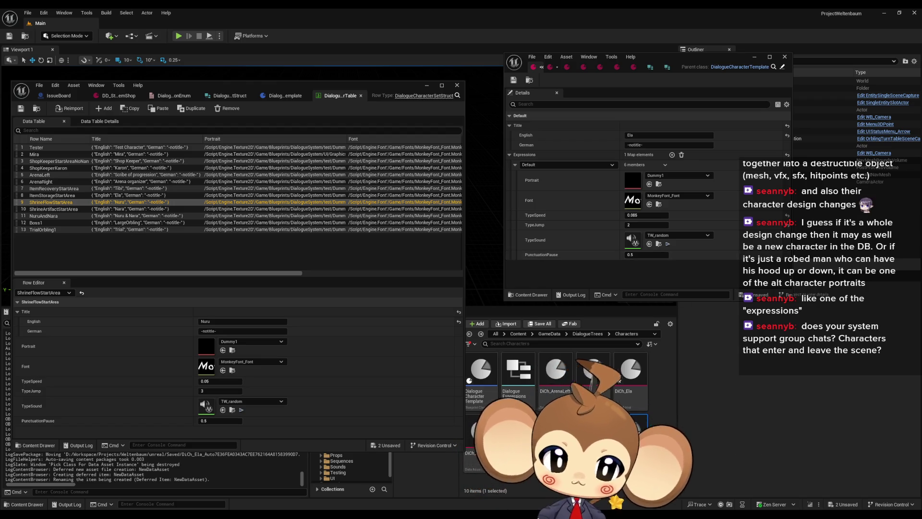
key(Return)
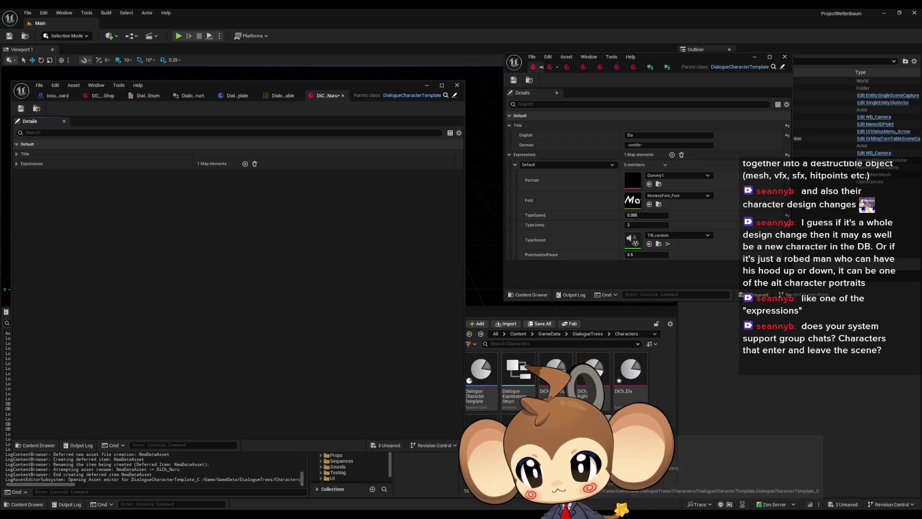
- Dock the DiCh_Nuru editor, expand Title and Default, and enter Nuru as English title
drag(335, 96, 545, 69)
click(508, 134)
click(509, 125)
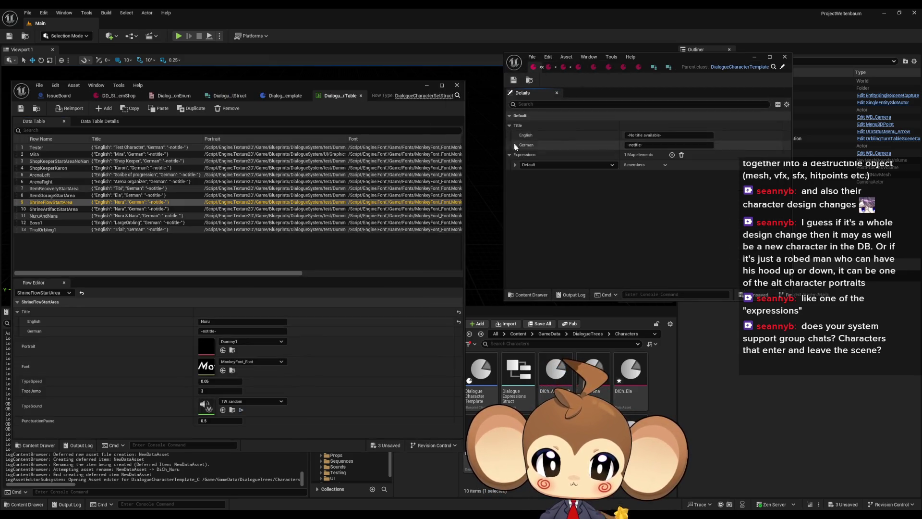
click(515, 165)
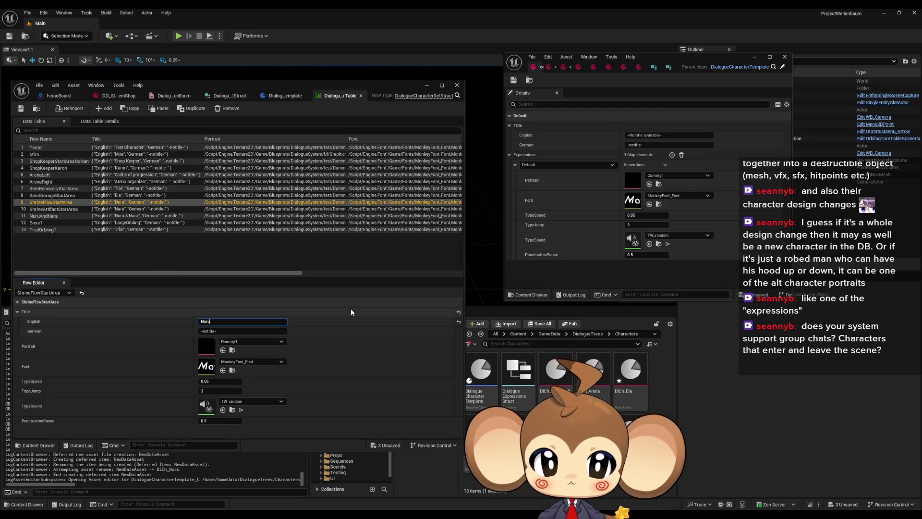
key(Tab)
text(Nuru)
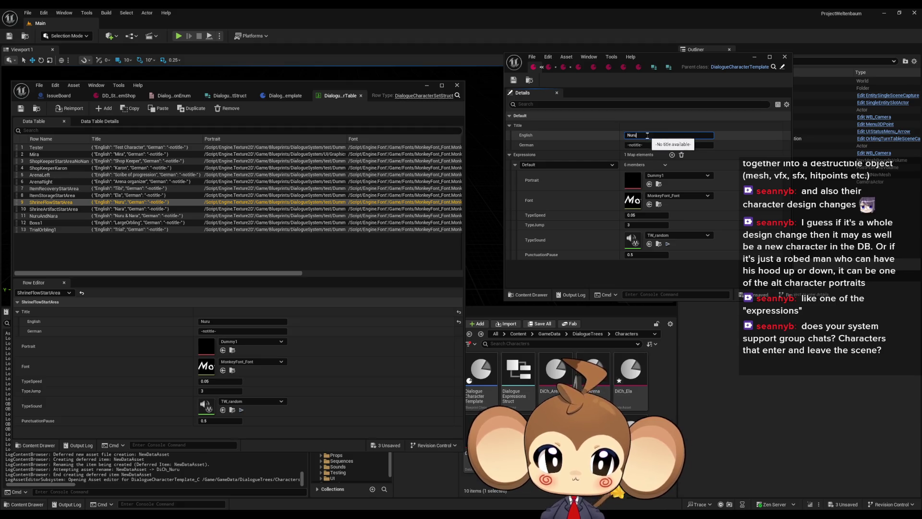
click(207, 382)
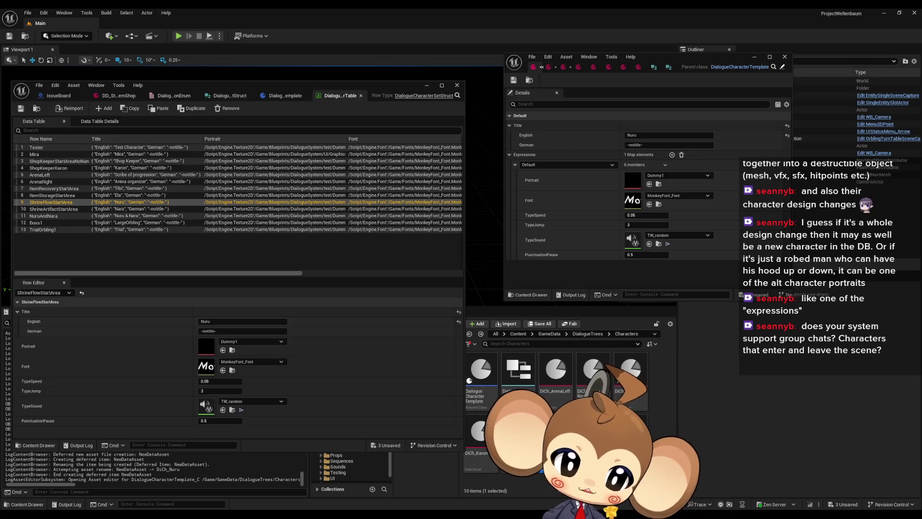
- Commit Nuru as DiCh_Nuru's English title, bringing up the Content Browser's new-asset menu
right_click(552, 432)
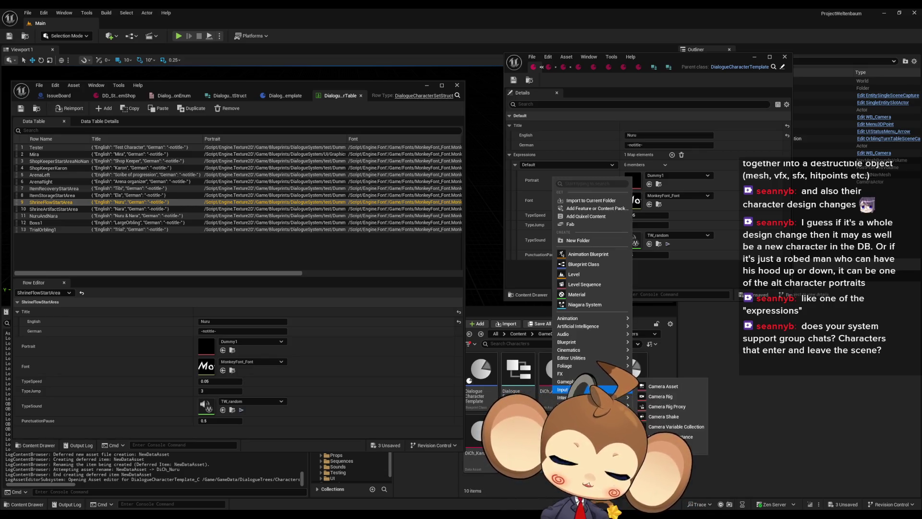
- Create a DialogueCharacterTemplate data asset named DiCh_Nara and open it
mouse_move(590, 404)
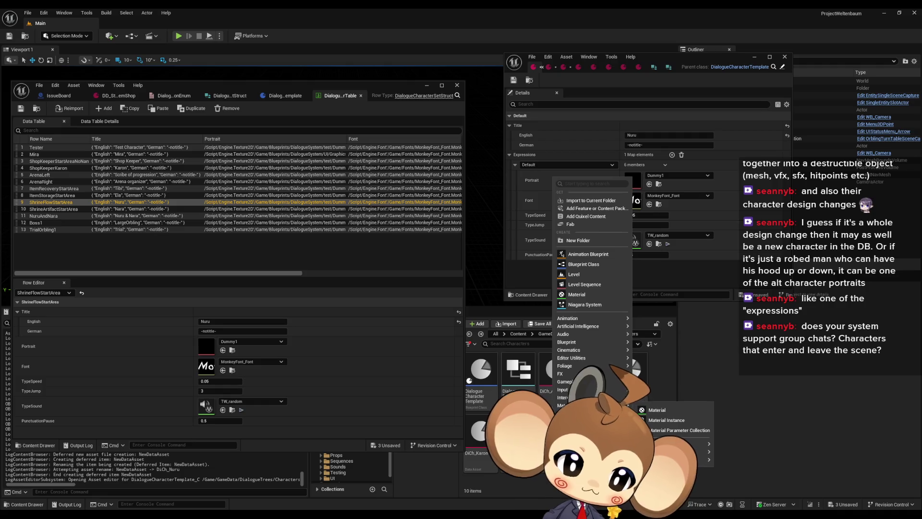
mouse_move(595, 421)
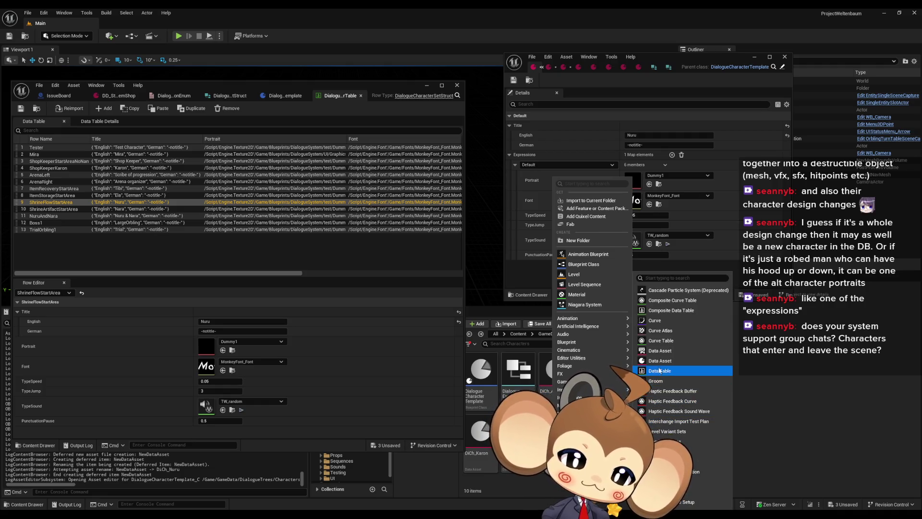
click(658, 361)
text(c)
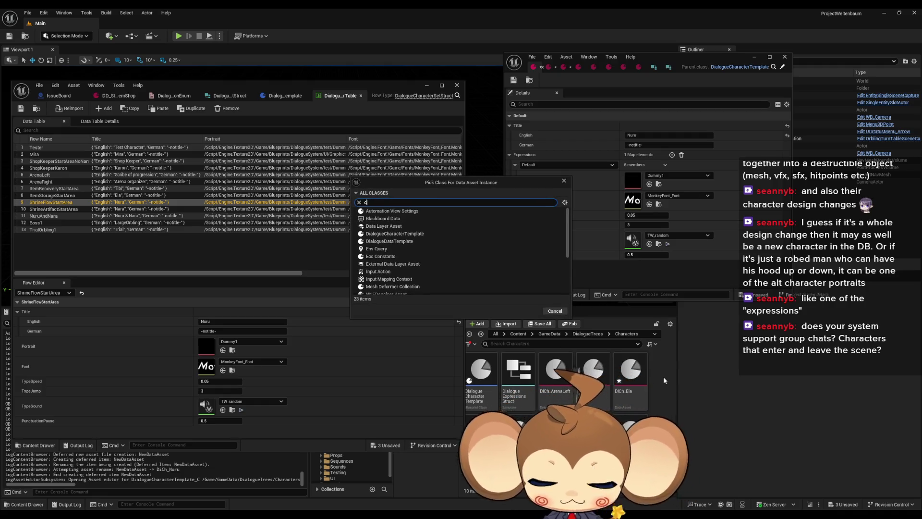
text(h)
click(455, 211)
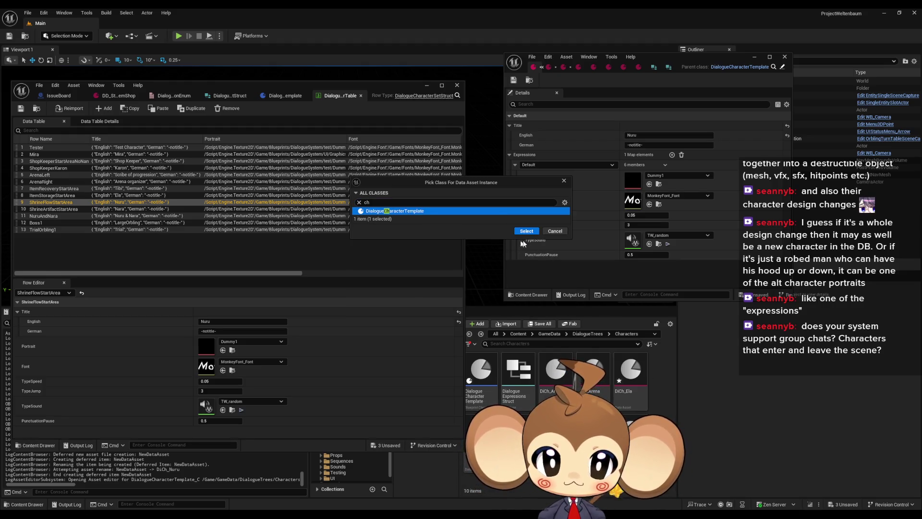
key(Return)
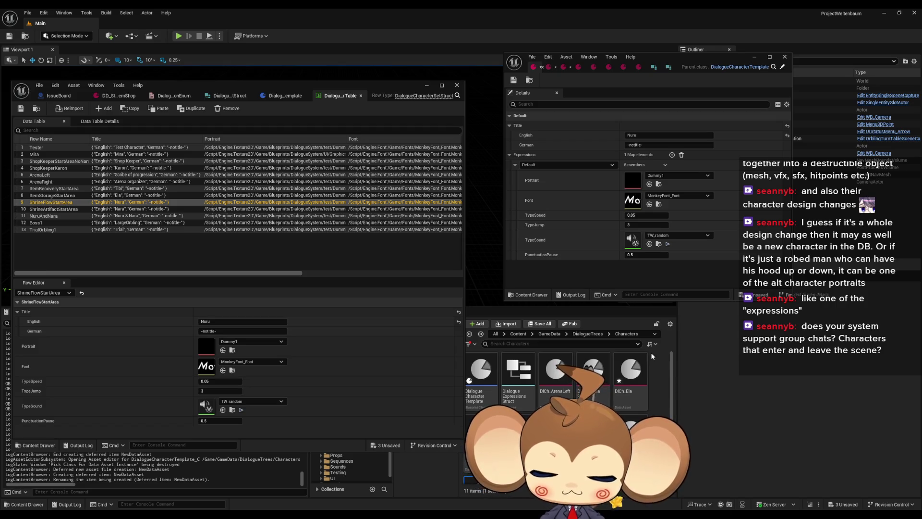
key(Return)
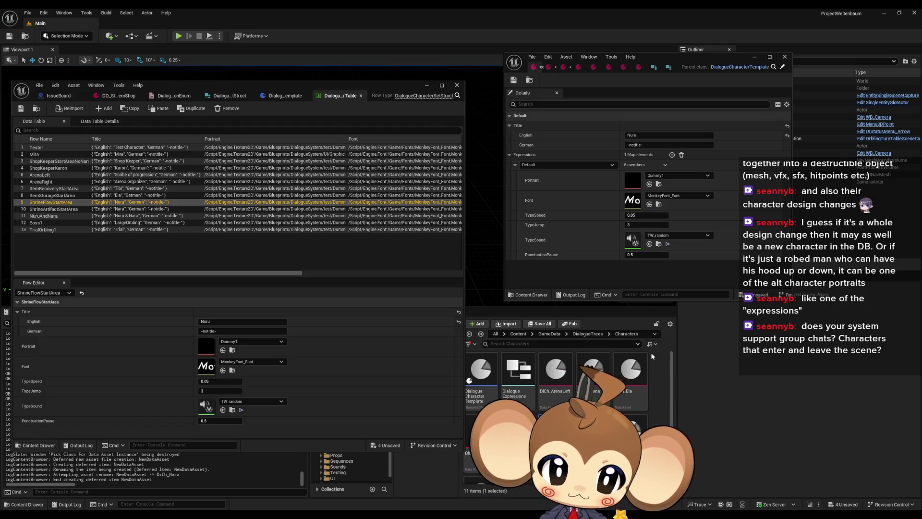
double_click(593, 372)
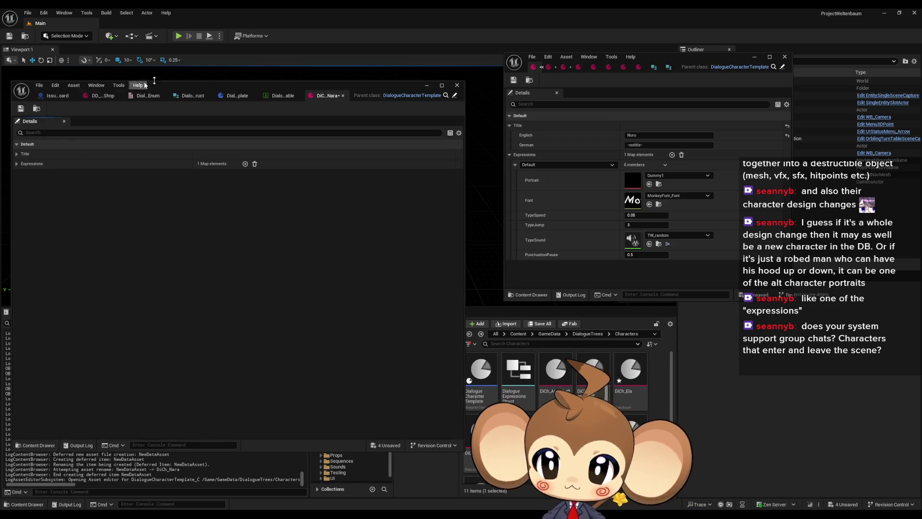
- Expand Expressions > Default and Title, set the English title to Nara, checking the data table rows
click(343, 95)
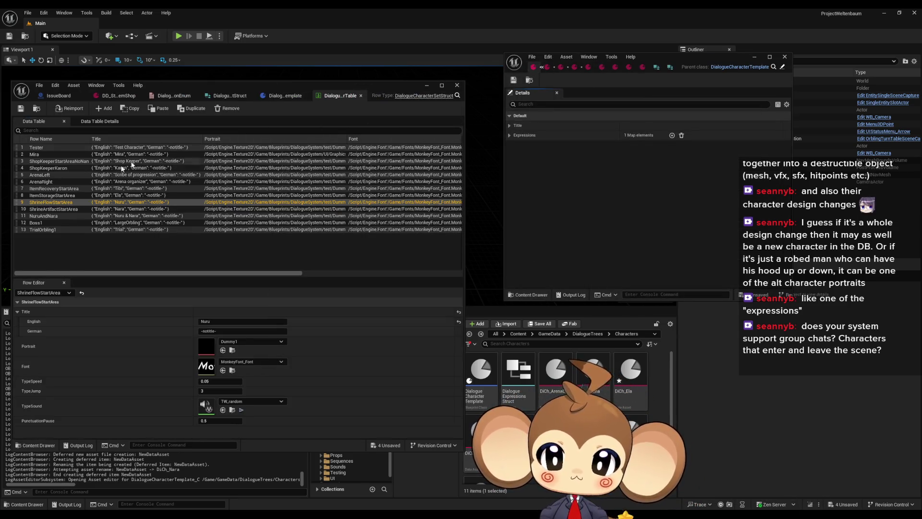
click(120, 209)
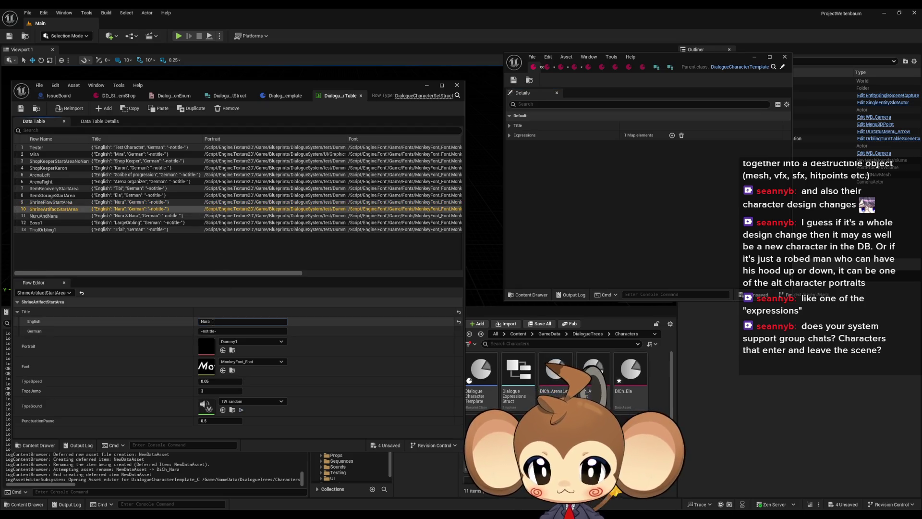
click(510, 135)
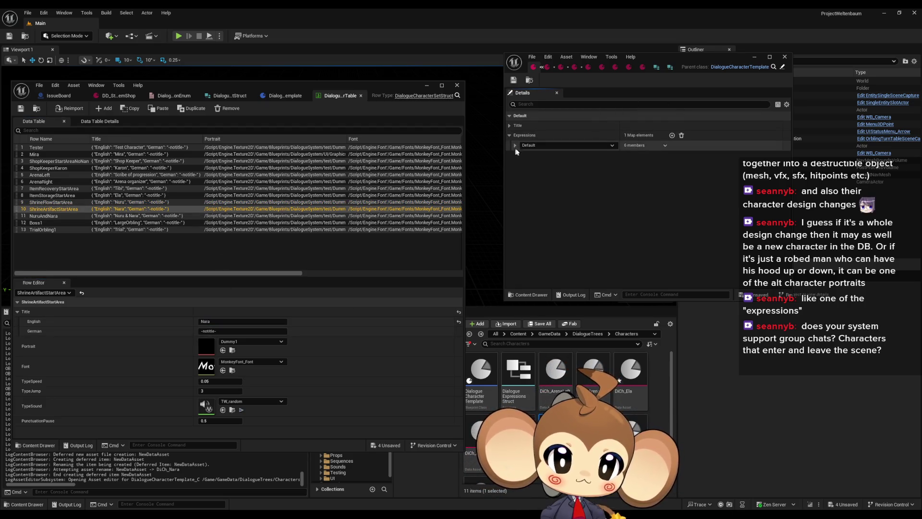
click(514, 145)
click(510, 125)
click(668, 135)
text(Nara)
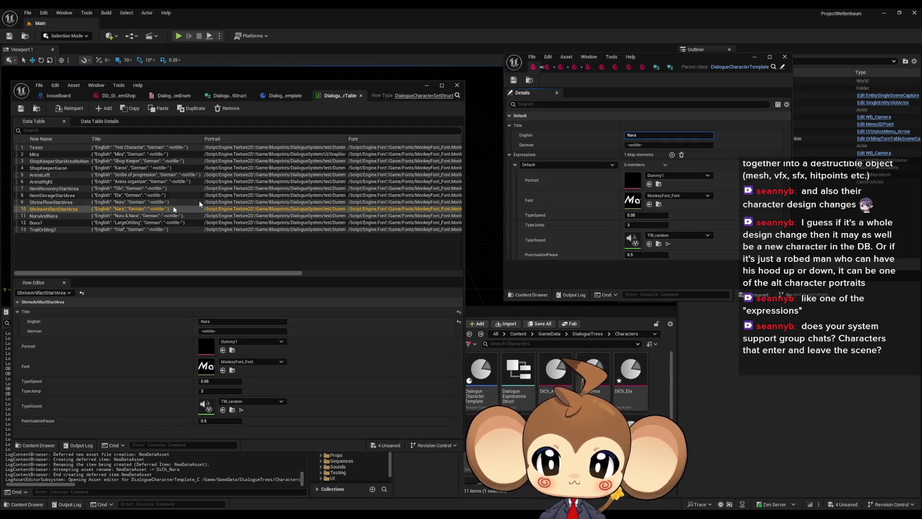
click(45, 216)
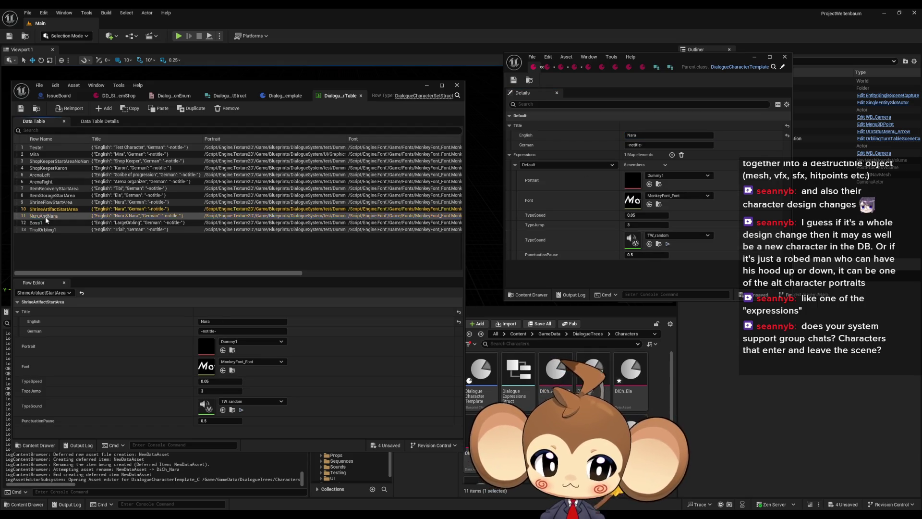
right_click(525, 422)
- Create a DialogueCharacterTemplate data asset named DiCh_NuruAndNara
mouse_move(562, 424)
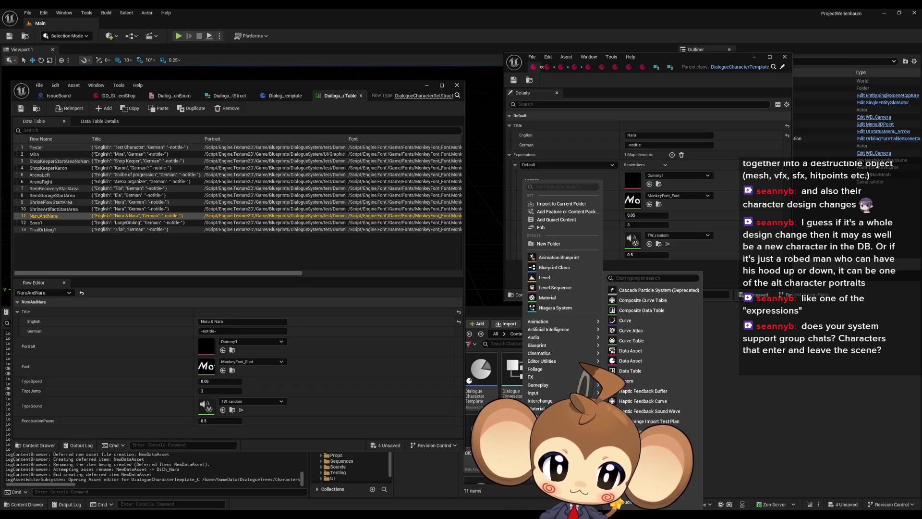
click(662, 356)
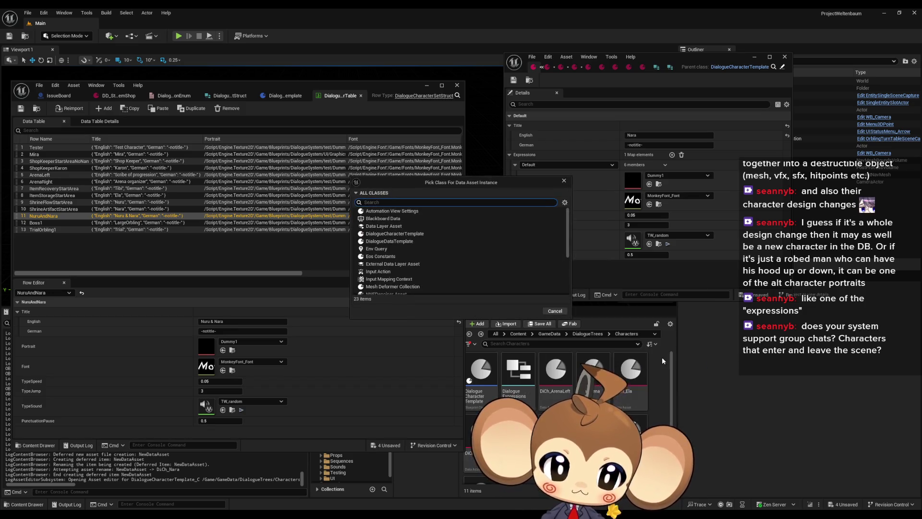
text(ch)
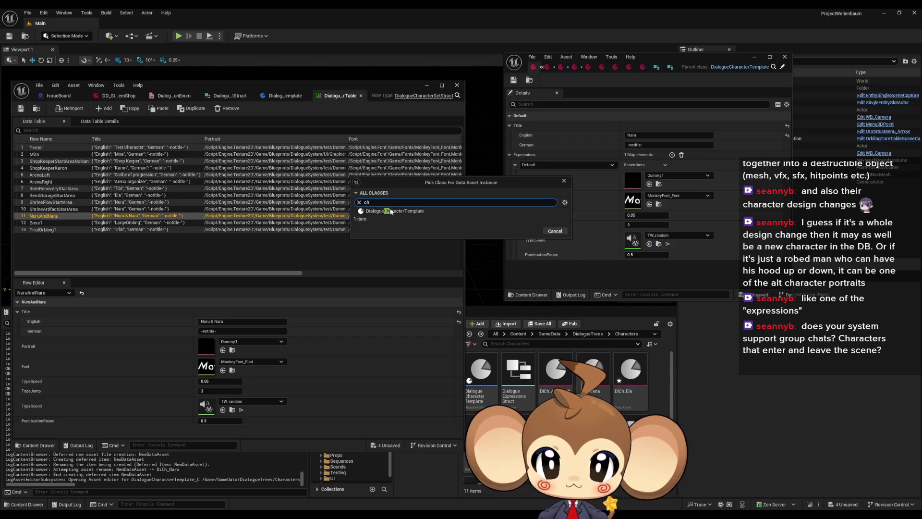
click(391, 211)
click(527, 231)
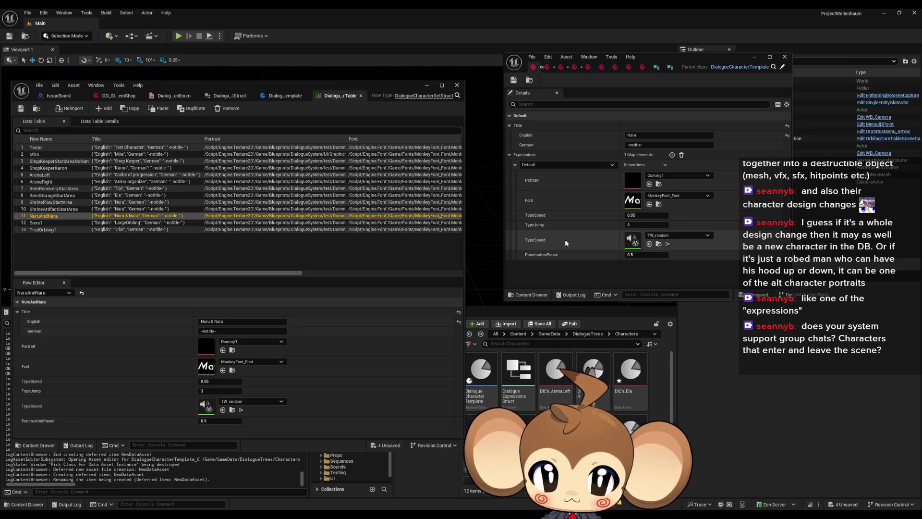
key(Return)
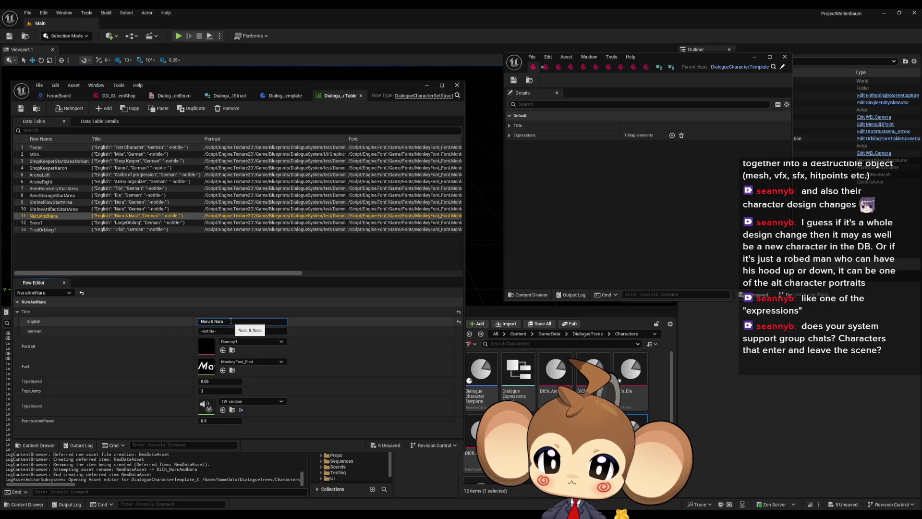
- Expand the new asset's Default expression and Title, and enter the English title Nuru & Nara
click(509, 135)
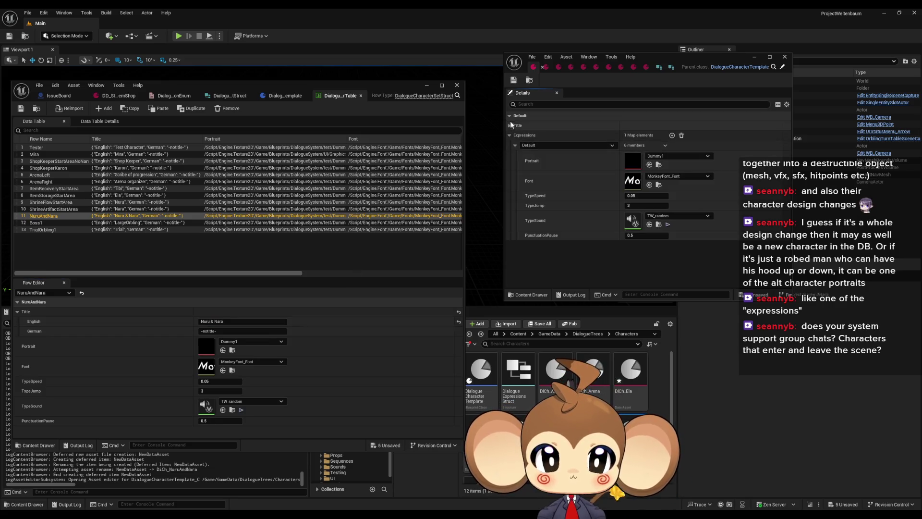
click(510, 125)
click(631, 135)
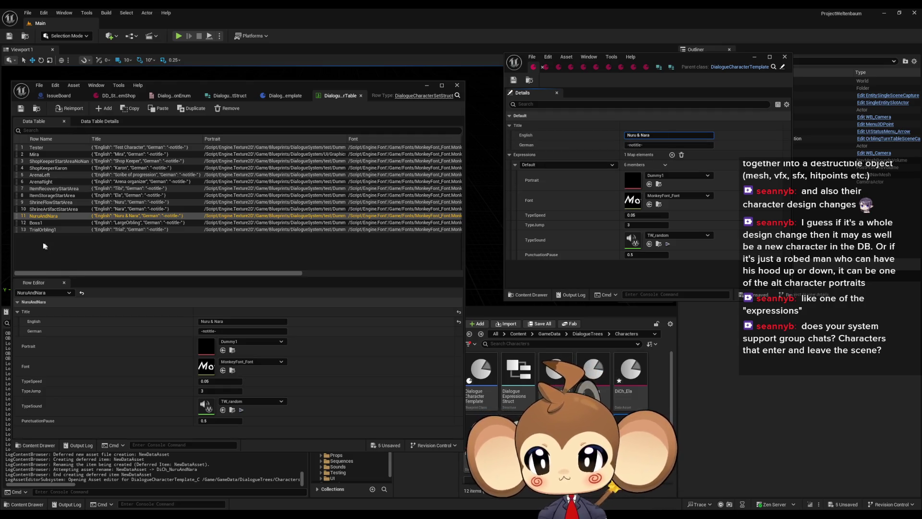
click(45, 230)
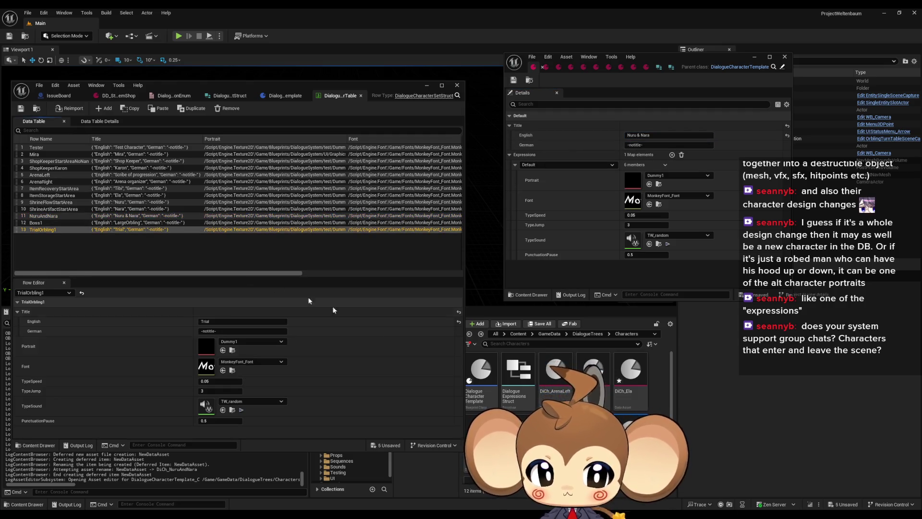
- Add a DiCh_TrialOrbling data asset of class DialogueCharacterTemplate to the Characters folder
right_click(558, 432)
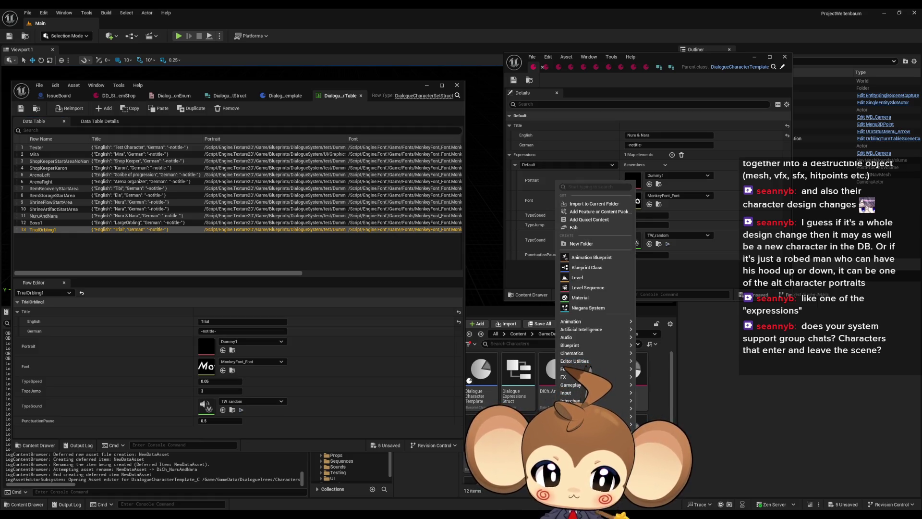
mouse_move(595, 424)
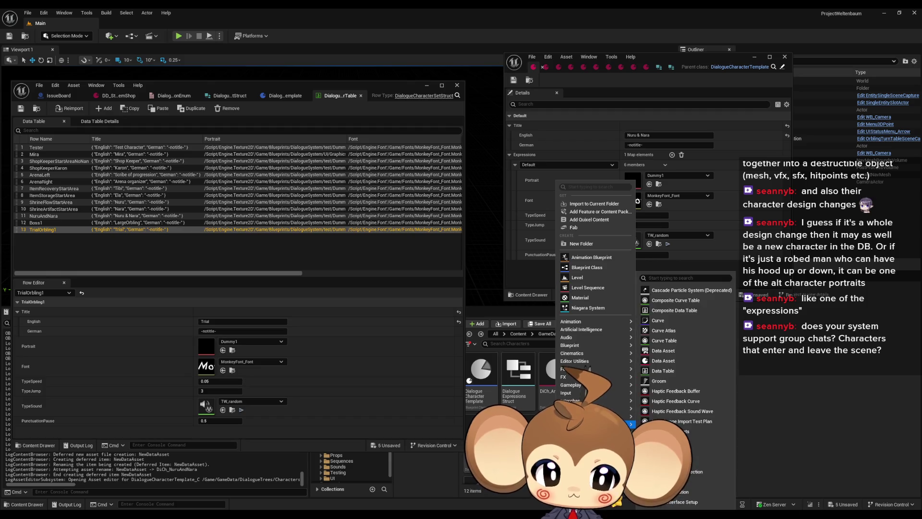
click(679, 360)
text(ch)
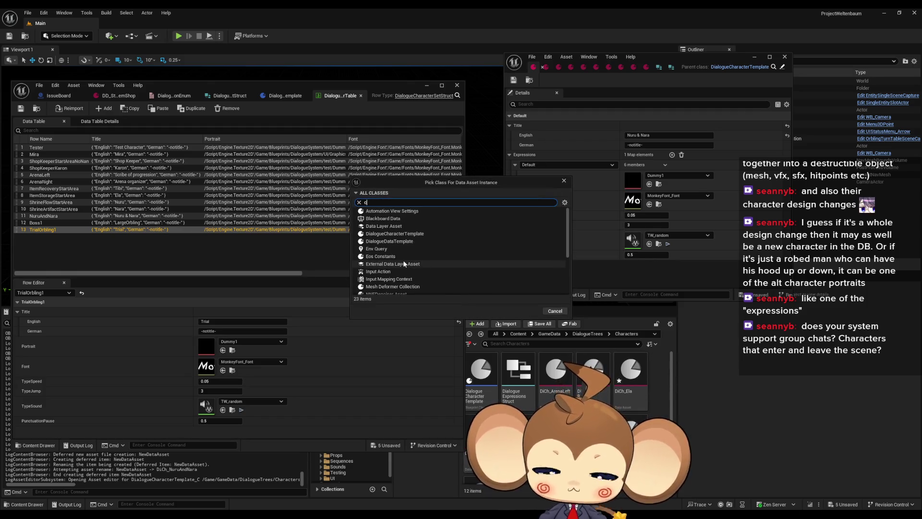
text(ara)
click(398, 218)
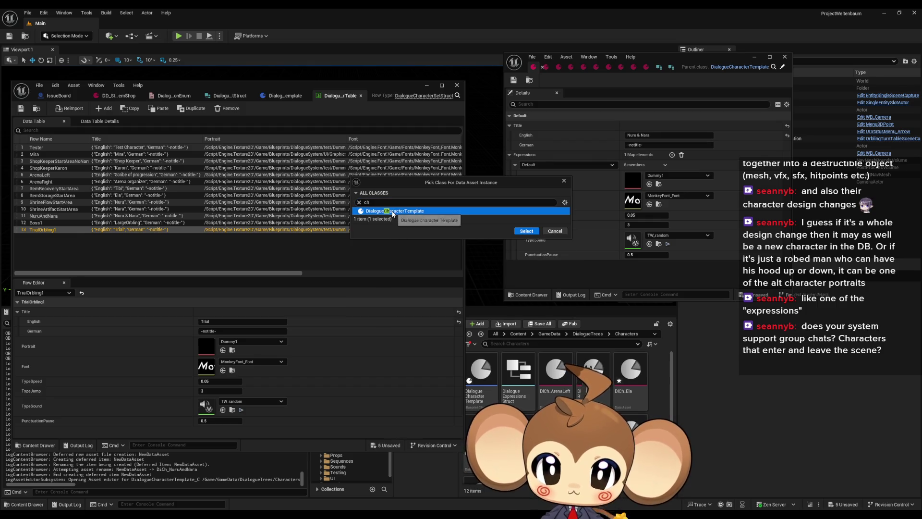
click(534, 234)
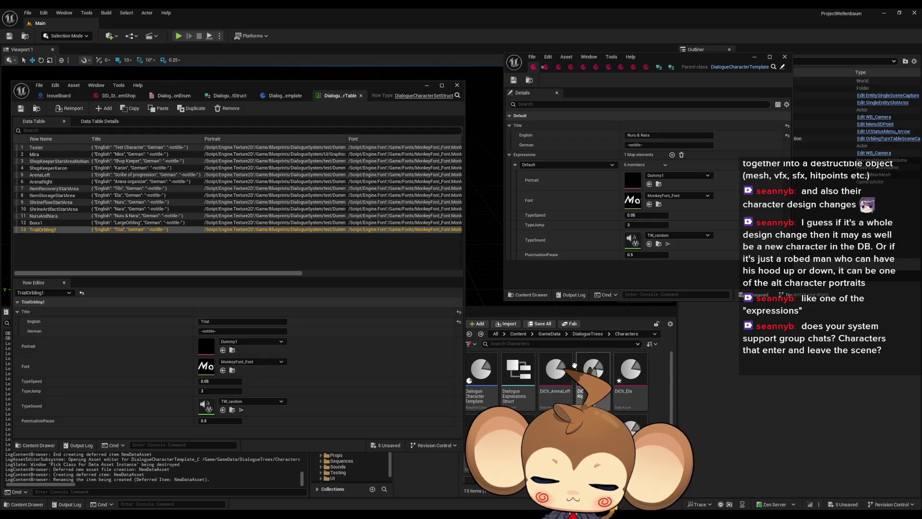
key(Return)
scroll(574, 365, down, 1)
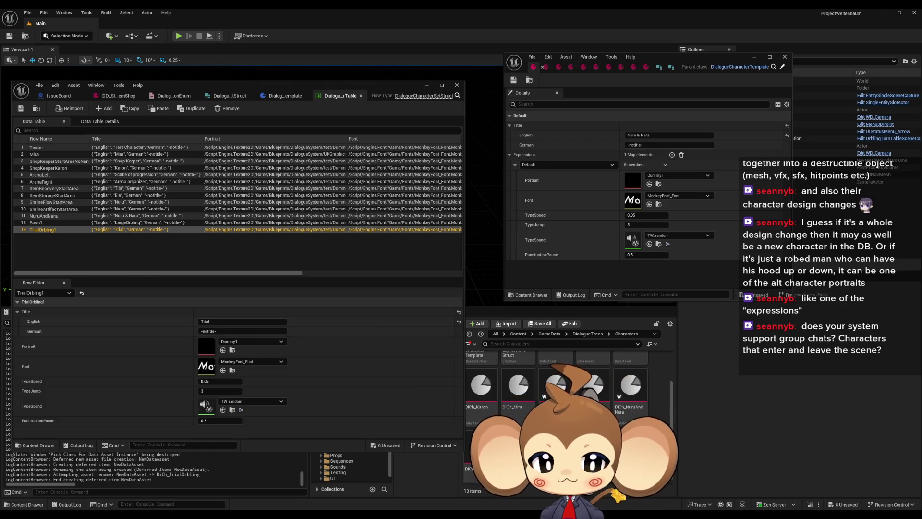
scroll(566, 384, up, 1)
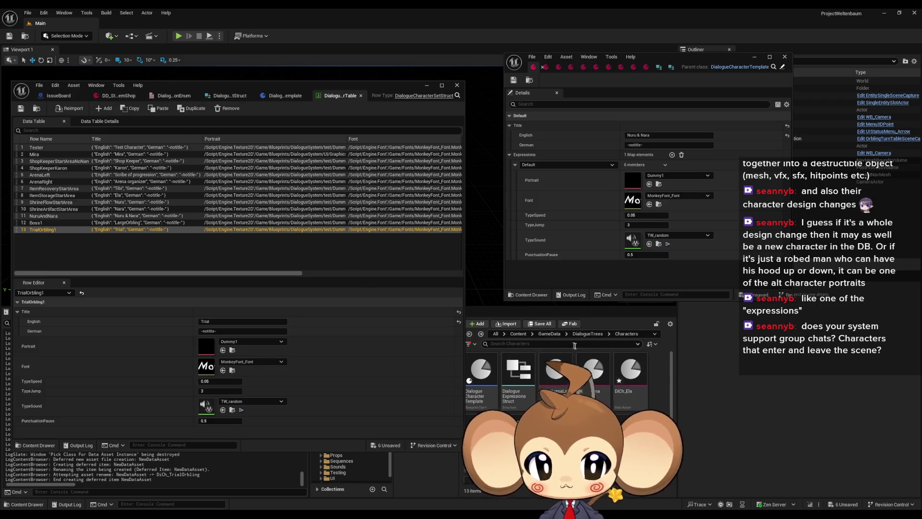
click(587, 334)
- Open the StartArea ItemRecovery dialogue assets, then reposition and widen the editor to show DiCh_Tibi
double_click(631, 372)
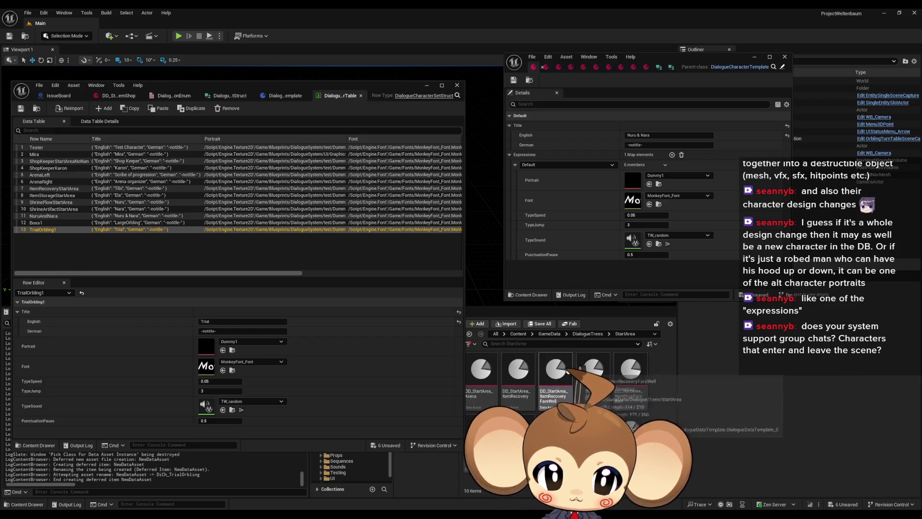
double_click(518, 374)
double_click(556, 374)
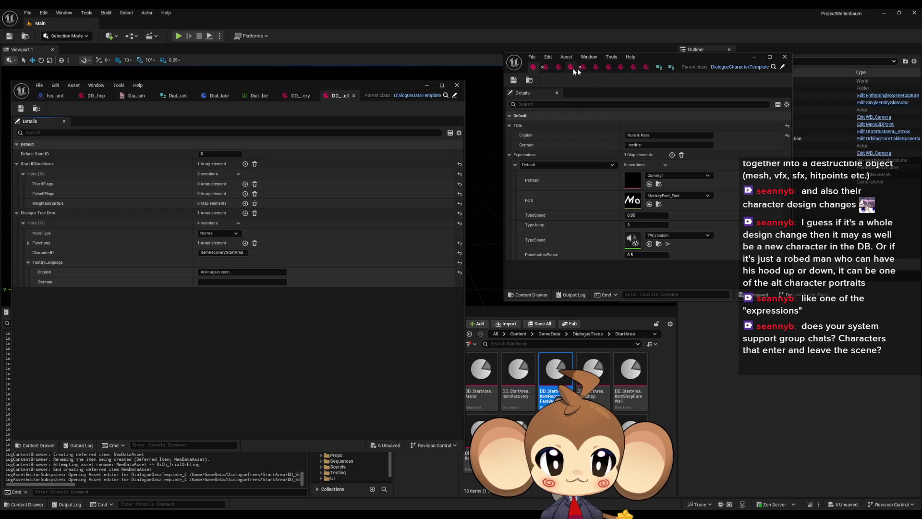
drag(658, 61, 772, 73)
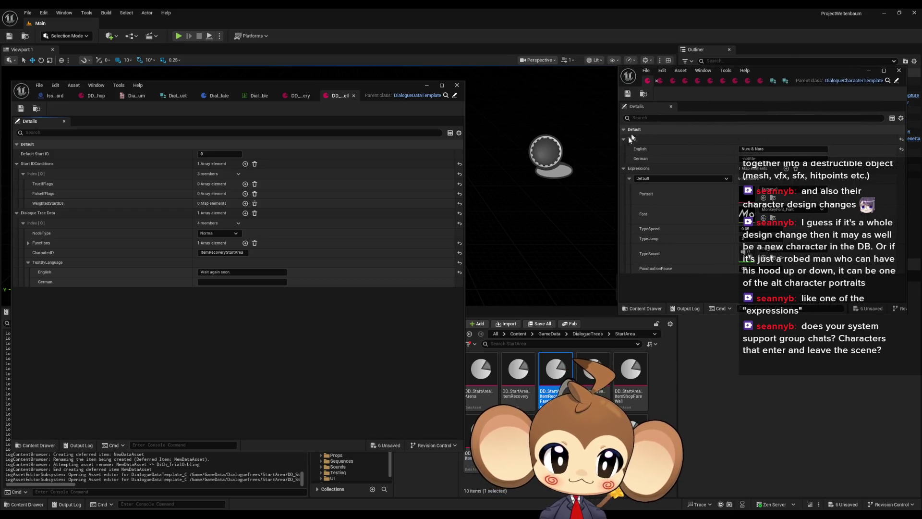
drag(619, 144, 474, 144)
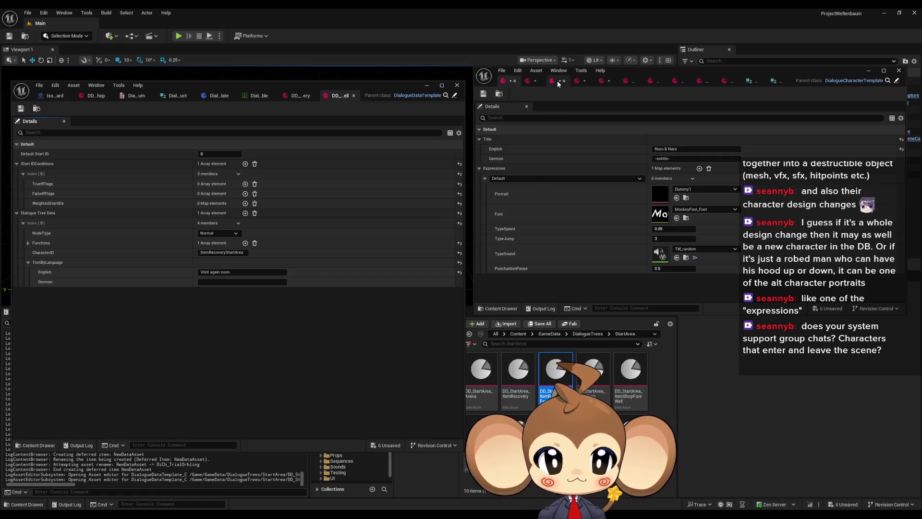
click(607, 83)
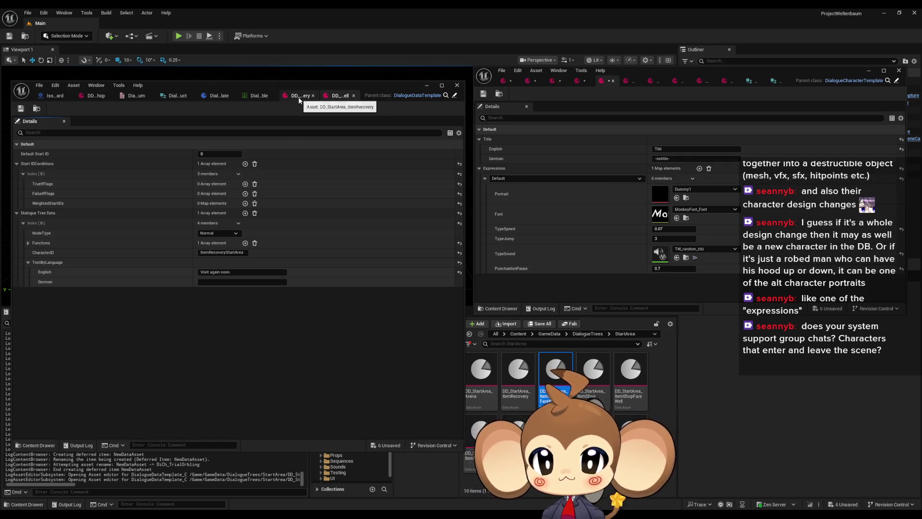
- Show the ItemRecovery welcome dialogue and expand its dialogue tree entries
click(340, 95)
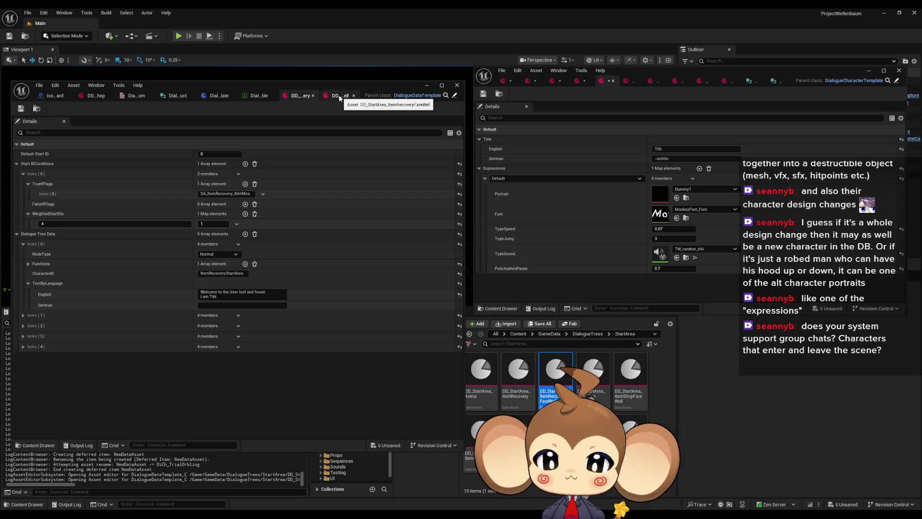
click(24, 346)
click(23, 336)
click(23, 325)
click(24, 316)
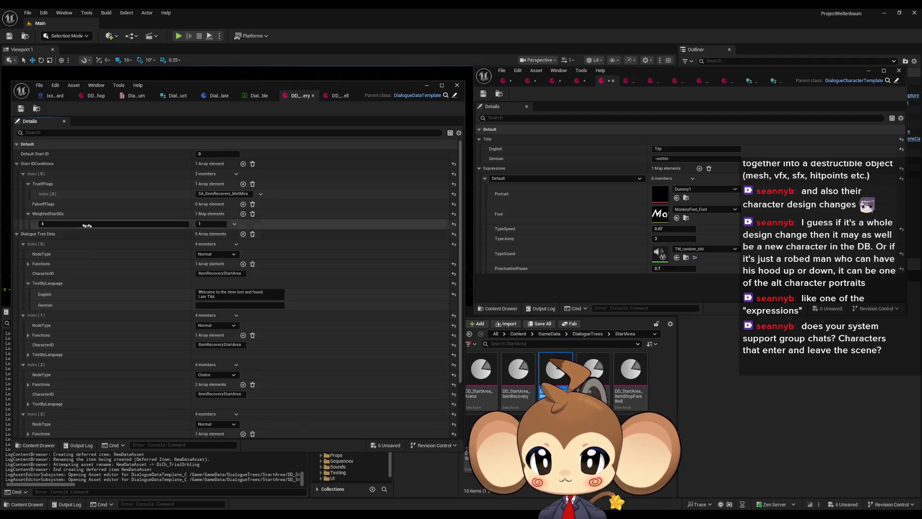
click(23, 173)
scroll(211, 231, down, 1)
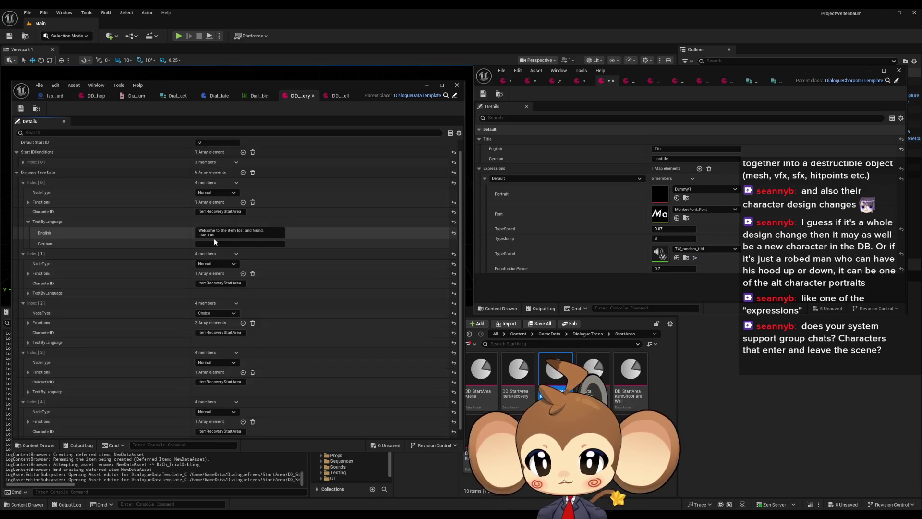
scroll(232, 261, down, 1)
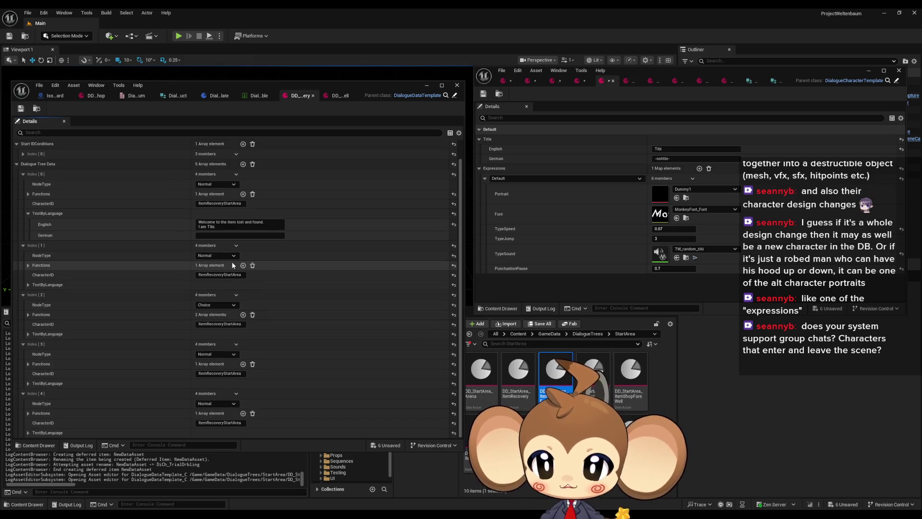
- Select the inline tag in the second line's English text, then add a Tibi expression entry
click(27, 286)
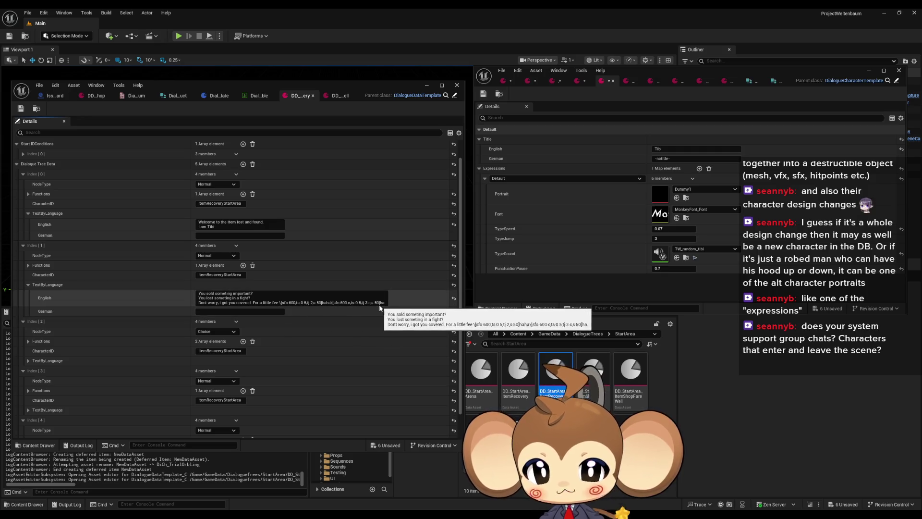
click(284, 303)
drag(285, 303, 387, 303)
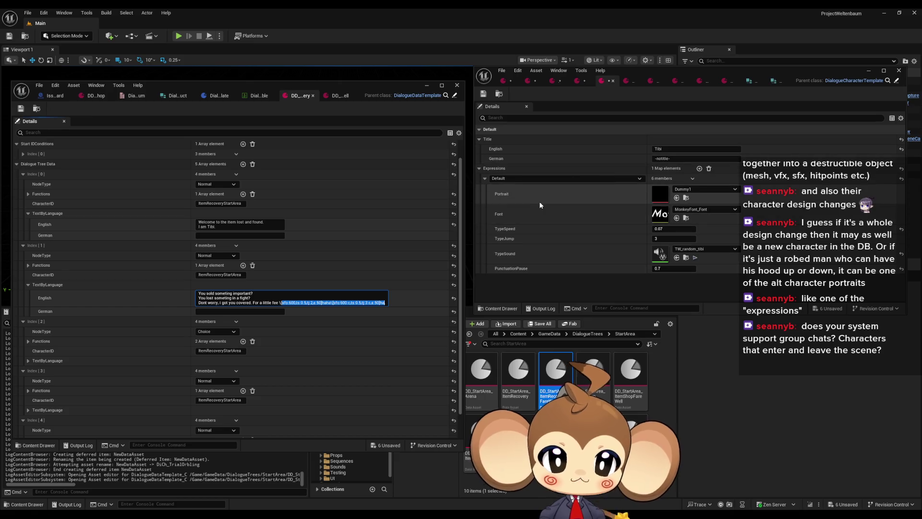
click(699, 169)
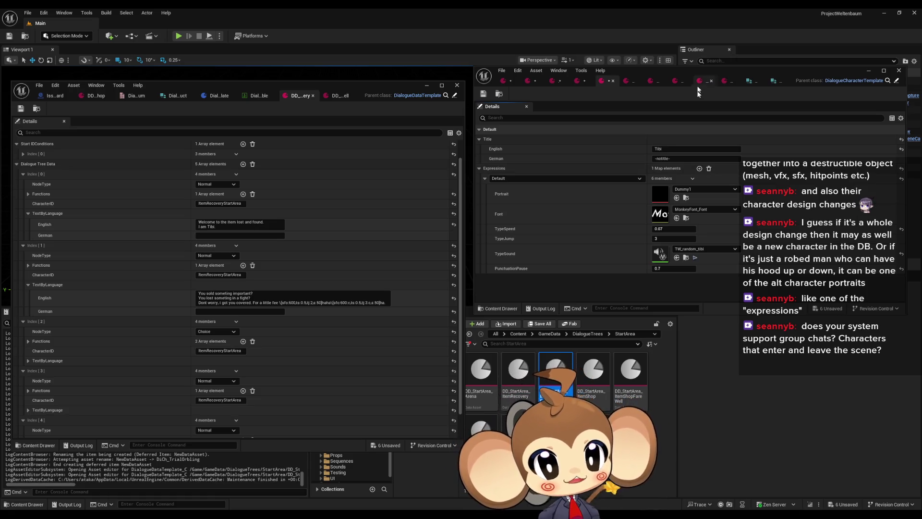
click(504, 179)
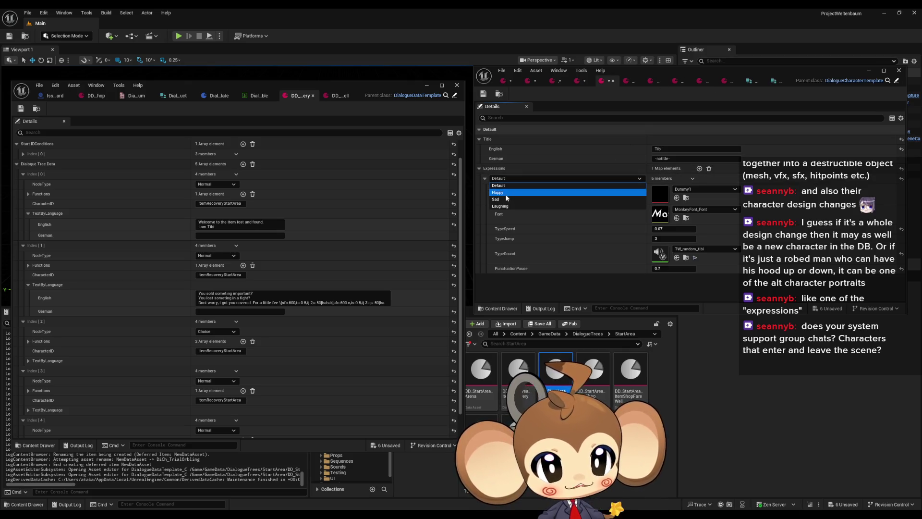
- Give Tibi's Expressions two entries keyed Default and Laughing
click(502, 207)
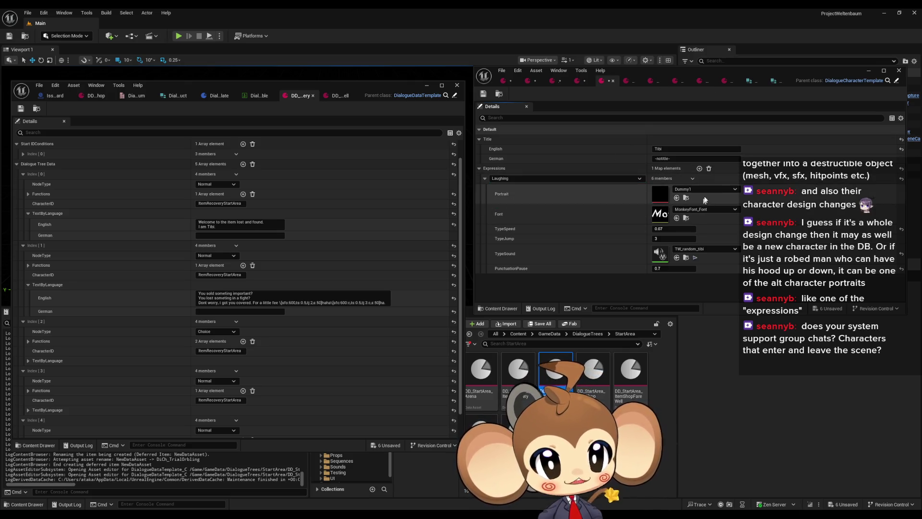
click(700, 169)
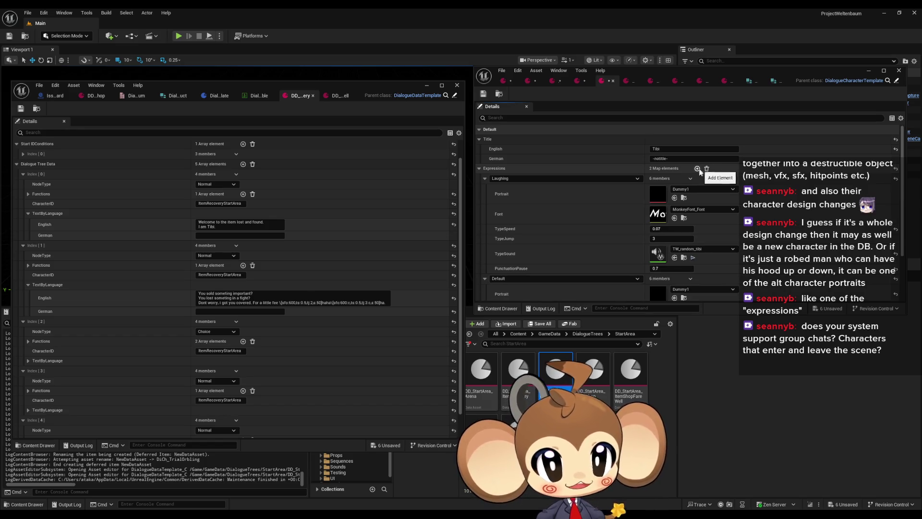
click(509, 278)
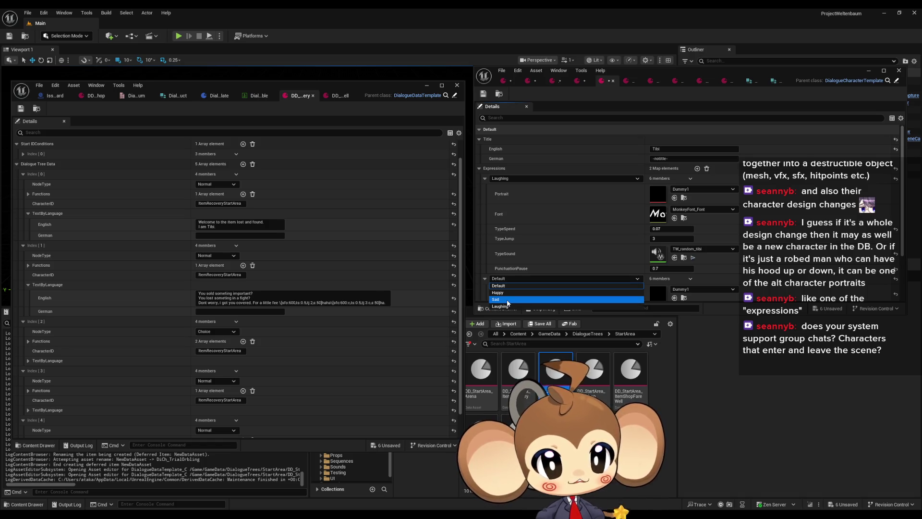
click(496, 299)
click(554, 178)
click(524, 188)
click(514, 279)
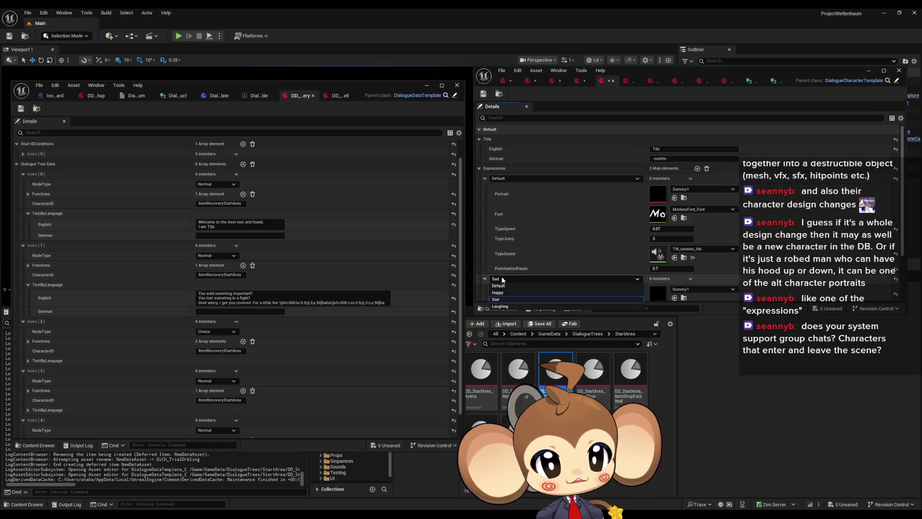
click(517, 308)
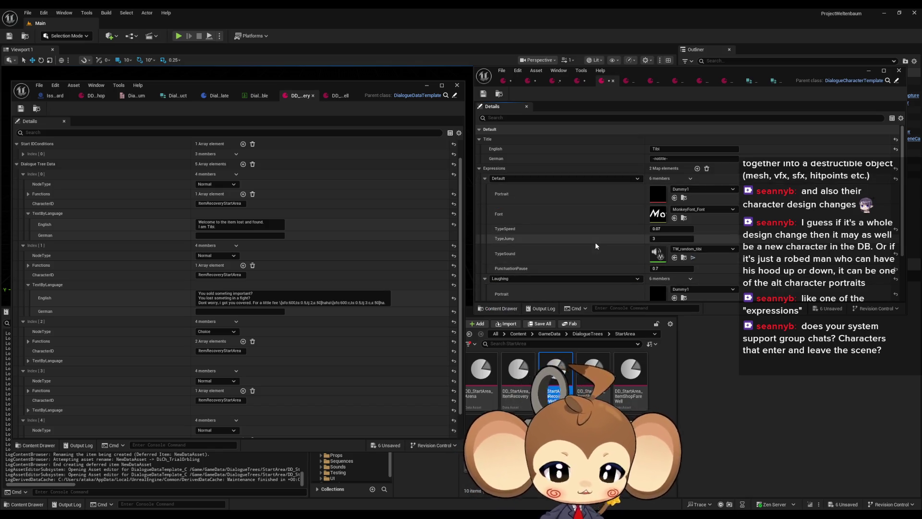
scroll(600, 238, down, 1)
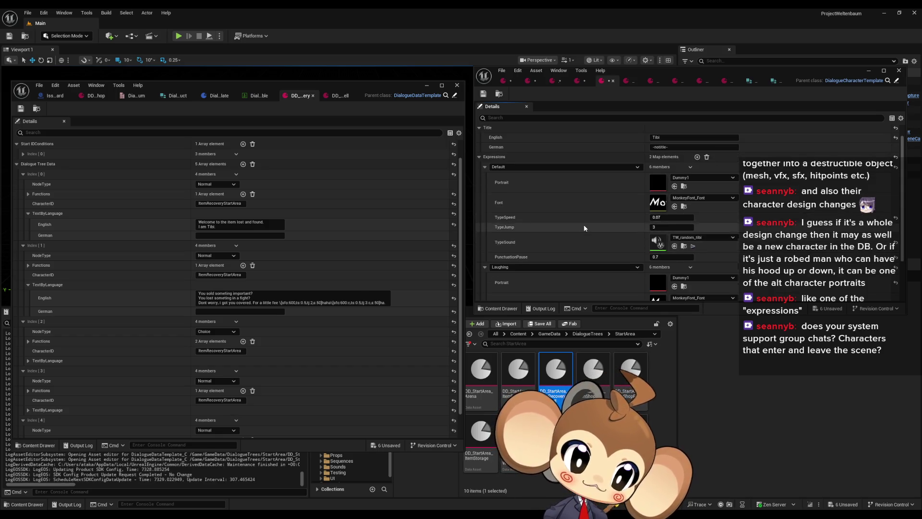
scroll(584, 229, down, 3)
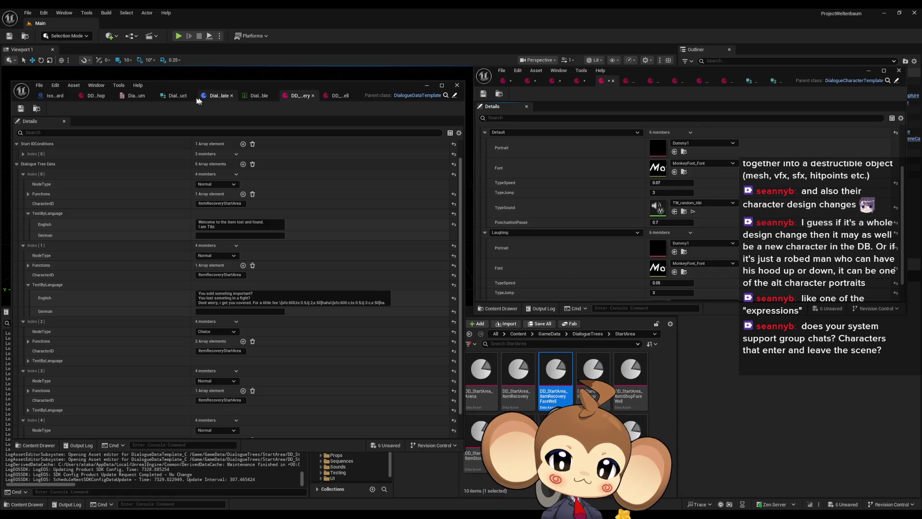
click(135, 96)
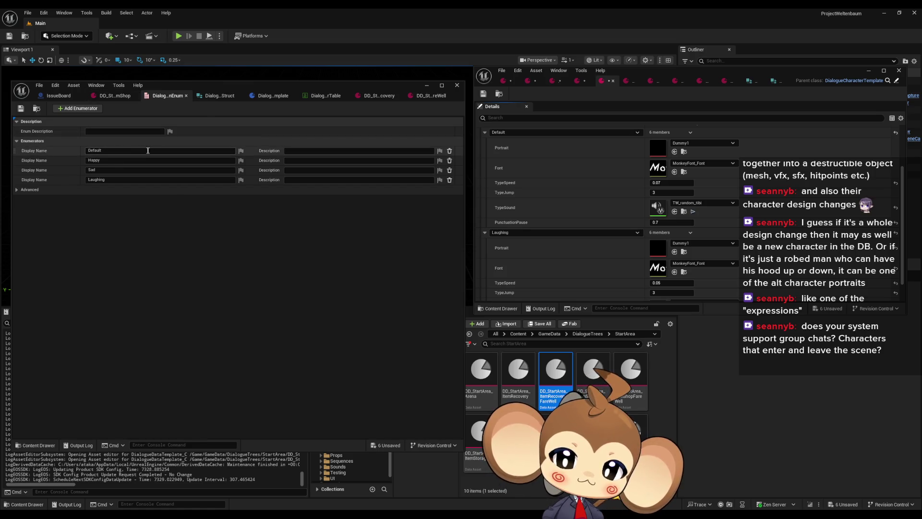
- Add a NotSet enumerator, move it to the top of the expression enum, and save
click(77, 108)
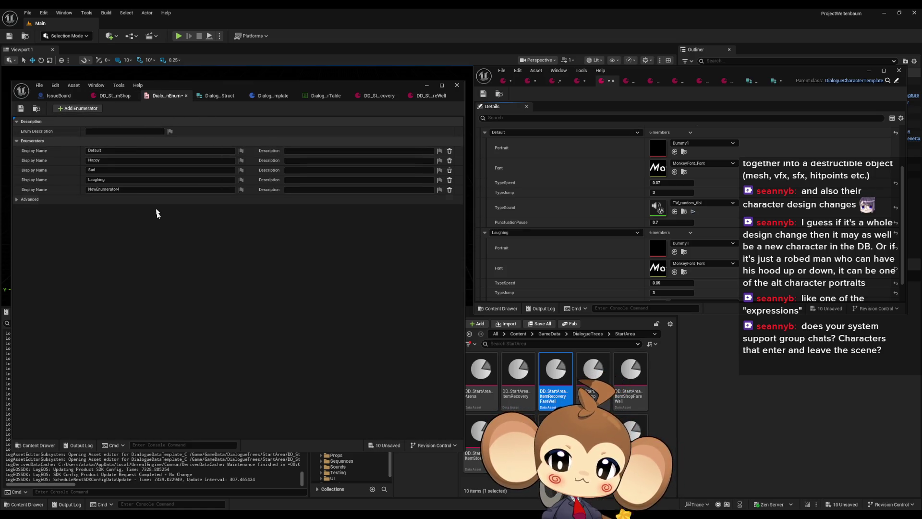
click(109, 190)
key(ctrl+a)
text(NotSet)
key(Return)
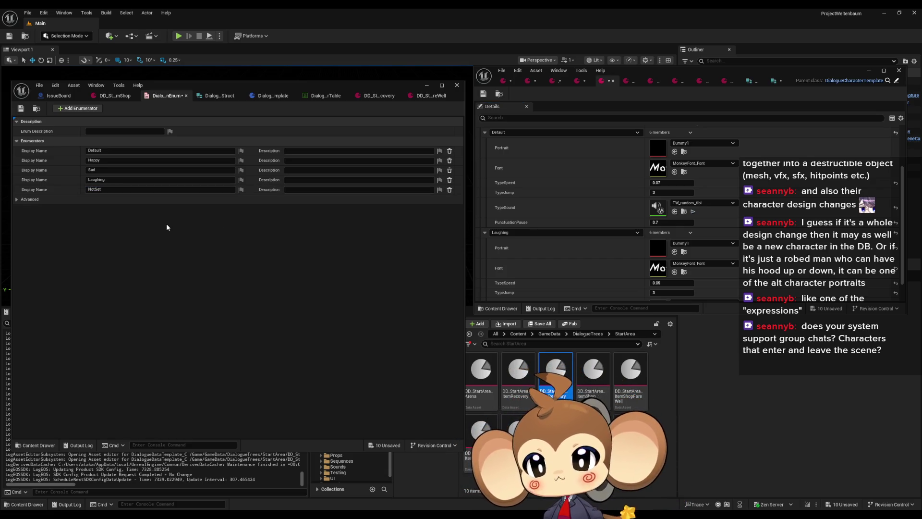
drag(14, 187, 13, 150)
click(25, 110)
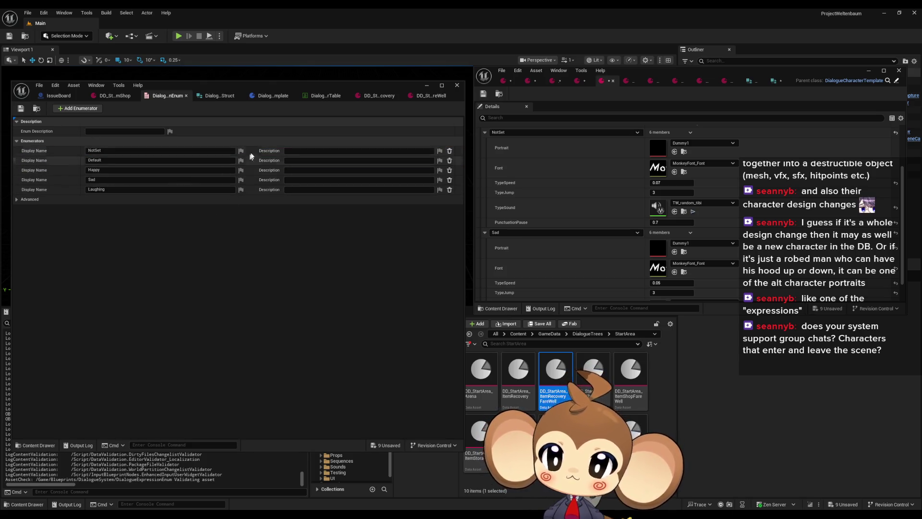
- Save the DialogueCharacterTemplate blueprint and set Tibi's first expression key back to Default
click(318, 96)
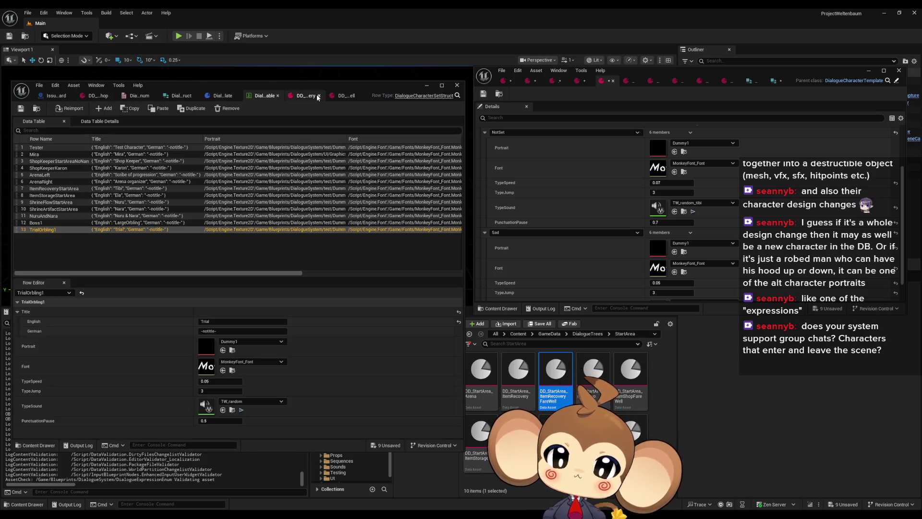
click(221, 96)
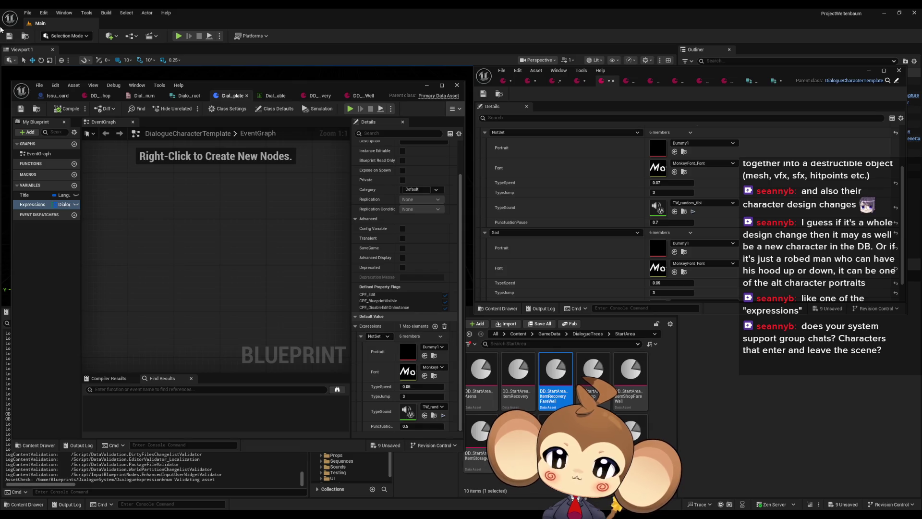
click(20, 111)
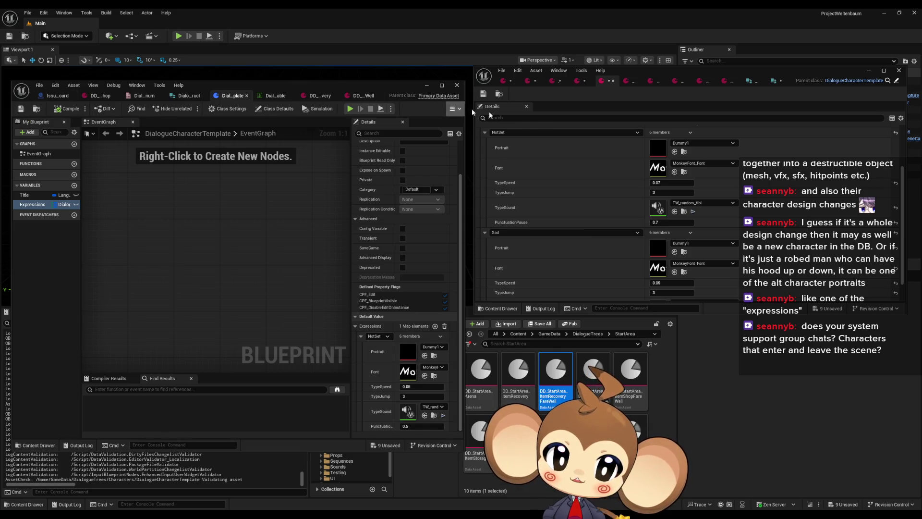
scroll(514, 132, up, 2)
click(505, 178)
click(509, 192)
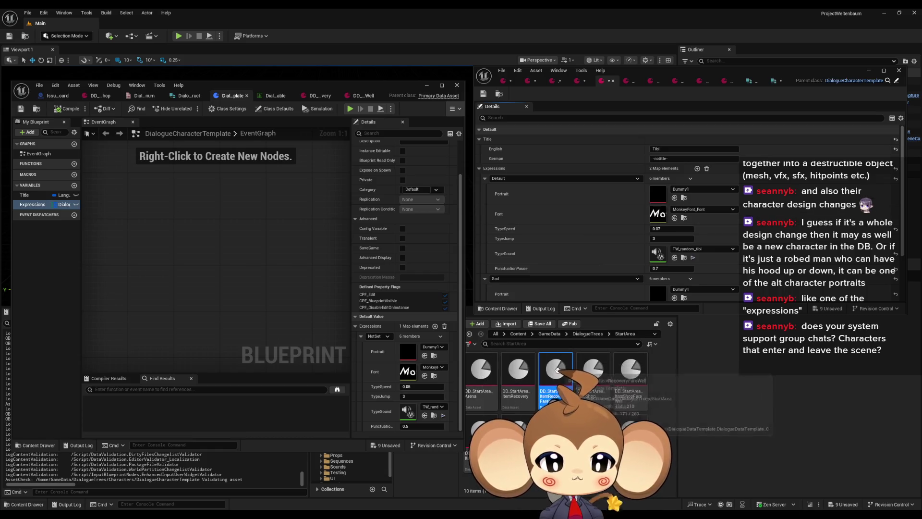
click(587, 334)
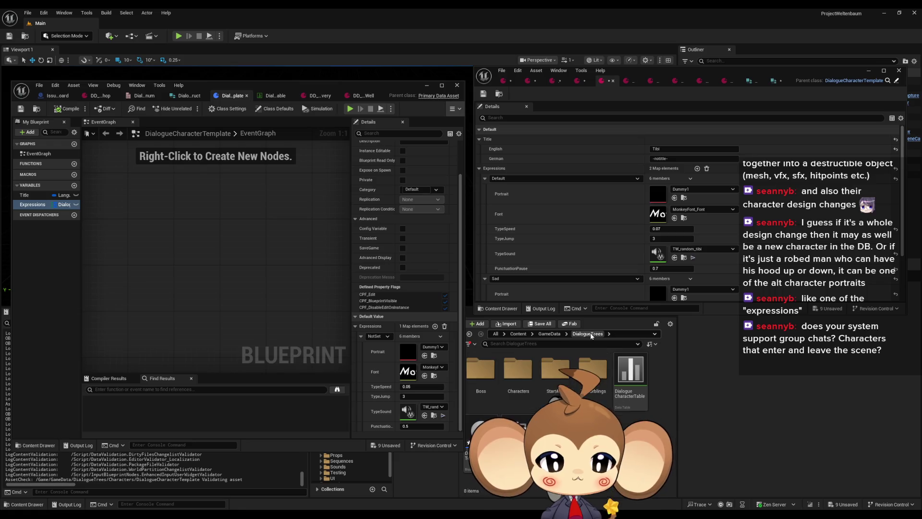
- Set the expression key to Default for the Scribe, Arena organizer, Ela, Karon and Mira assets
double_click(519, 372)
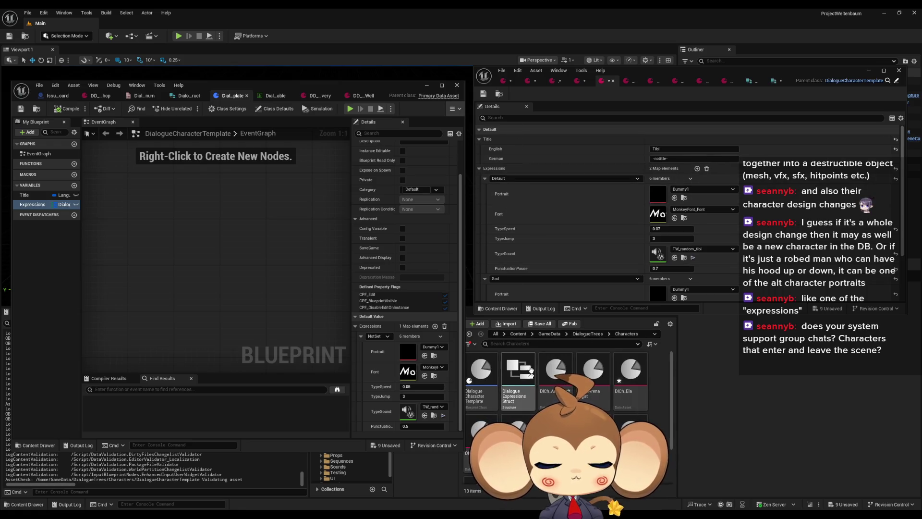
double_click(559, 375)
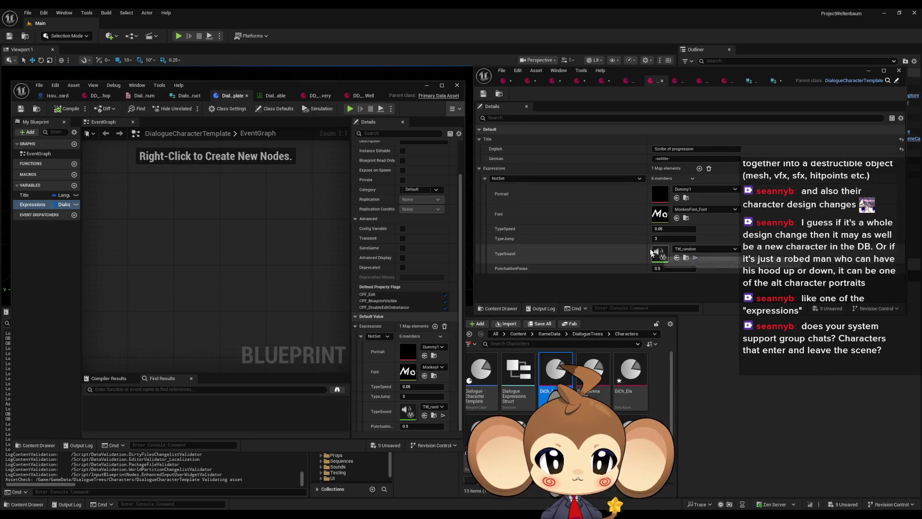
click(501, 179)
click(504, 192)
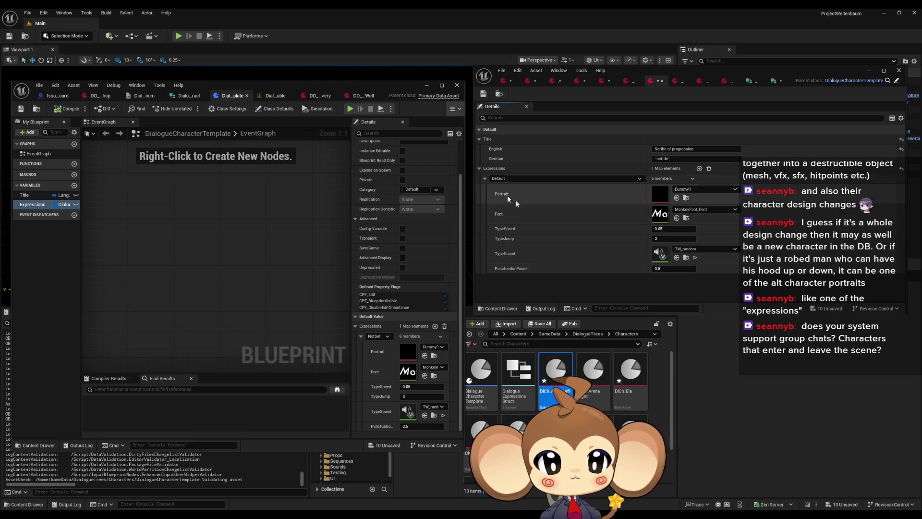
double_click(593, 372)
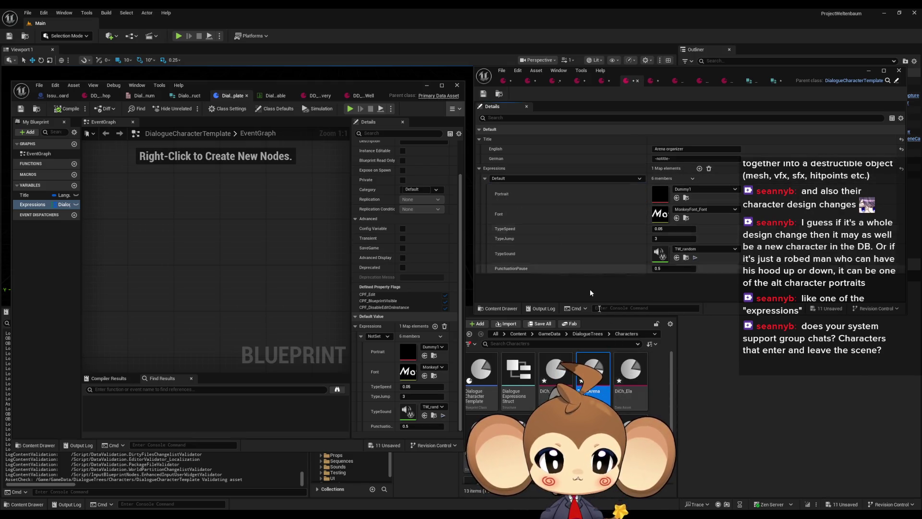
double_click(630, 372)
click(509, 178)
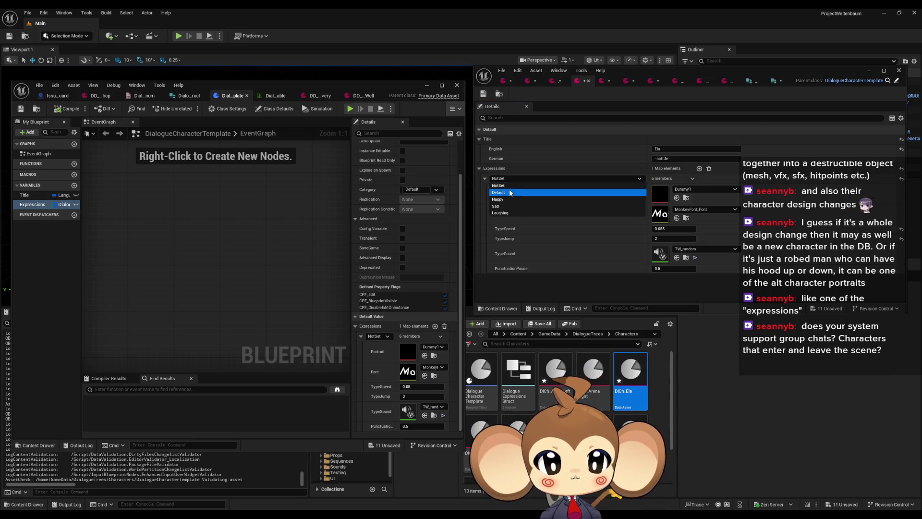
key(Escape)
double_click(481, 430)
click(562, 178)
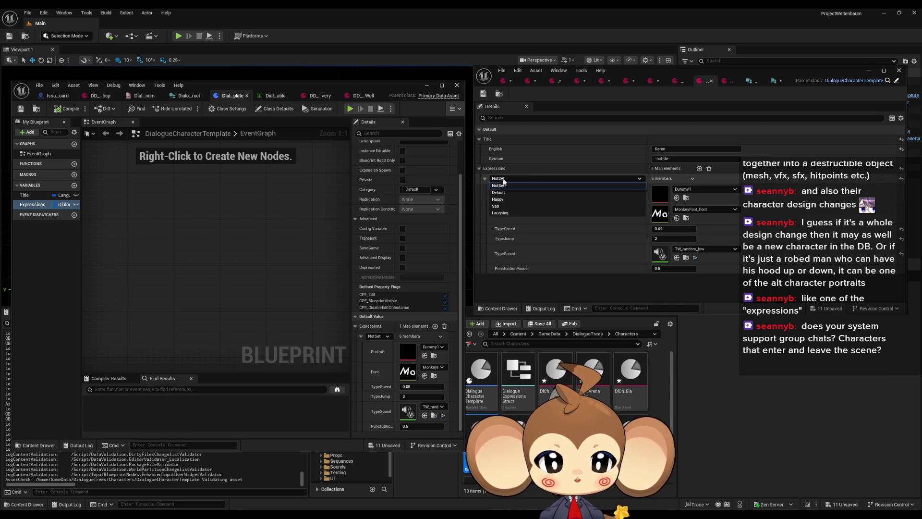
click(509, 188)
double_click(519, 432)
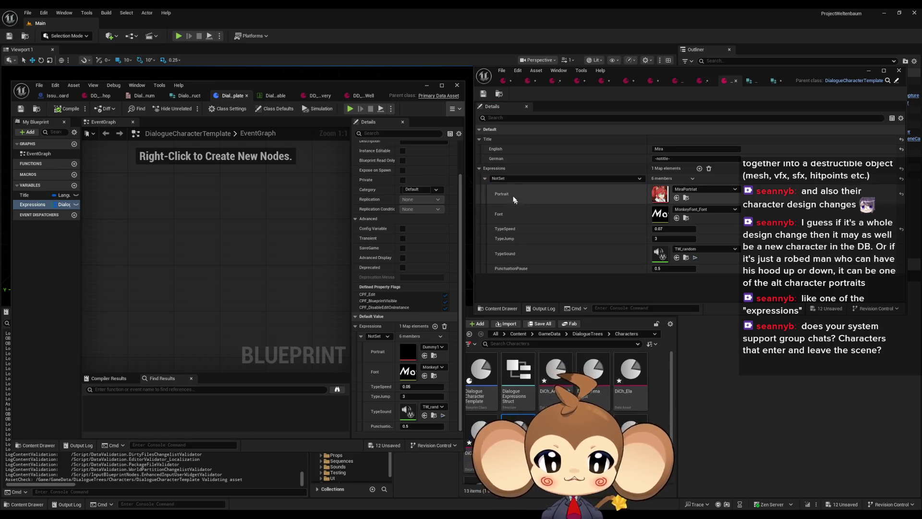
click(509, 178)
click(508, 192)
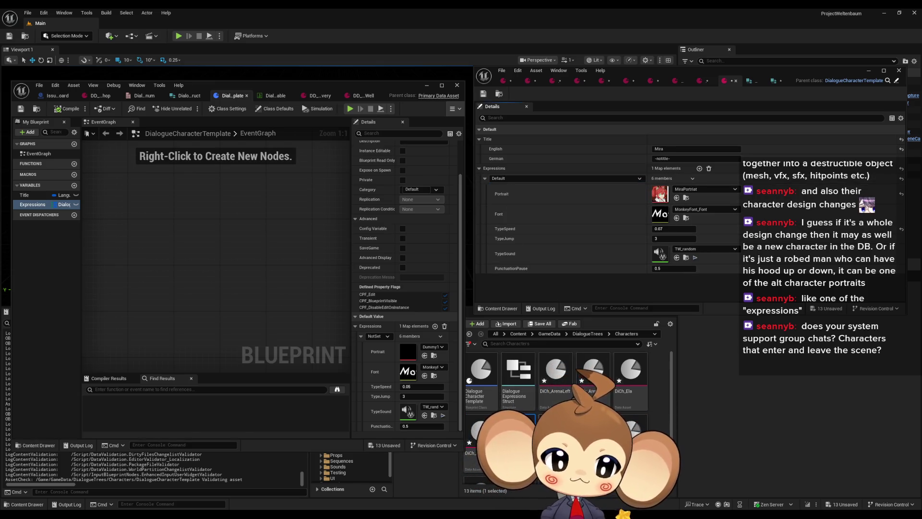
- Set the expression key to Default for the Nara, Nuru, Nuru & Nara and next character assets
click(528, 81)
click(516, 178)
click(509, 187)
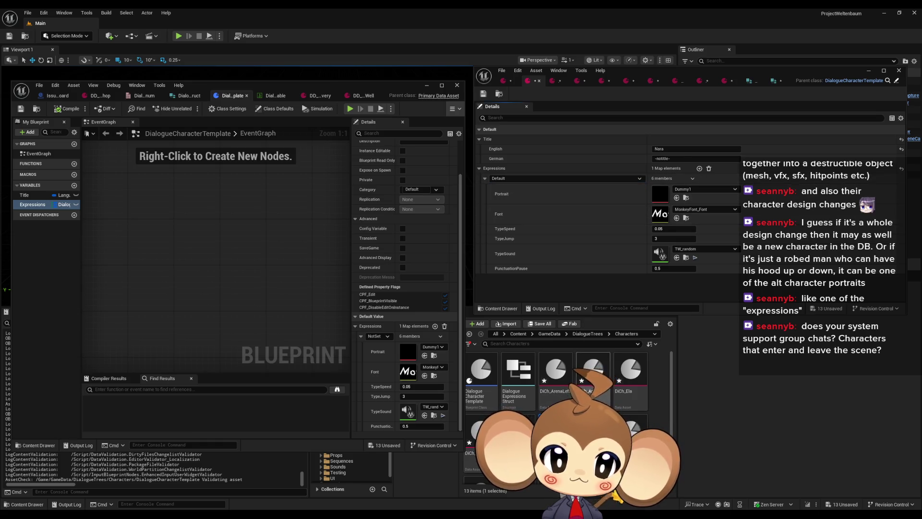
click(552, 81)
click(522, 178)
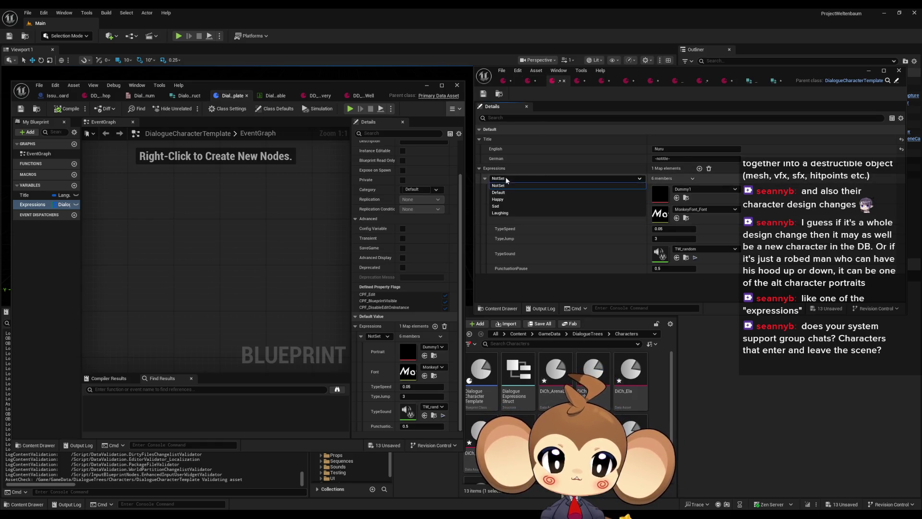
click(514, 193)
click(503, 81)
click(519, 178)
click(503, 195)
scroll(552, 384, down, 2)
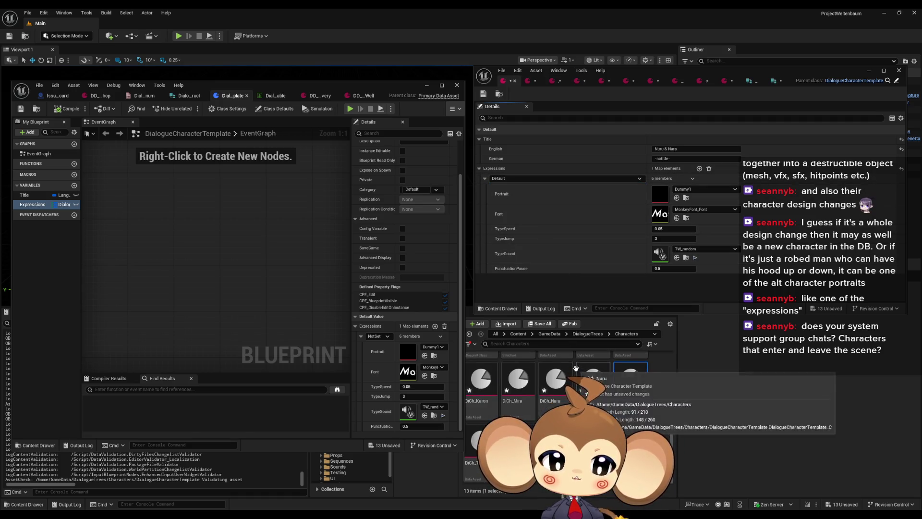
double_click(478, 447)
click(518, 178)
click(503, 193)
- Keep Tibi's expression key as Default and set the remaining asset's key to Default
double_click(518, 447)
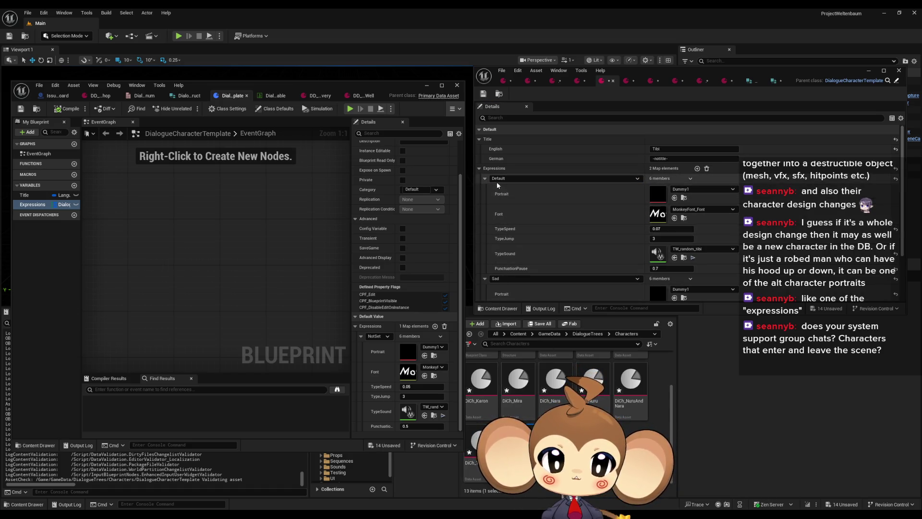
click(519, 178)
click(507, 199)
click(519, 178)
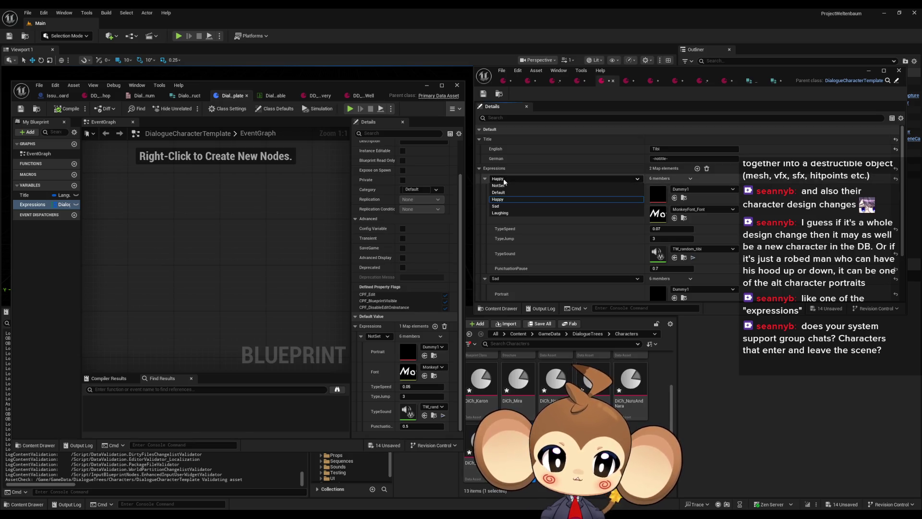
click(506, 193)
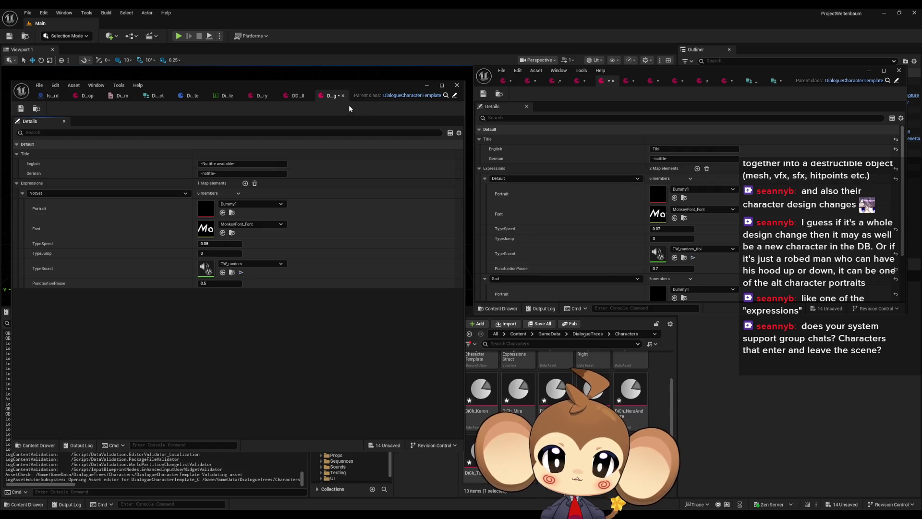
click(51, 193)
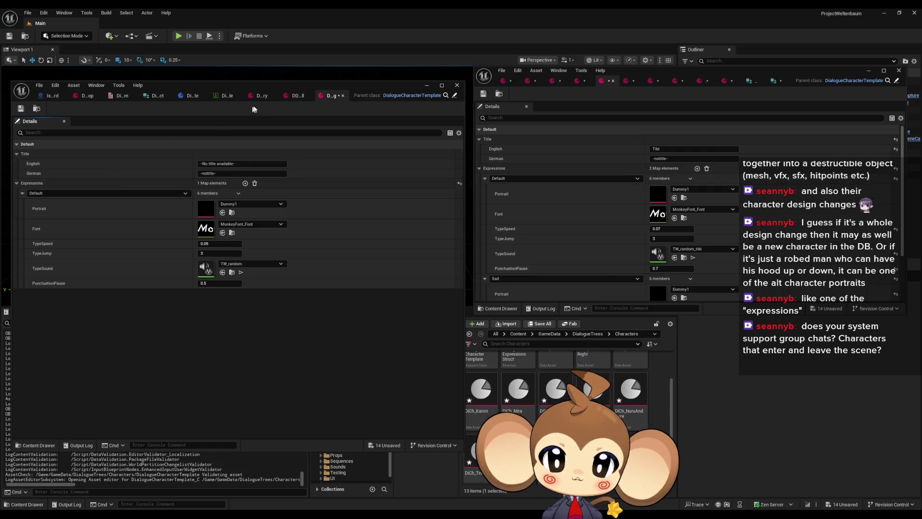
mouse_move(333, 96)
mouse_down()
mouse_move(547, 65)
mouse_move(553, 79)
mouse_up()
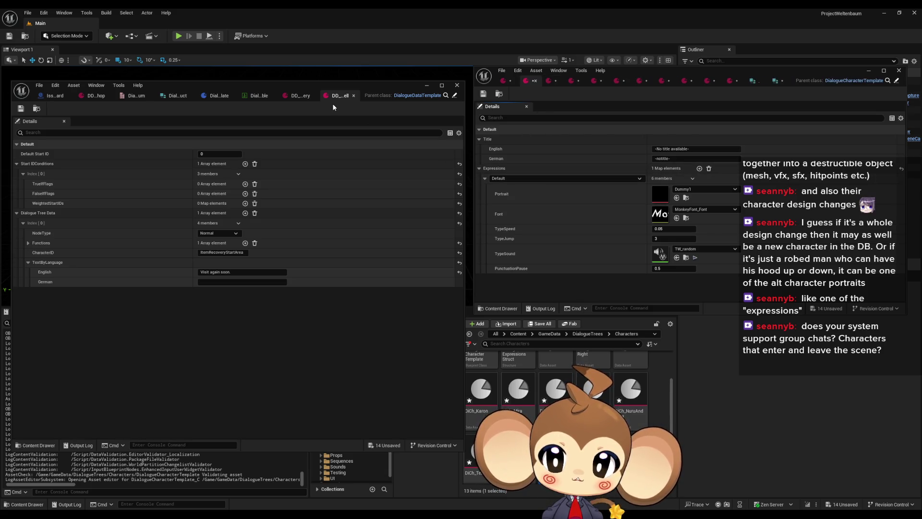
click(296, 98)
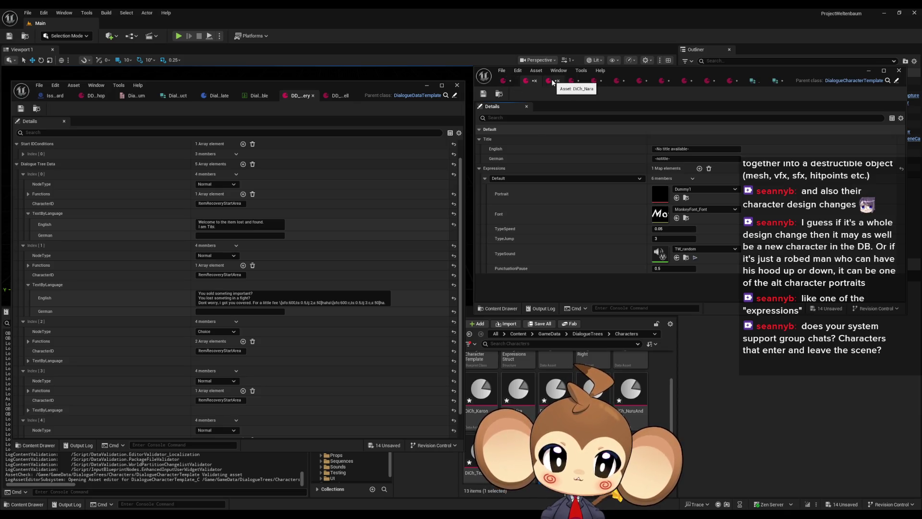
- Switch Tibi's second expression key from Sad to Laughing
click(620, 84)
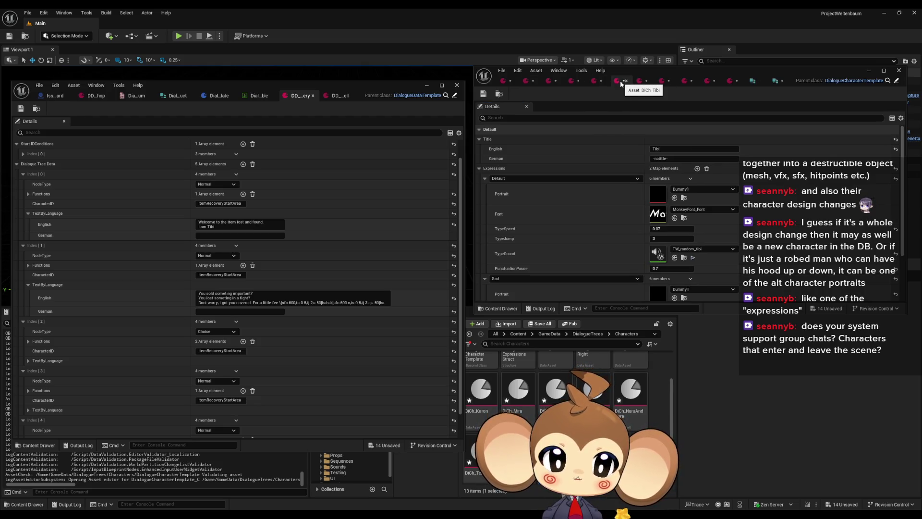
scroll(572, 177, down, 2)
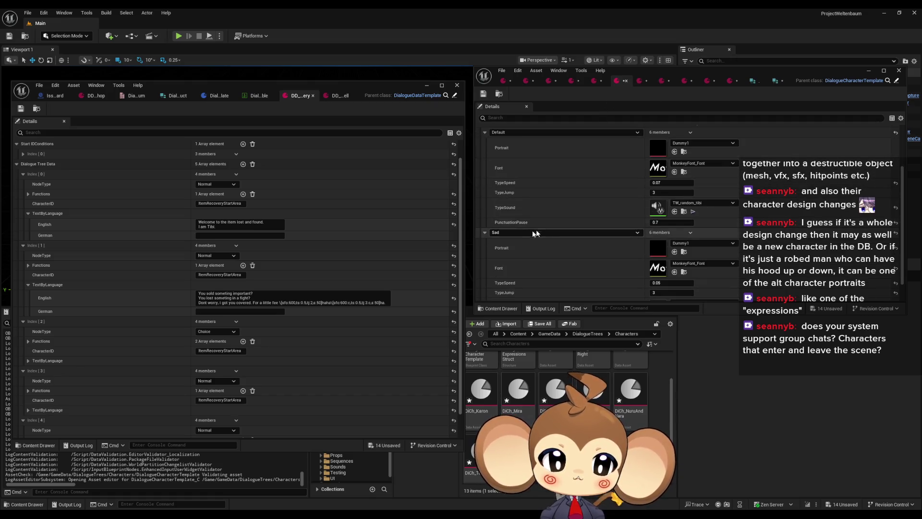
click(539, 232)
click(506, 267)
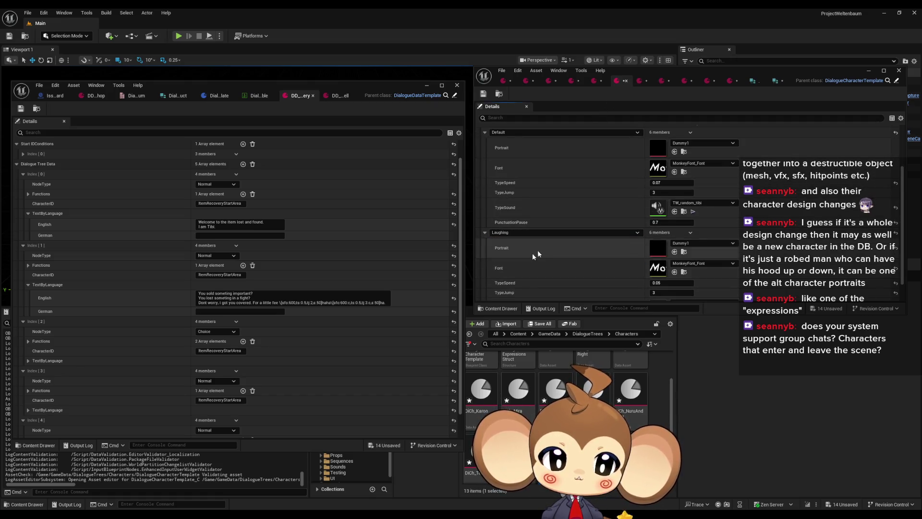
scroll(575, 198, down, 1)
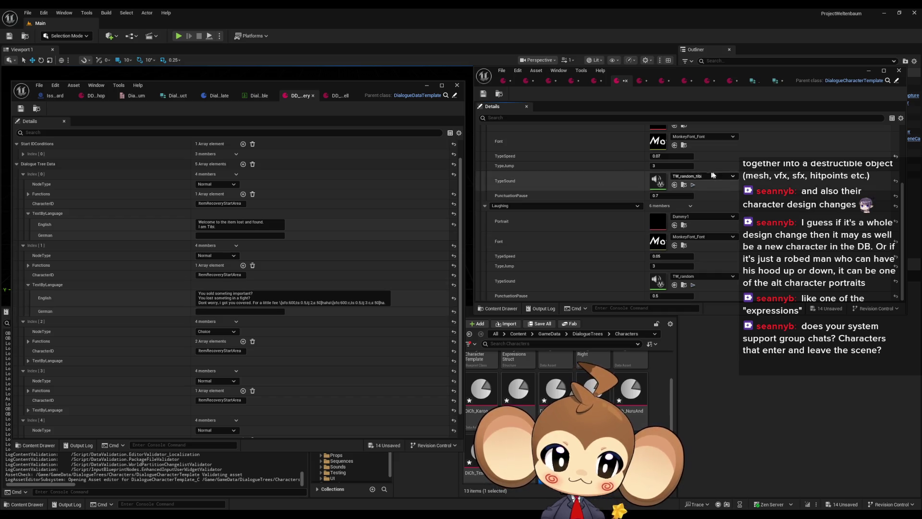
click(684, 184)
- Assign TW_random_tibi as Laughing's typing sound and set its PunctuationPause to 0.7
click(674, 284)
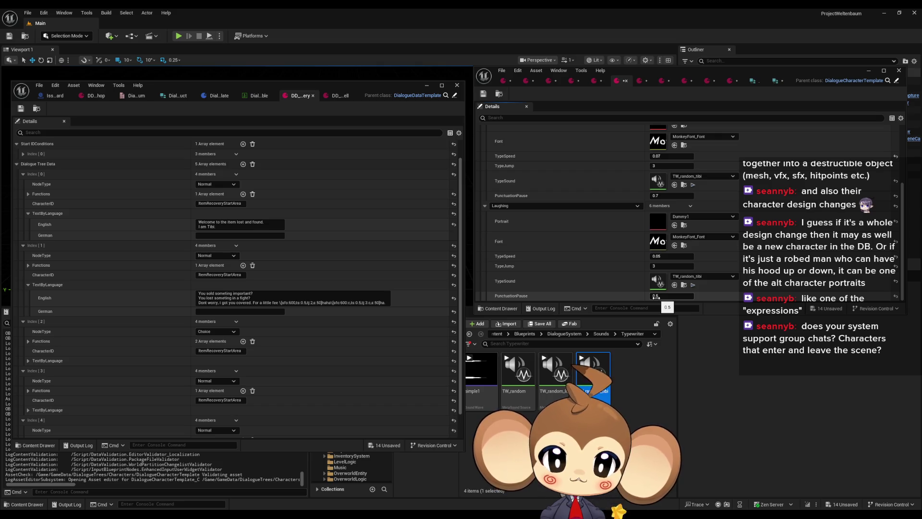
click(663, 157)
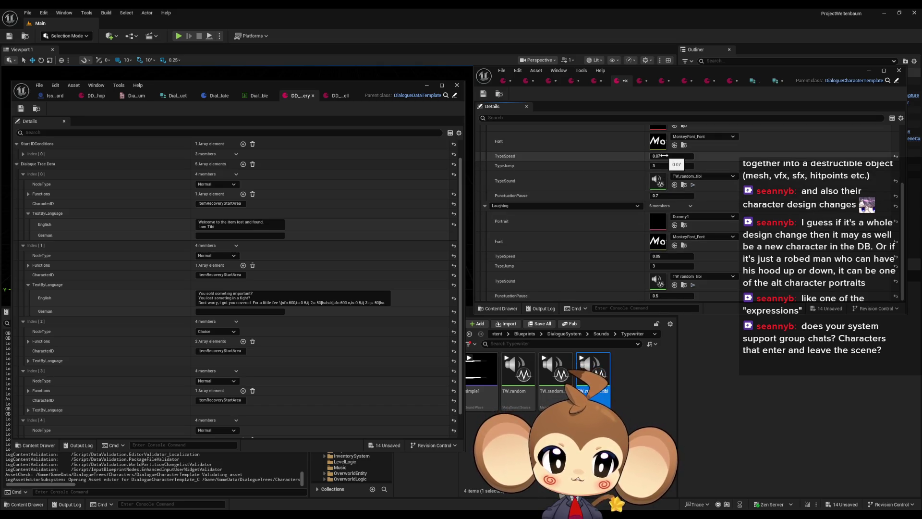
click(666, 257)
text(0.07)
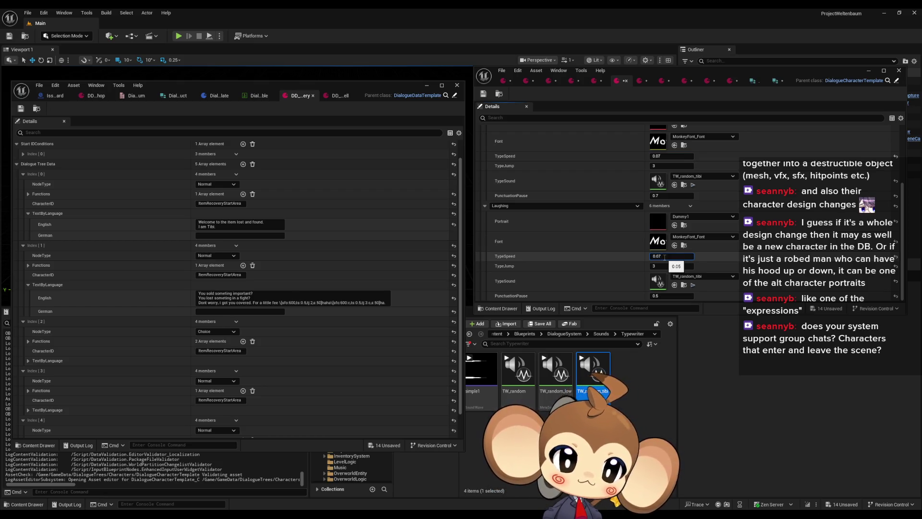
click(687, 296)
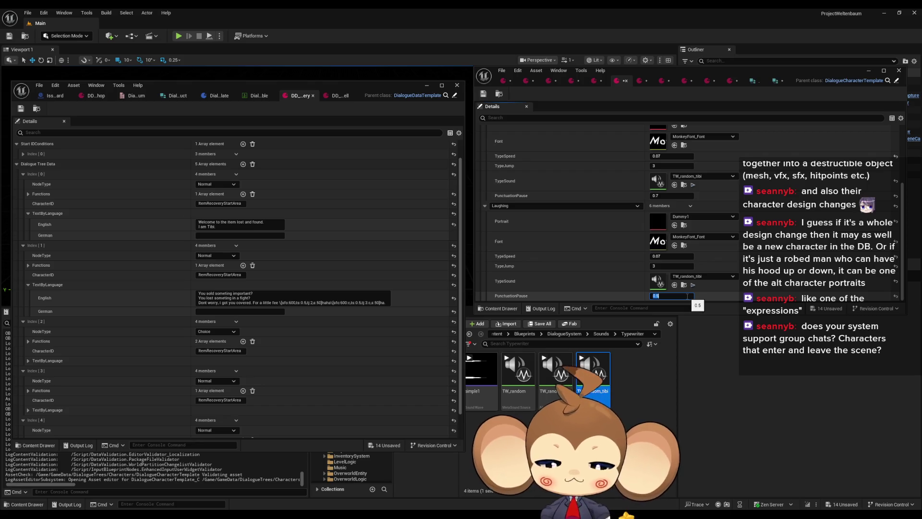
text(.7)
key(Return)
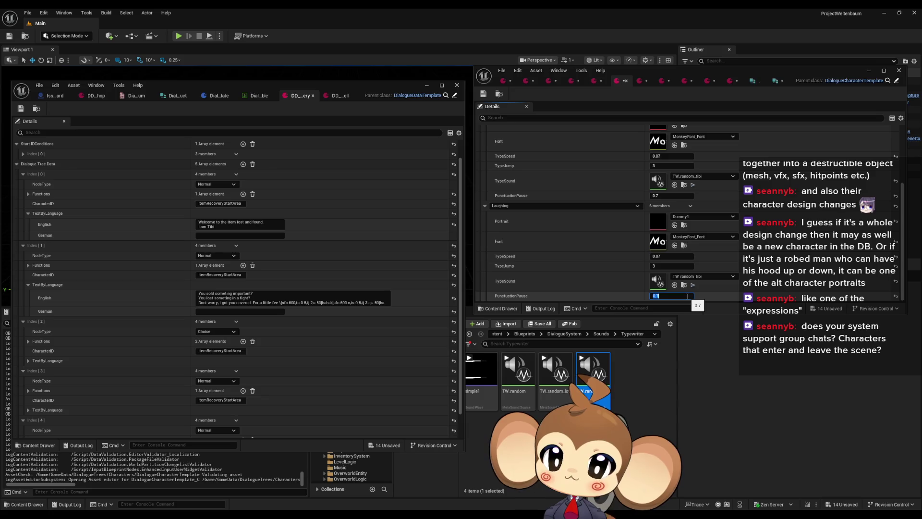
- Enter .05 as Laughing's TypeSpeed and 25 as its TypeJump
click(674, 255)
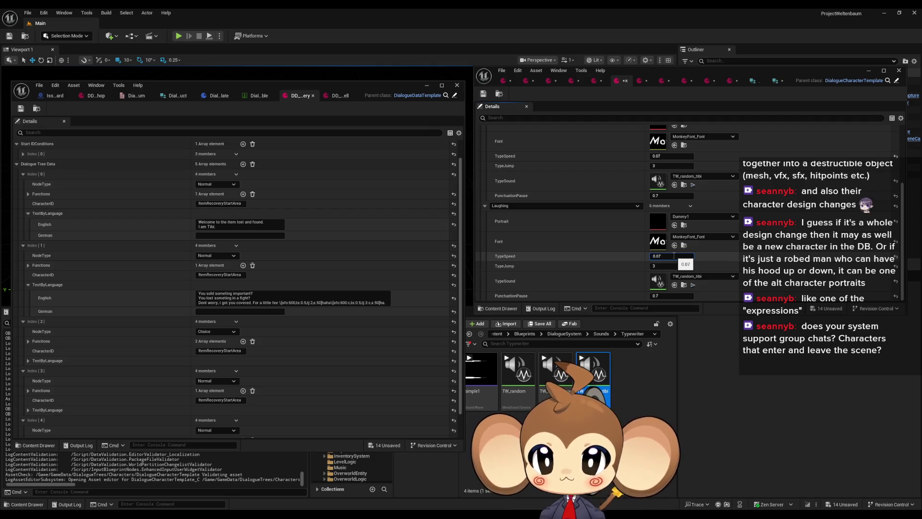
text(.0)
text(5)
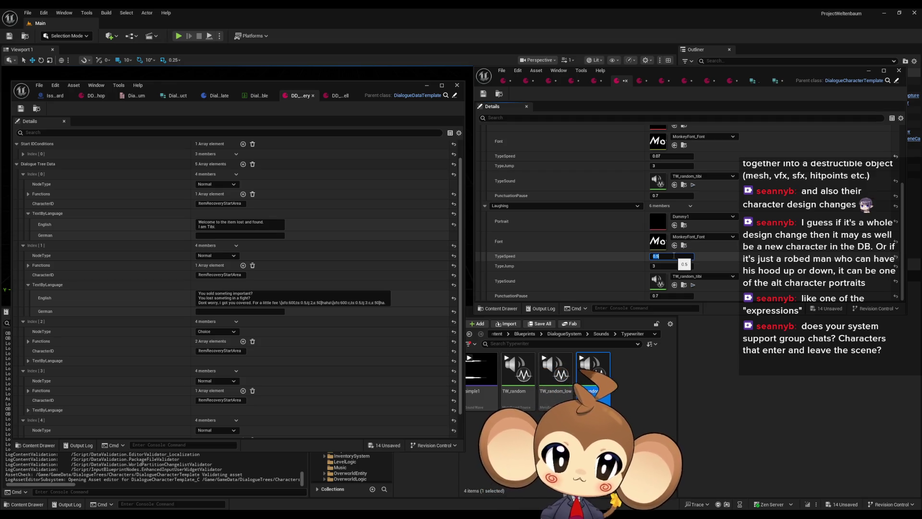
click(662, 265)
text(2)
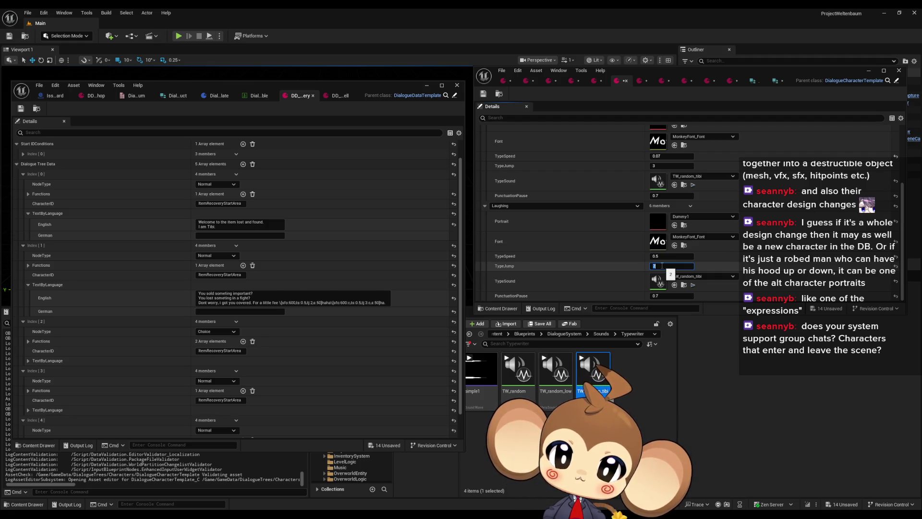
text(5)
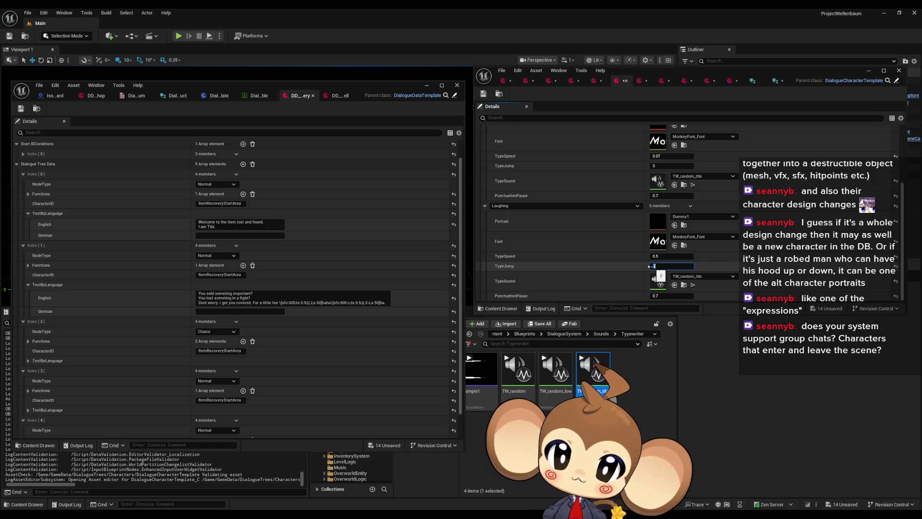
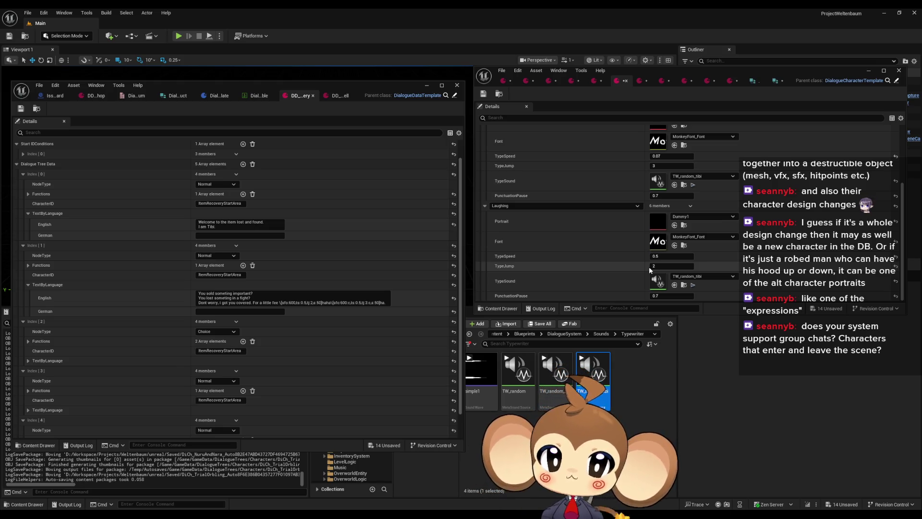
- Add a new float member named SoundFrequencyOffset to DialogueExpressionsStruct
click(775, 81)
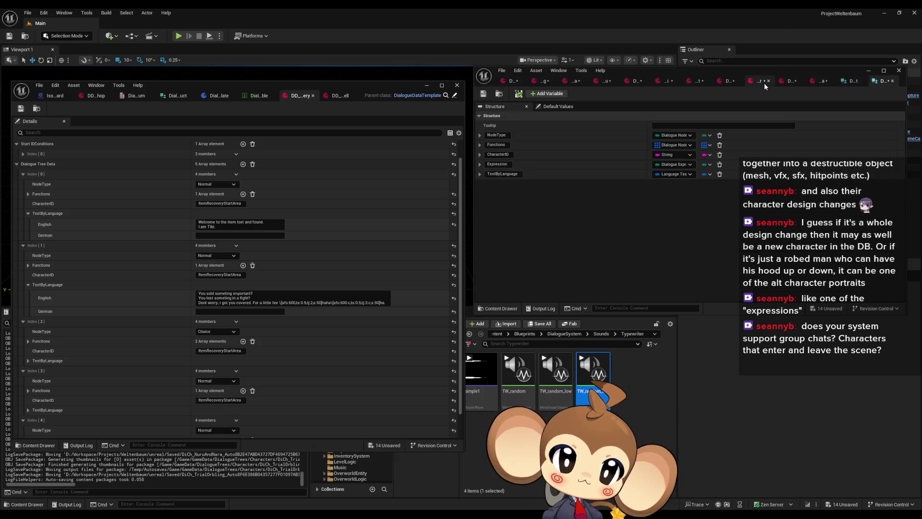
click(852, 87)
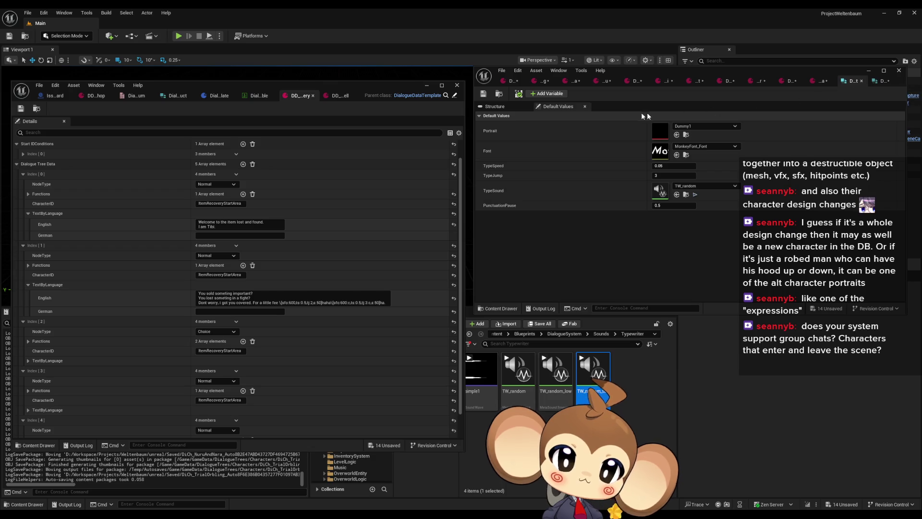
click(543, 93)
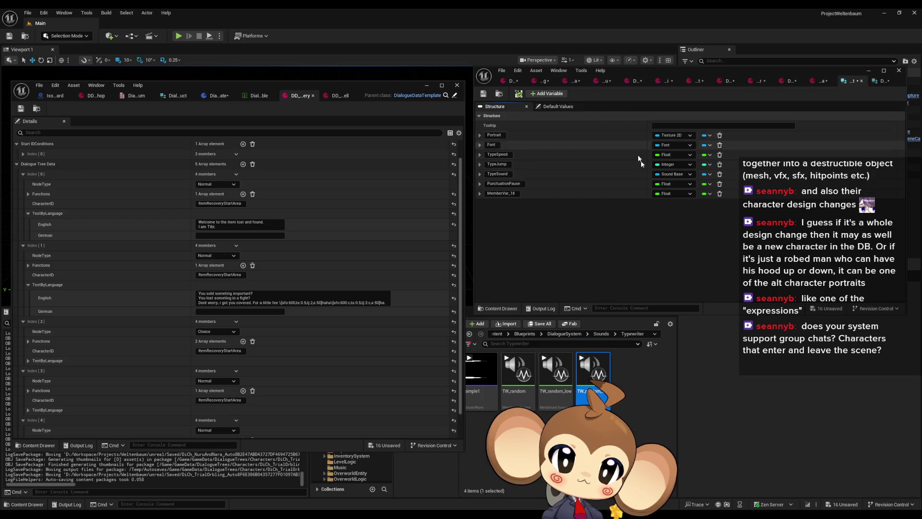
click(510, 193)
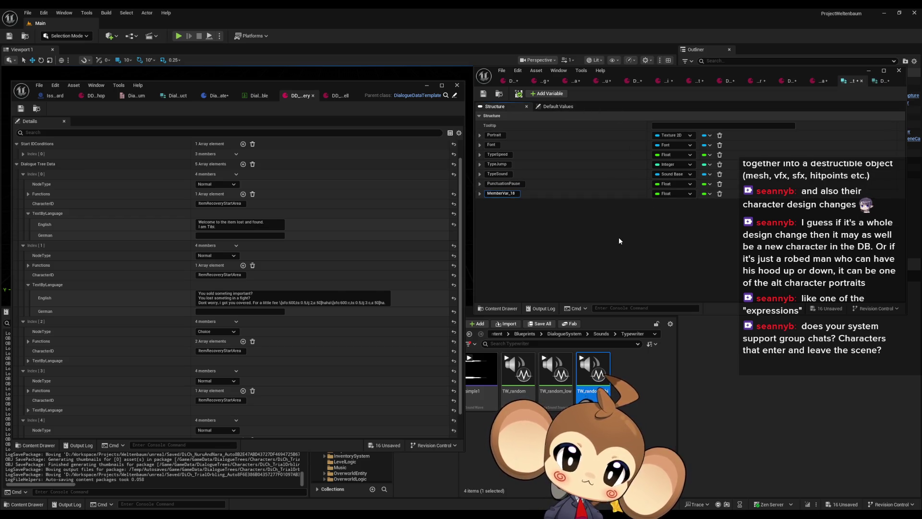
text(So)
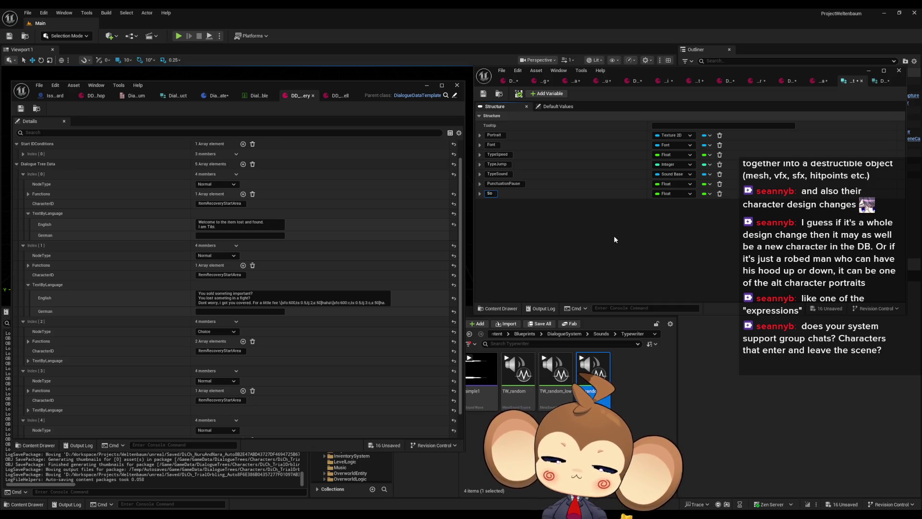
text(undFreque)
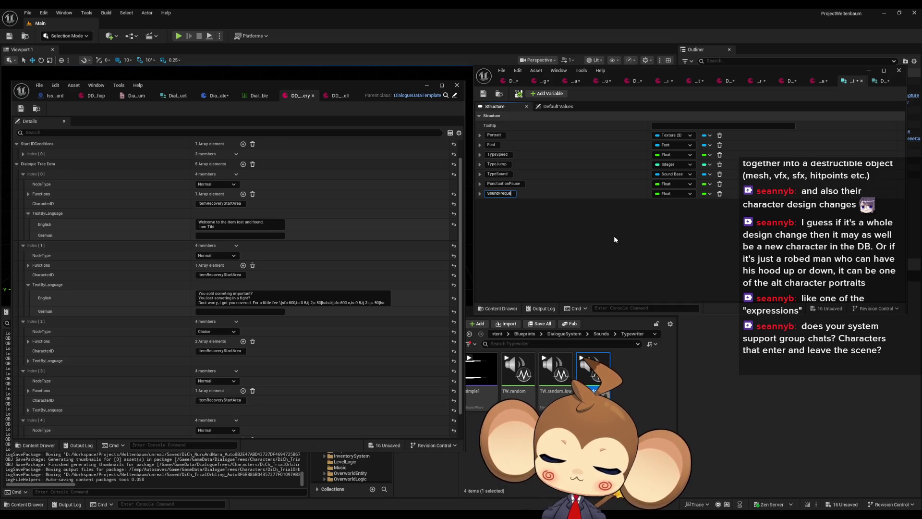
text(ncyOff)
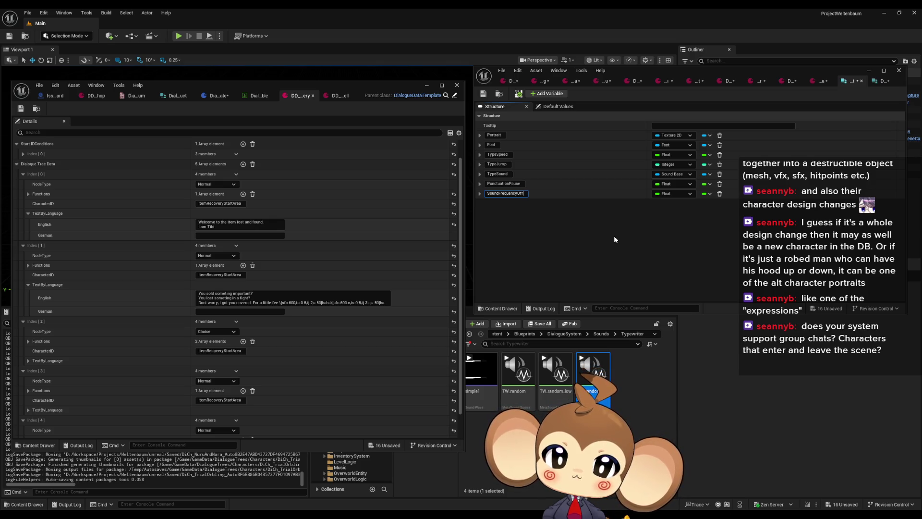
text(set)
key(Return)
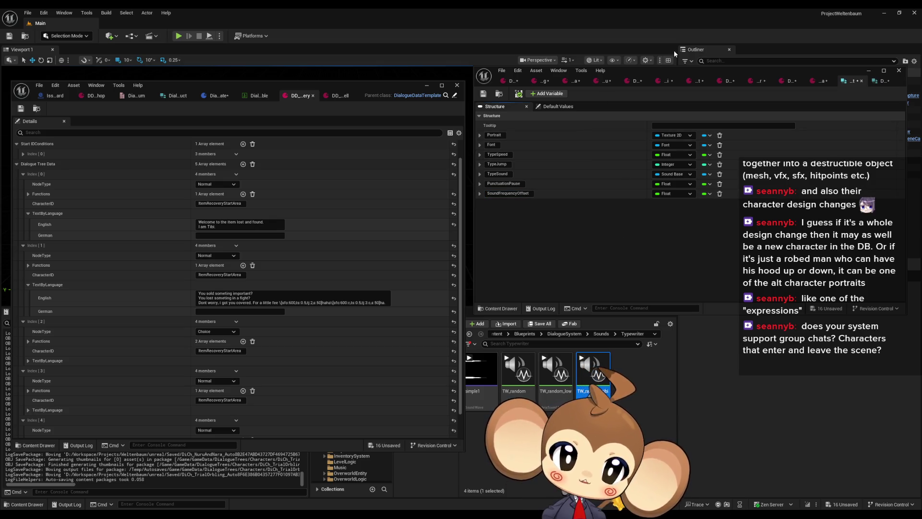
click(503, 81)
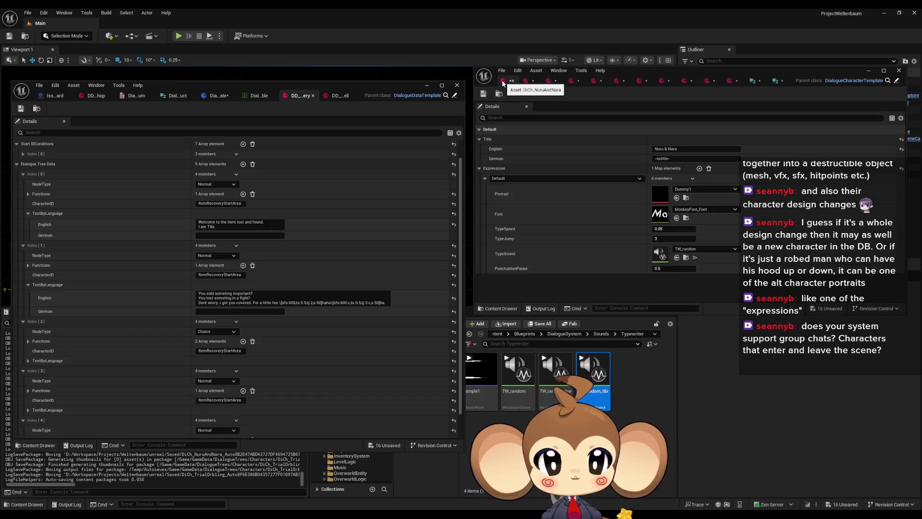
- Save DialogueExpressionsStruct, then check the Nuru & Nara character asset
click(776, 81)
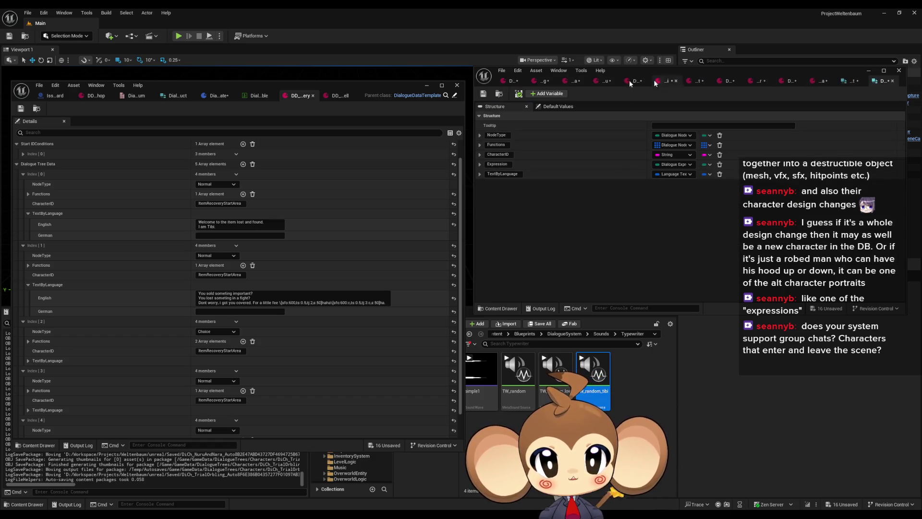
click(483, 94)
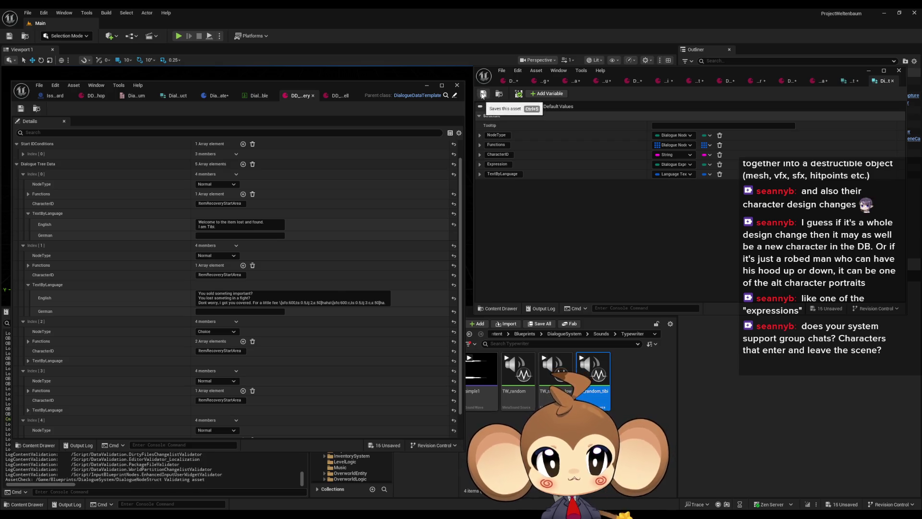
click(519, 71)
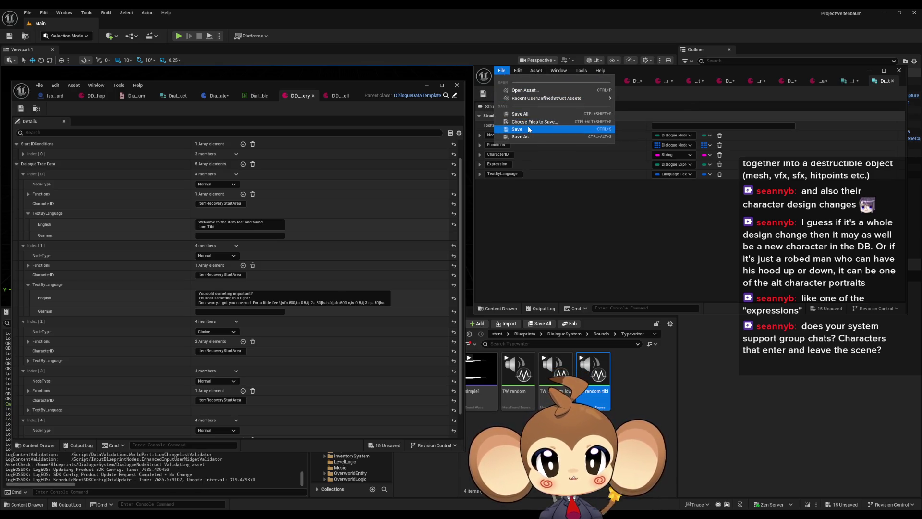
click(524, 112)
click(506, 81)
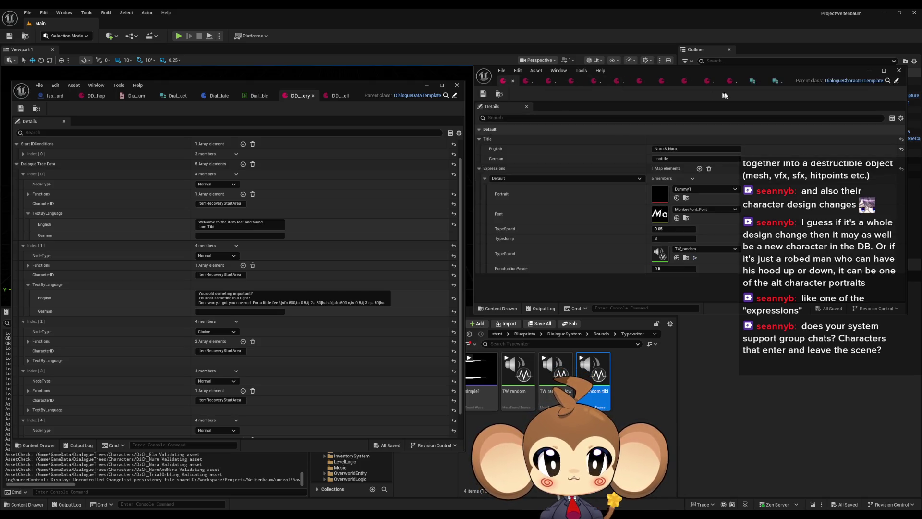
- Show DialogueCharacterTemplate in the left editor beside the Nuru & Nara asset
click(874, 82)
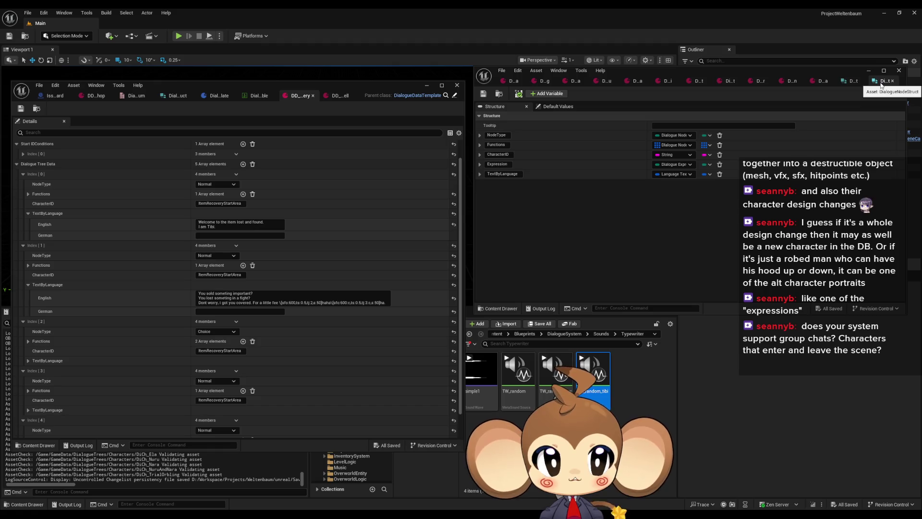
click(853, 80)
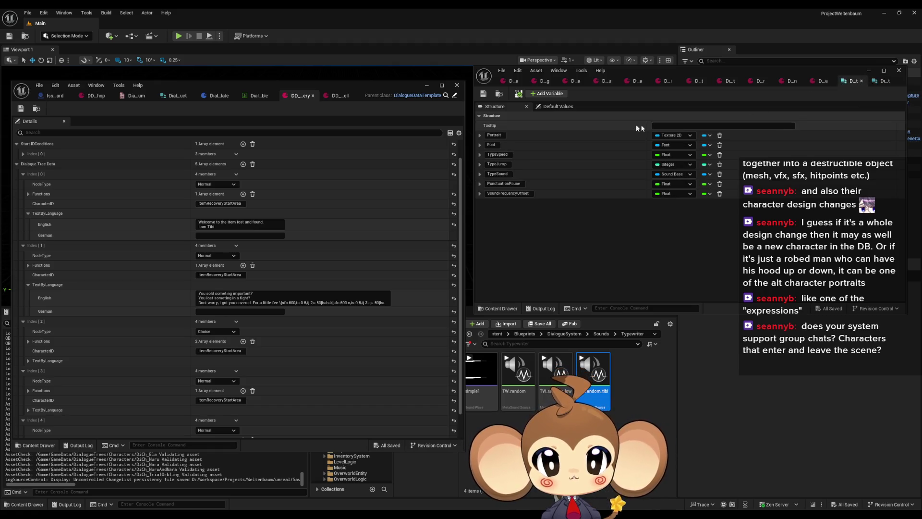
drag(644, 71, 641, 83)
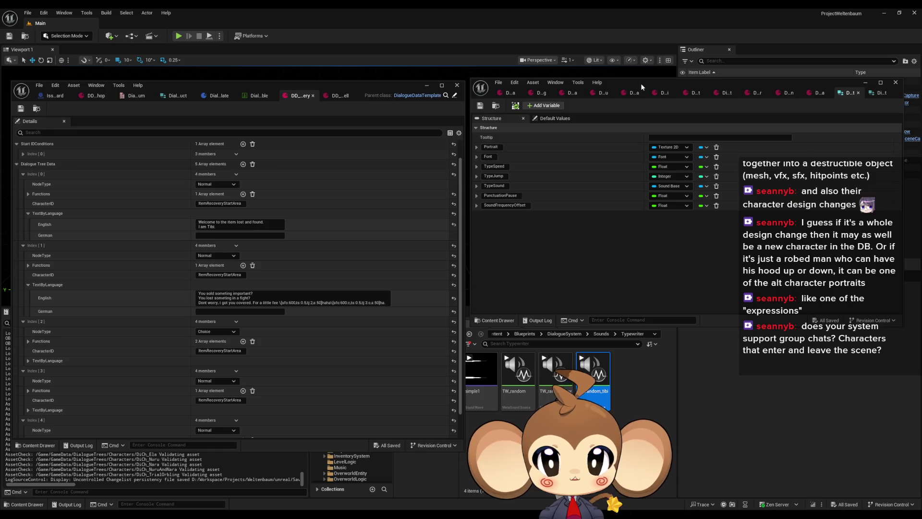
click(210, 96)
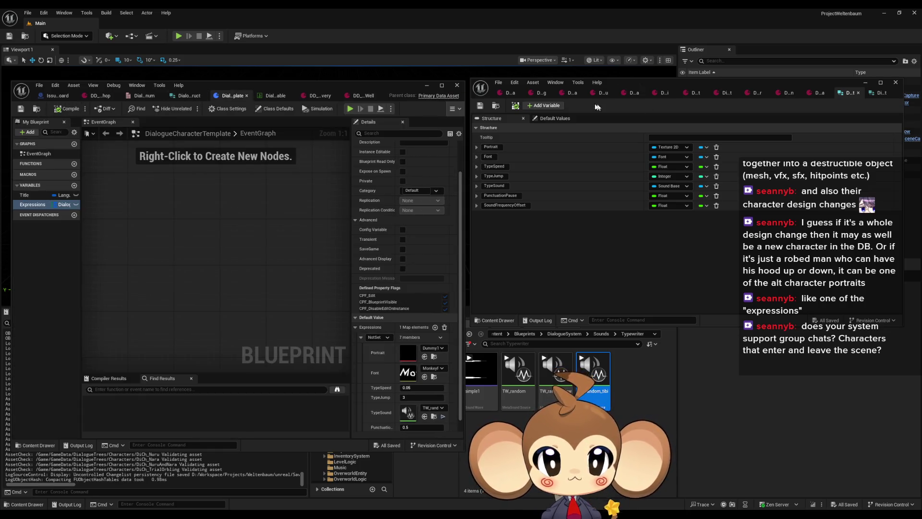
click(504, 93)
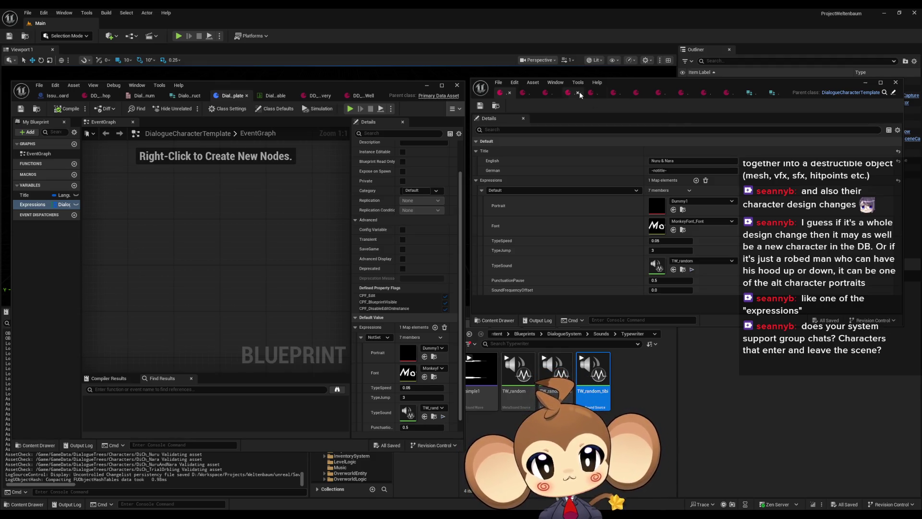
- Set the Tibi character's Laughing SoundFrequencyOffset to 600
click(612, 93)
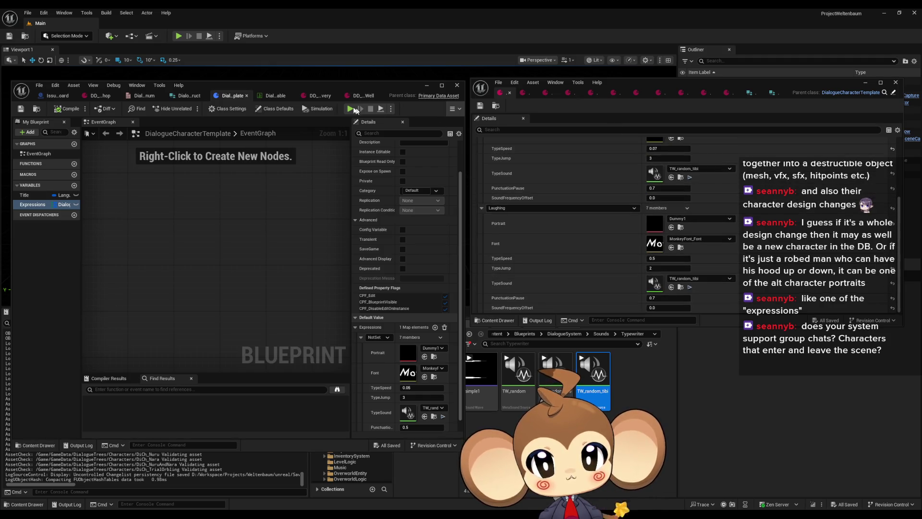
click(315, 96)
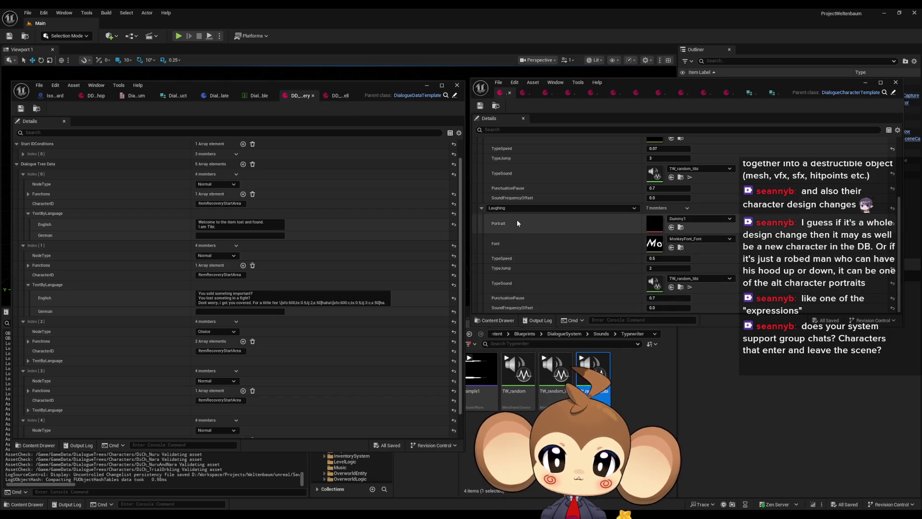
click(653, 307)
text(600)
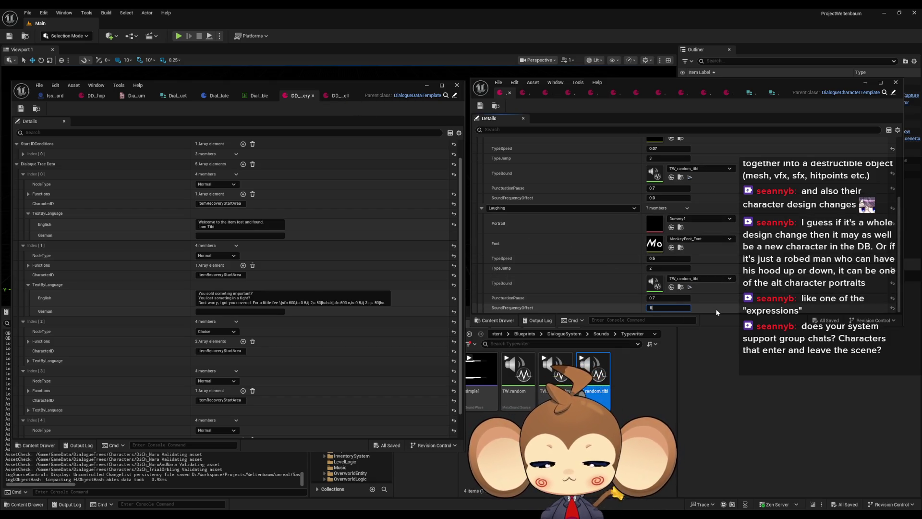
key(Return)
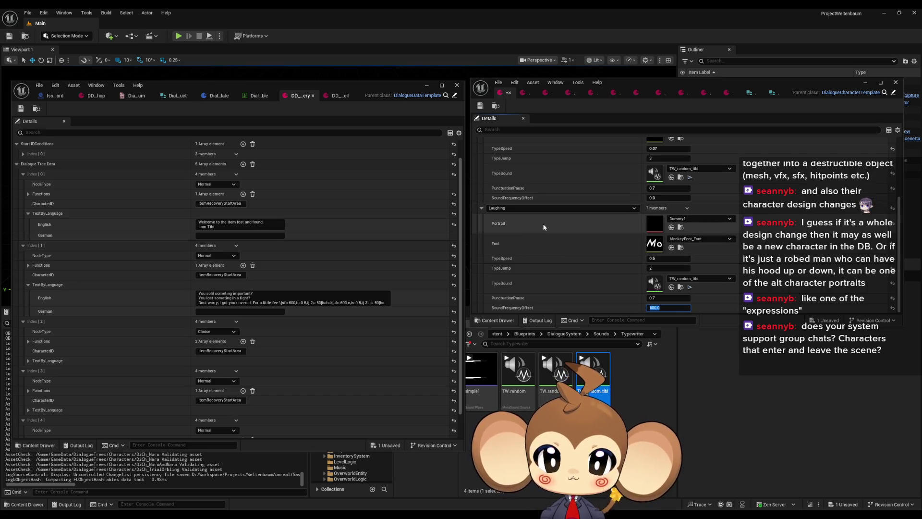
- Add a new member named FontSize to the expressions struct
click(772, 94)
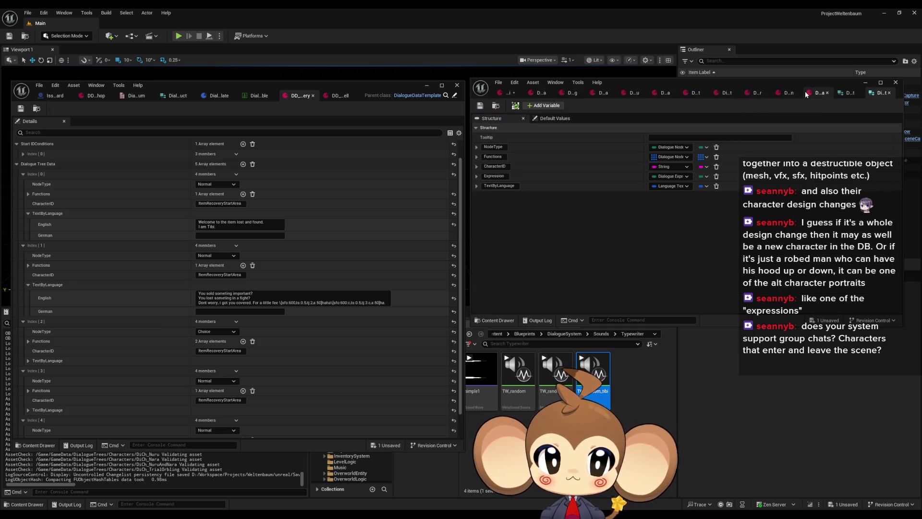
click(848, 93)
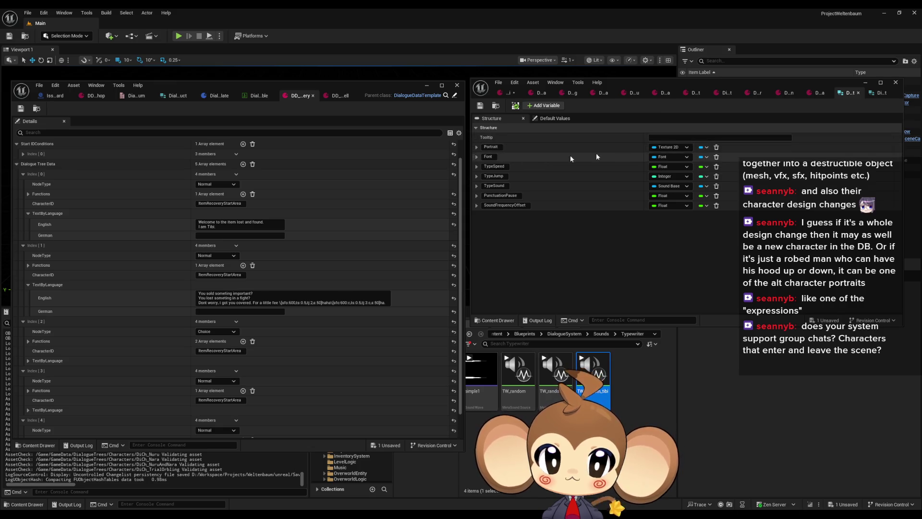
click(543, 105)
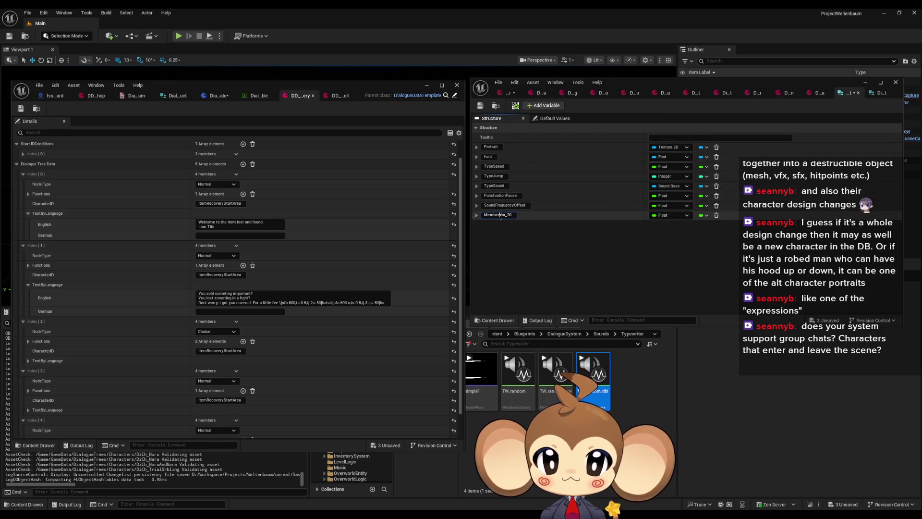
key(ctrl+a)
text(FontSi)
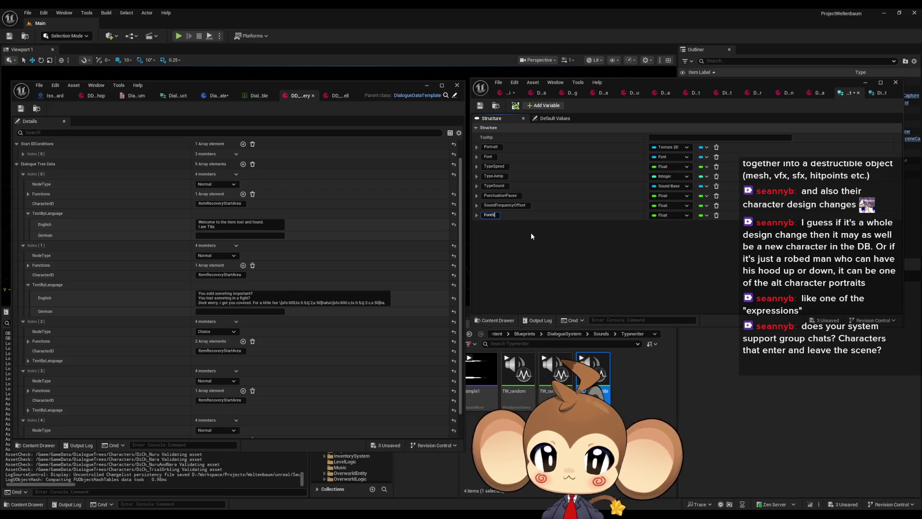
text(ze)
key(Return)
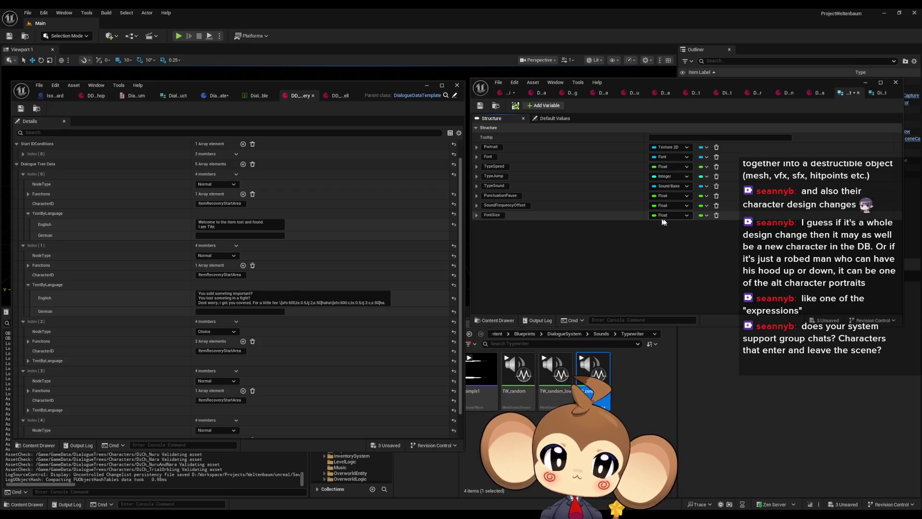
- Make FontSize an integer and move it below Font, then save the struct. The editor crashes on save
click(664, 216)
click(671, 250)
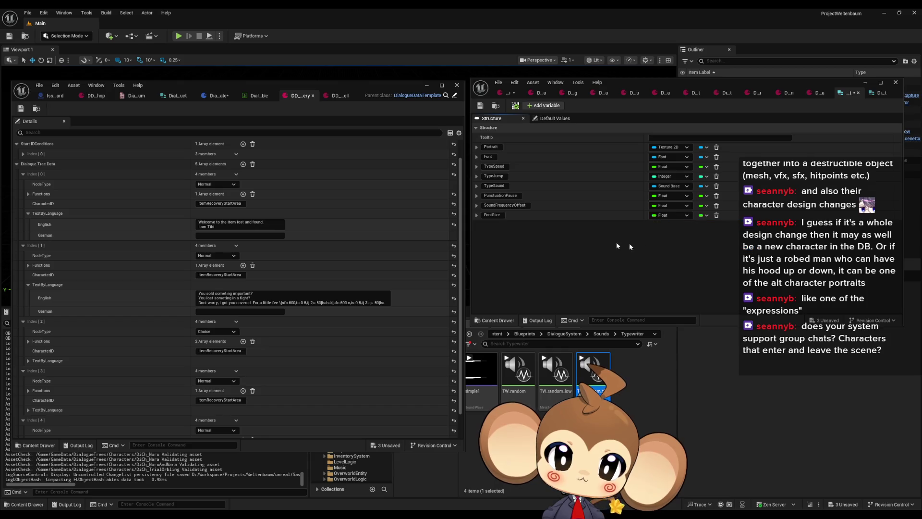
drag(472, 216, 474, 166)
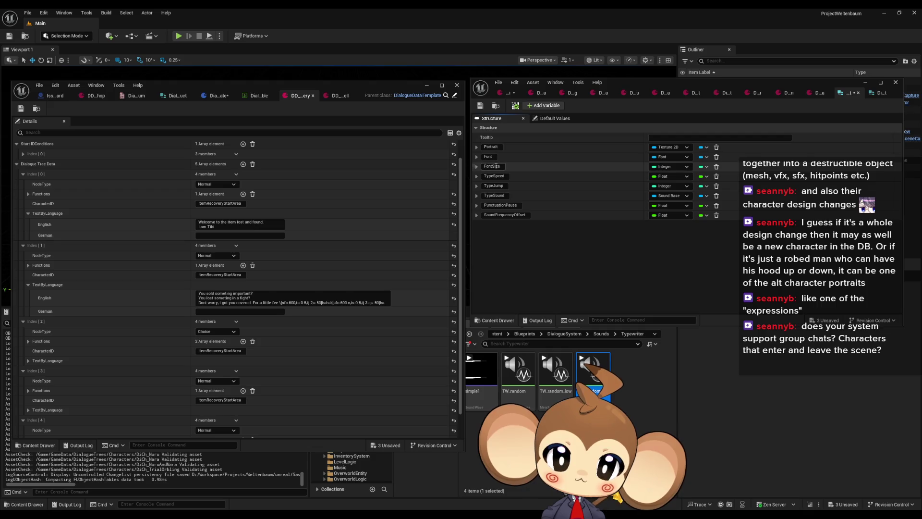
click(481, 105)
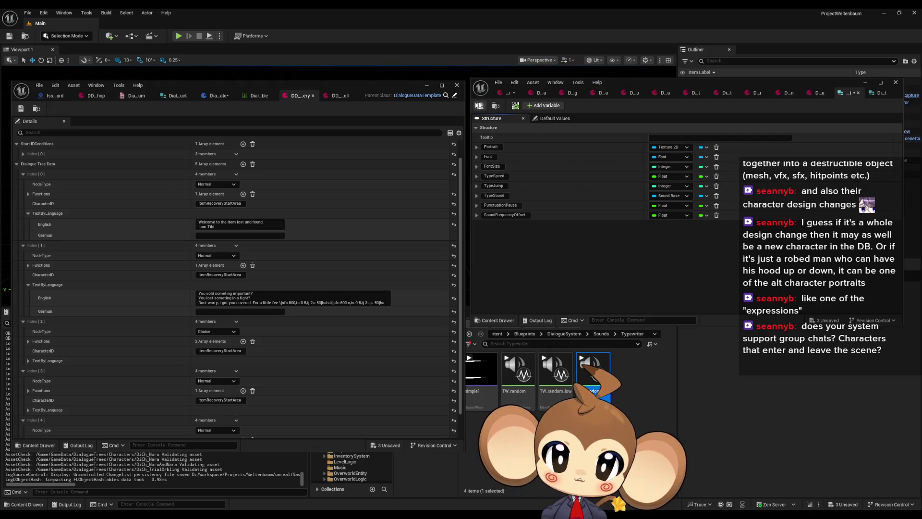
click(211, 96)
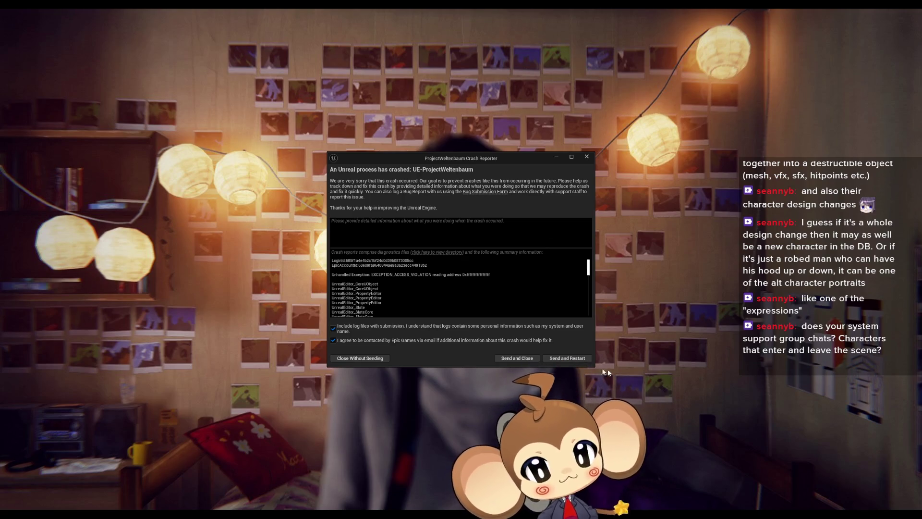
- Dismiss the crash report without sending, relaunch, and reopen the previous asset editors
click(566, 358)
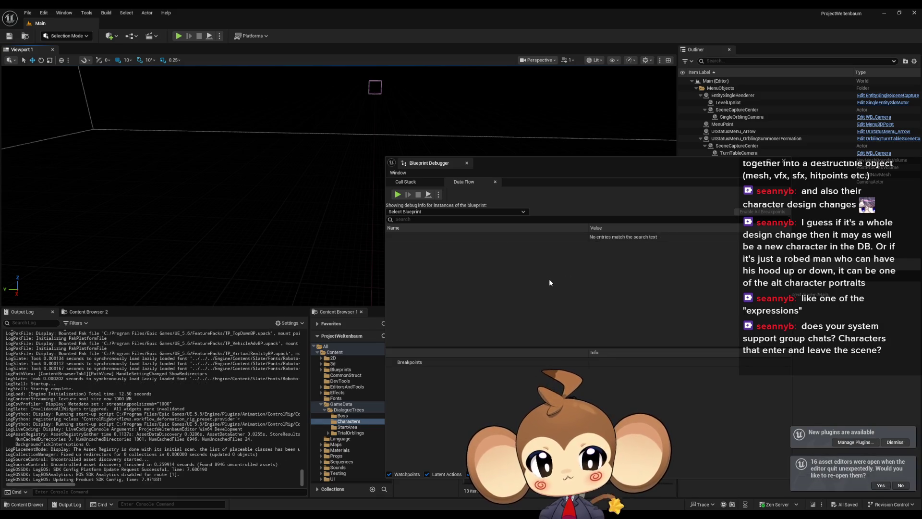
click(880, 486)
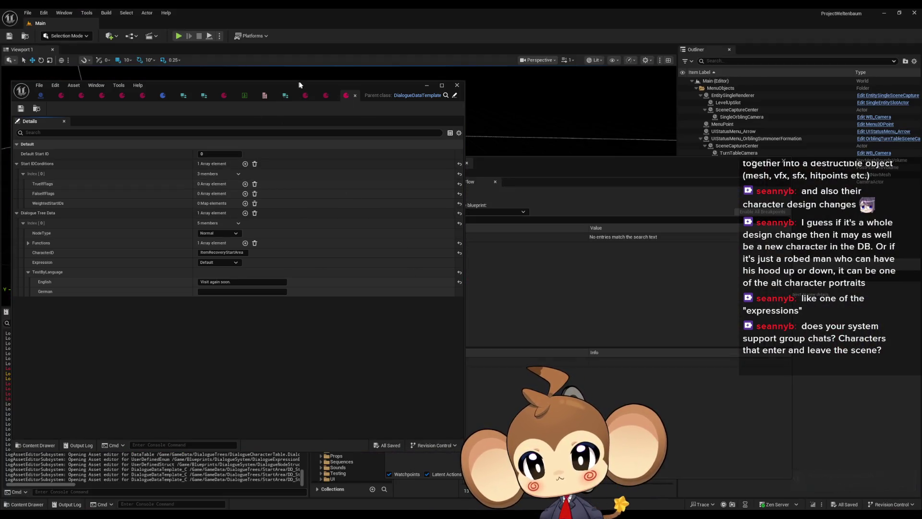
- Open ArenaLeft, ArenaRight and DialogueCharacterTemplate, compile the template twice, and save all
click(286, 95)
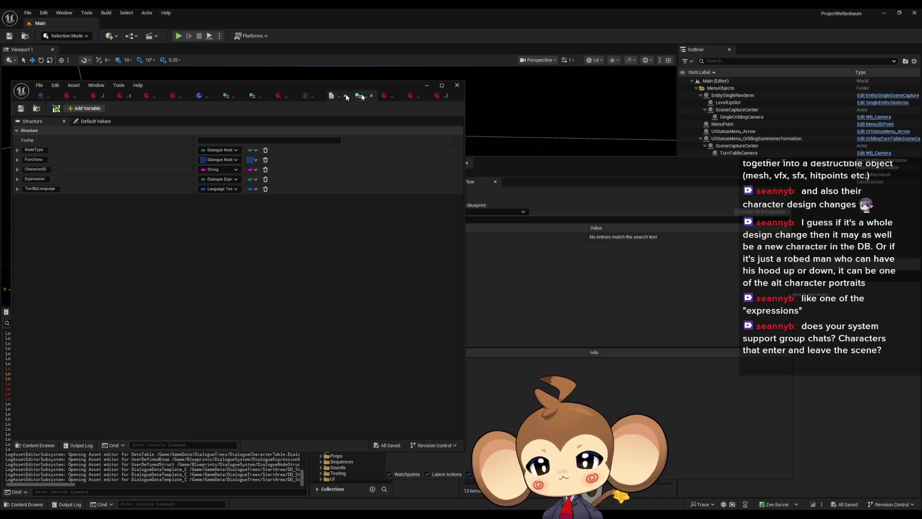
click(437, 97)
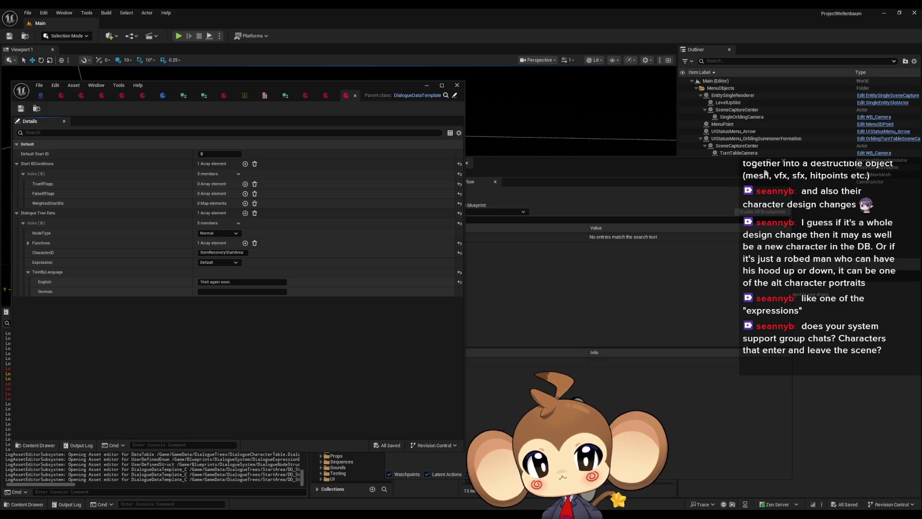
click(783, 161)
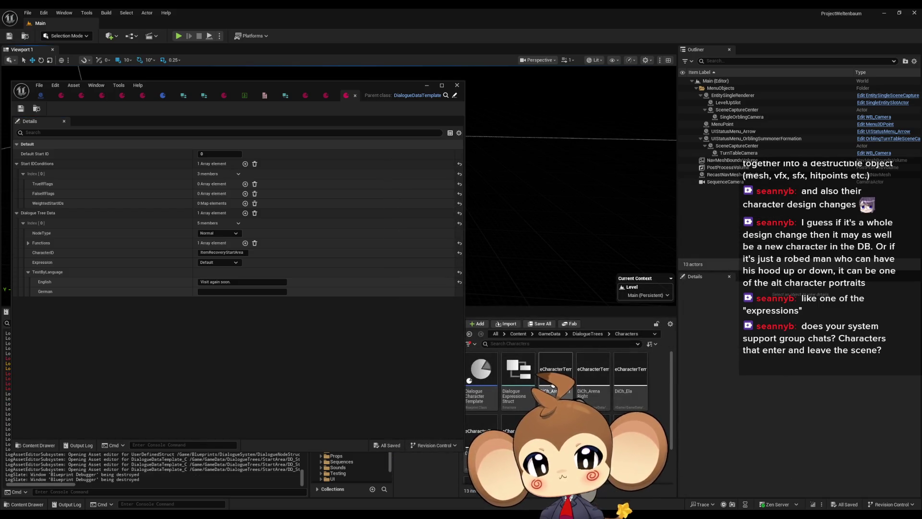
double_click(552, 384)
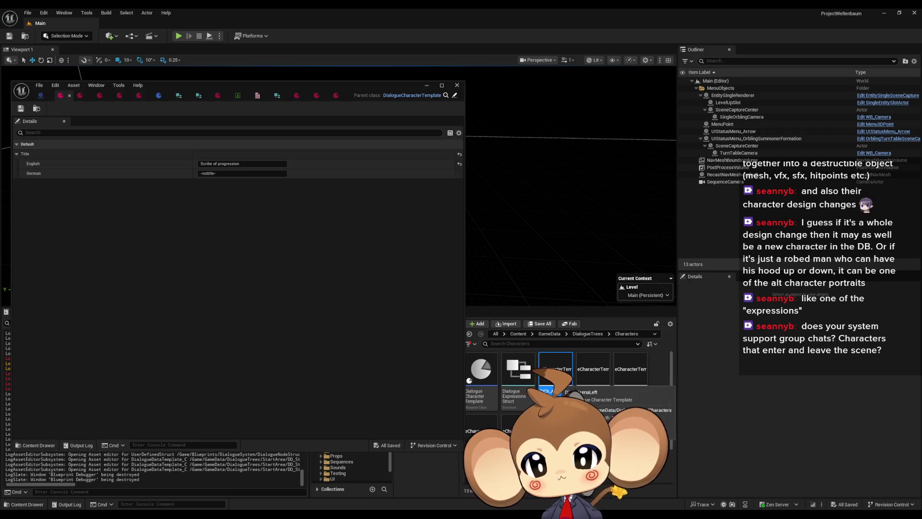
double_click(601, 377)
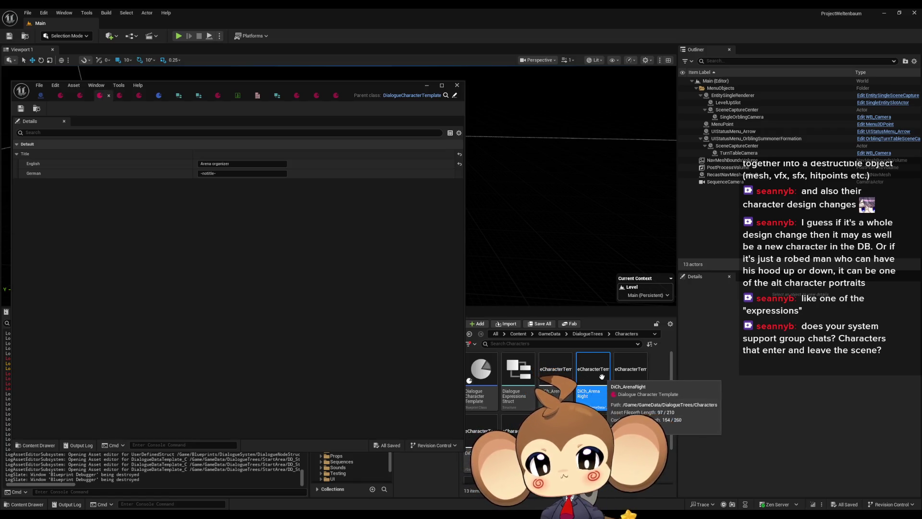
double_click(480, 379)
click(64, 109)
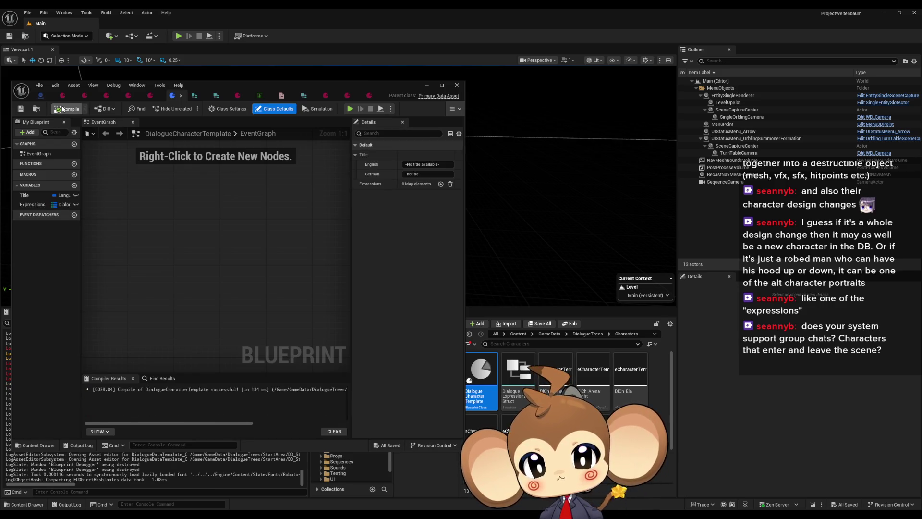
click(63, 109)
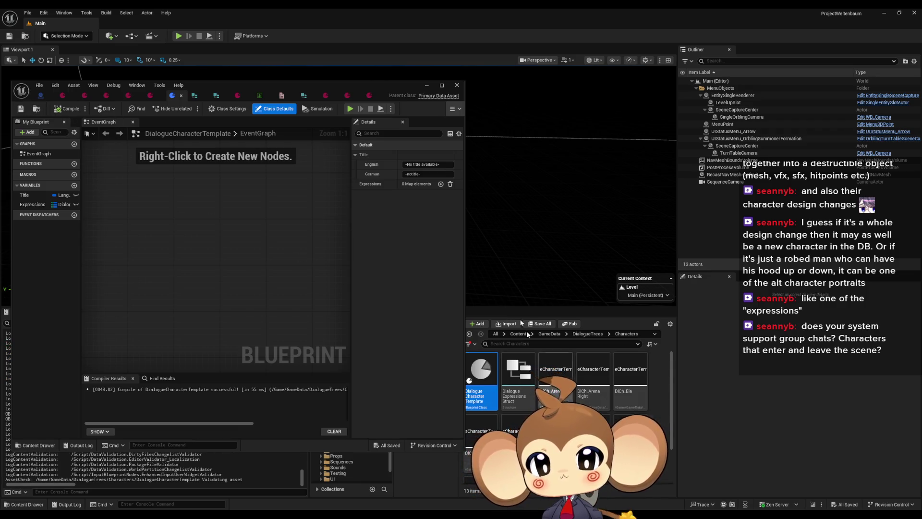
click(40, 85)
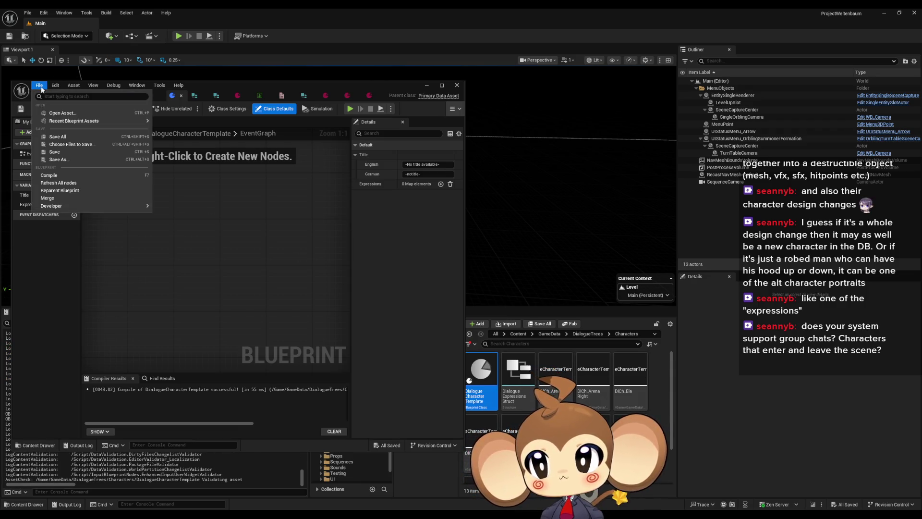
click(72, 137)
- Resave the node struct, expressions struct, IssueBoard and ArenaRight asset, then save all
double_click(546, 382)
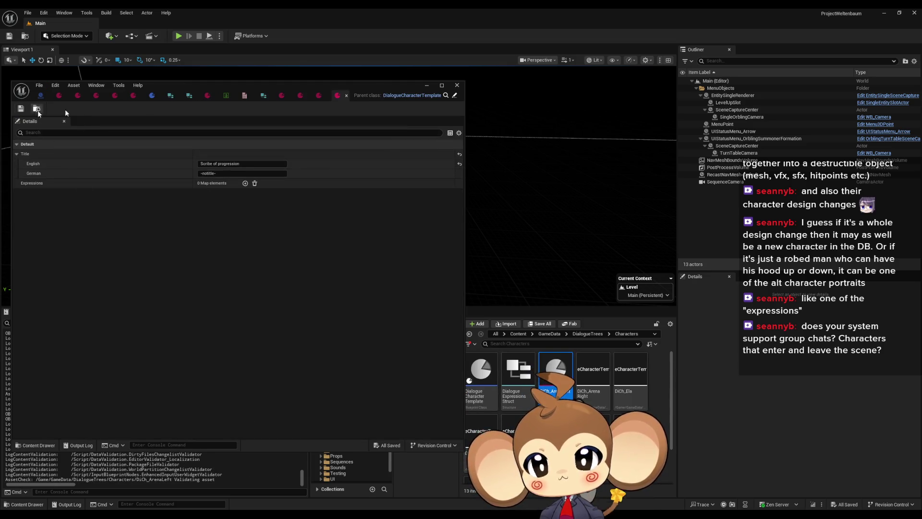
click(264, 97)
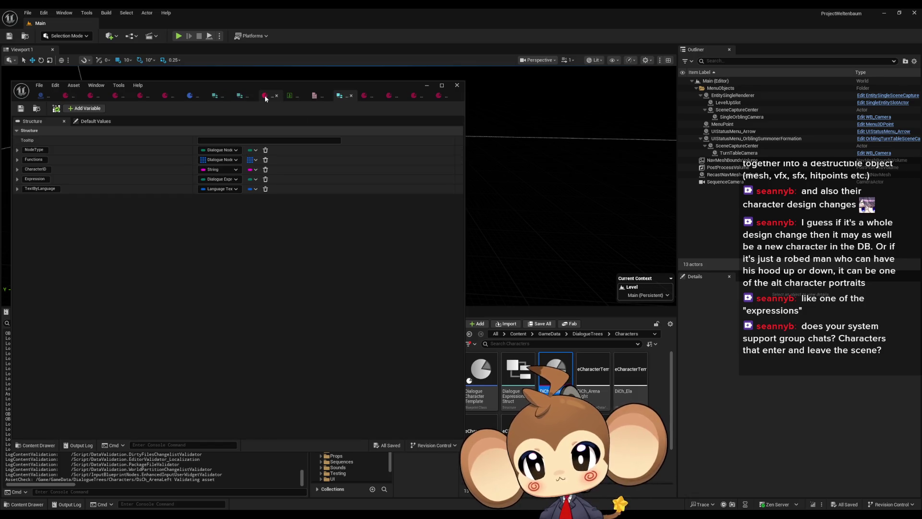
click(22, 108)
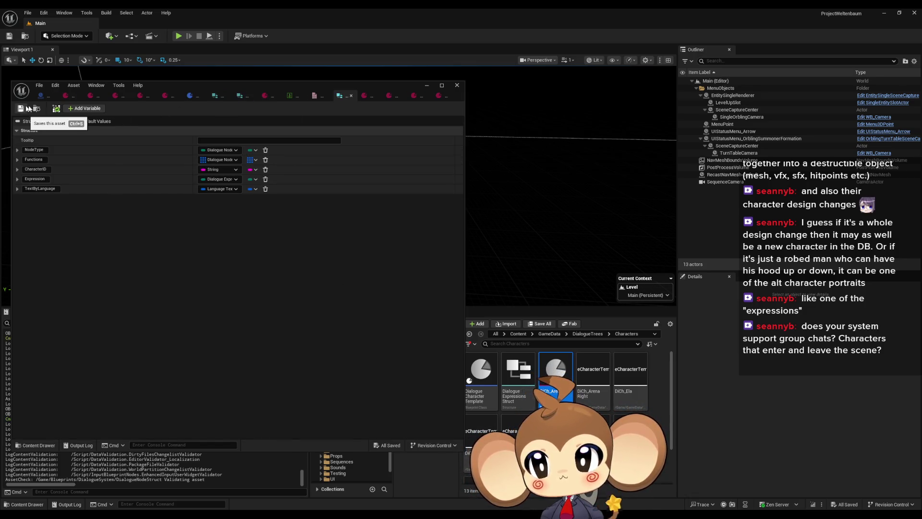
click(241, 96)
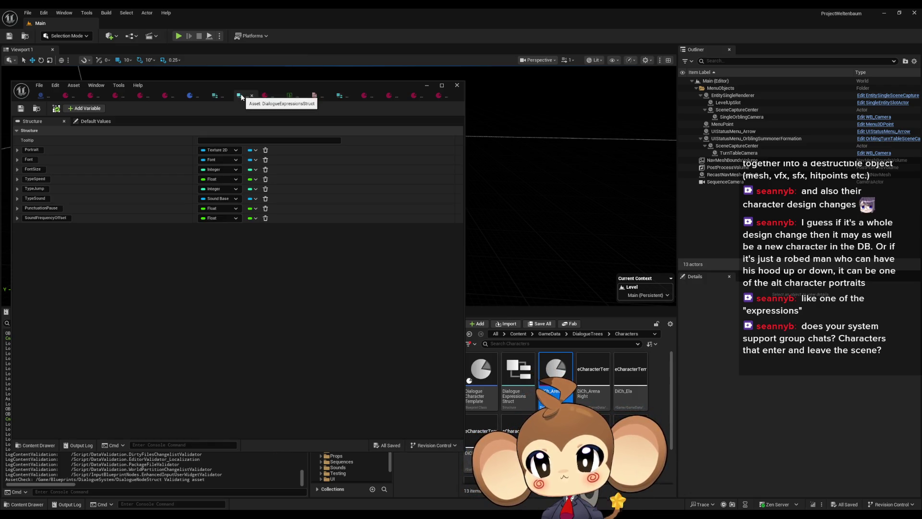
click(20, 108)
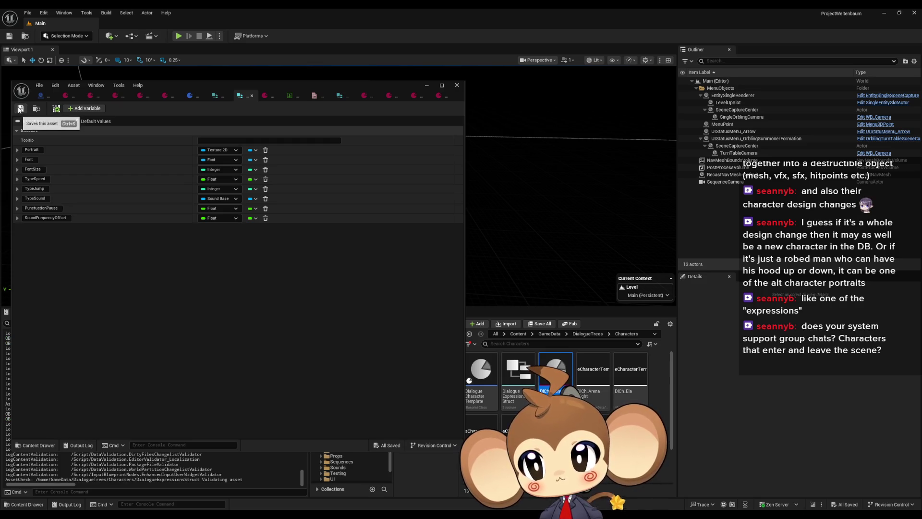
click(41, 96)
click(20, 109)
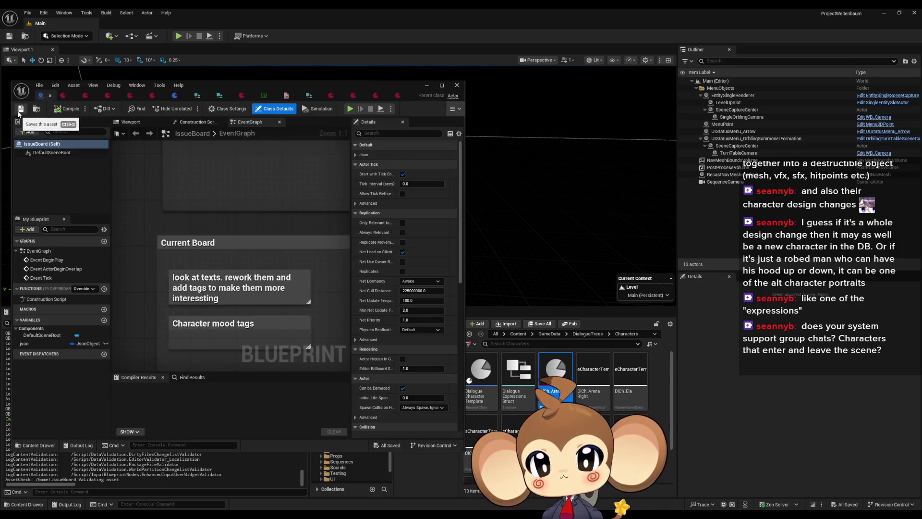
double_click(603, 381)
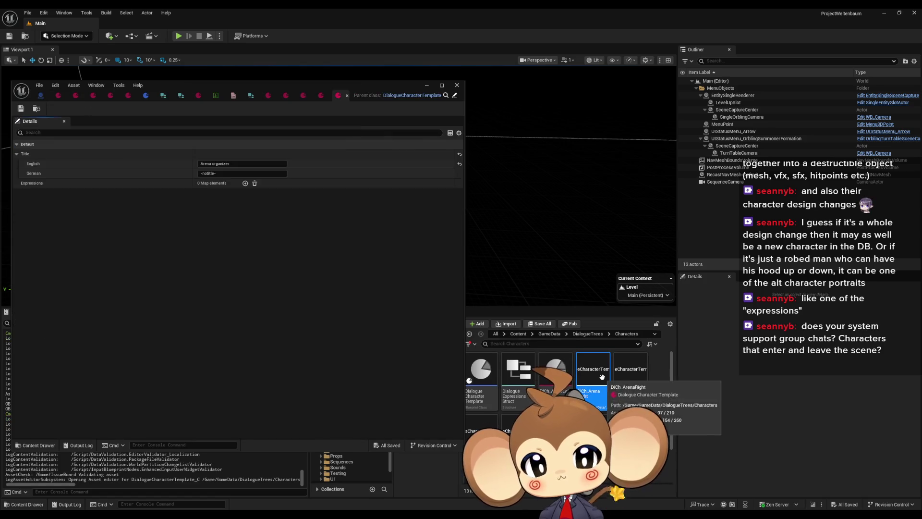
click(20, 109)
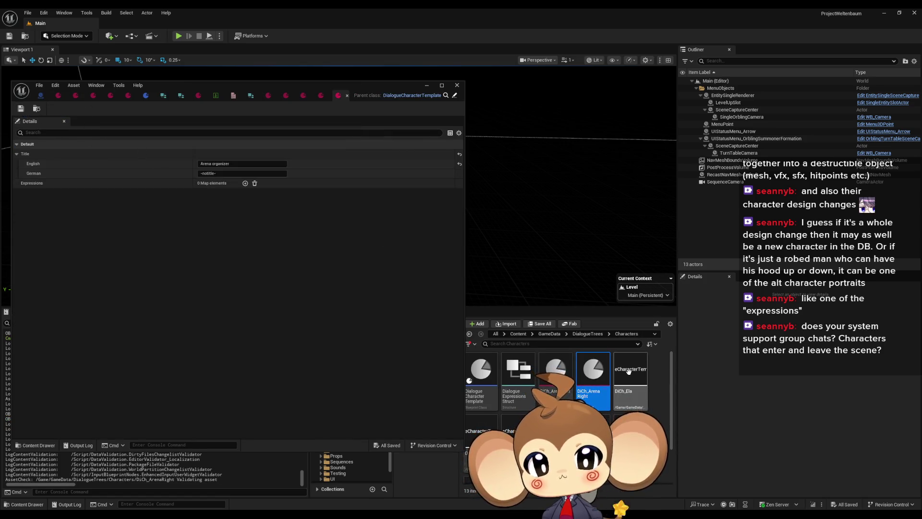
click(39, 85)
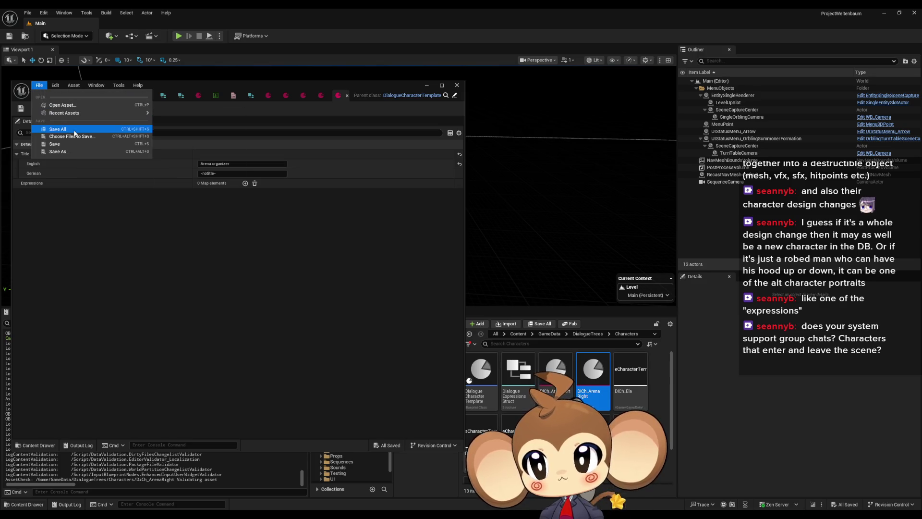
click(58, 127)
- Open and resave the Ela, Karon and Mira character assets
double_click(630, 370)
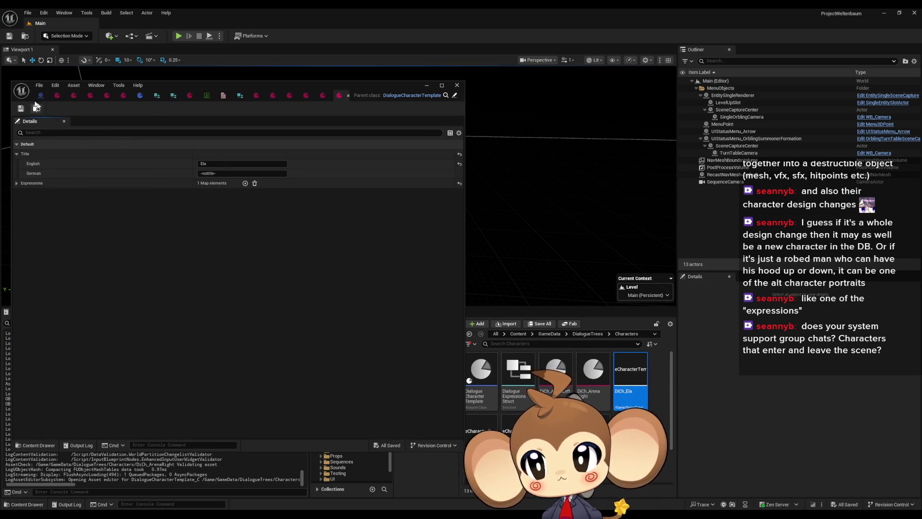
click(21, 109)
double_click(481, 425)
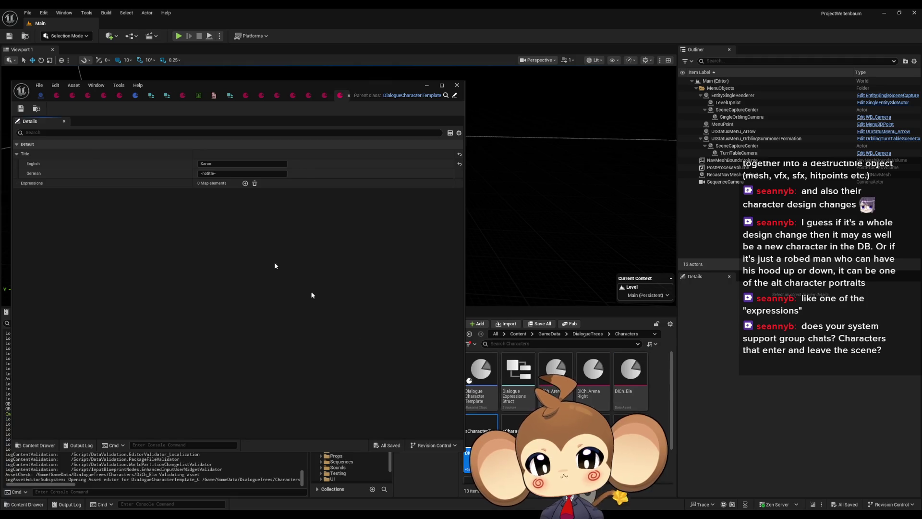
click(22, 110)
double_click(518, 427)
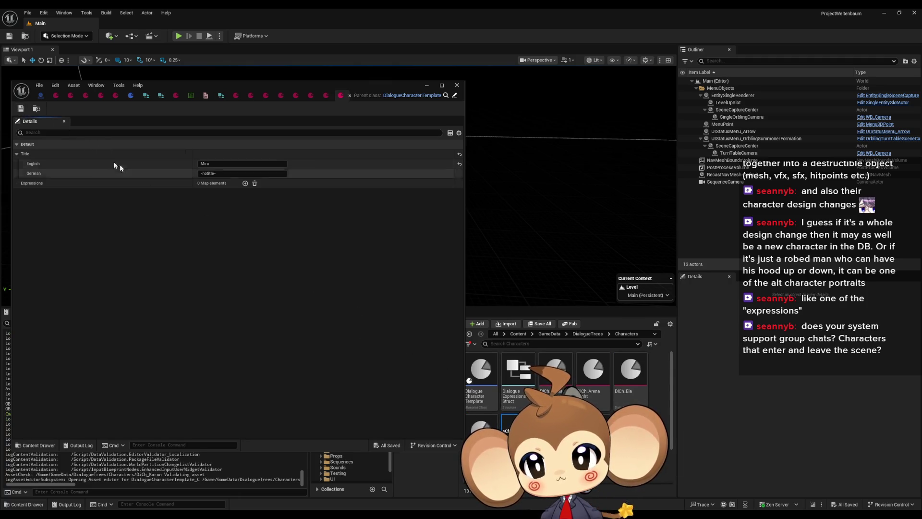
click(20, 109)
scroll(551, 393, down, 2)
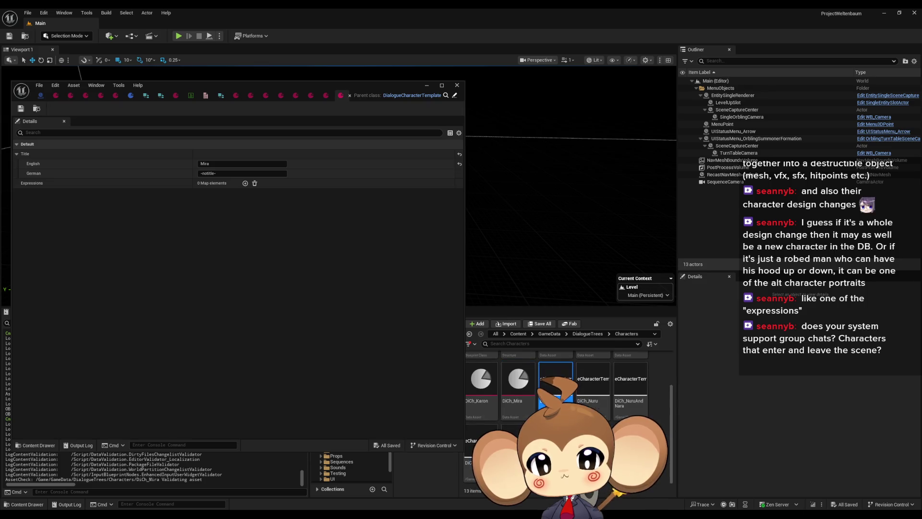
- Open and resave the Nara, Nuru, NuruAndNara and TrialOrbling assets
double_click(556, 381)
click(21, 109)
double_click(593, 389)
click(20, 109)
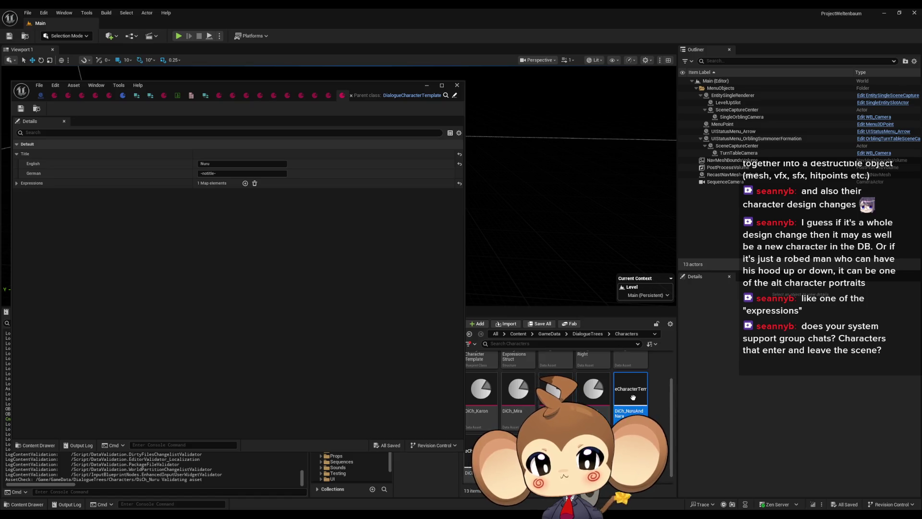
double_click(633, 398)
click(22, 108)
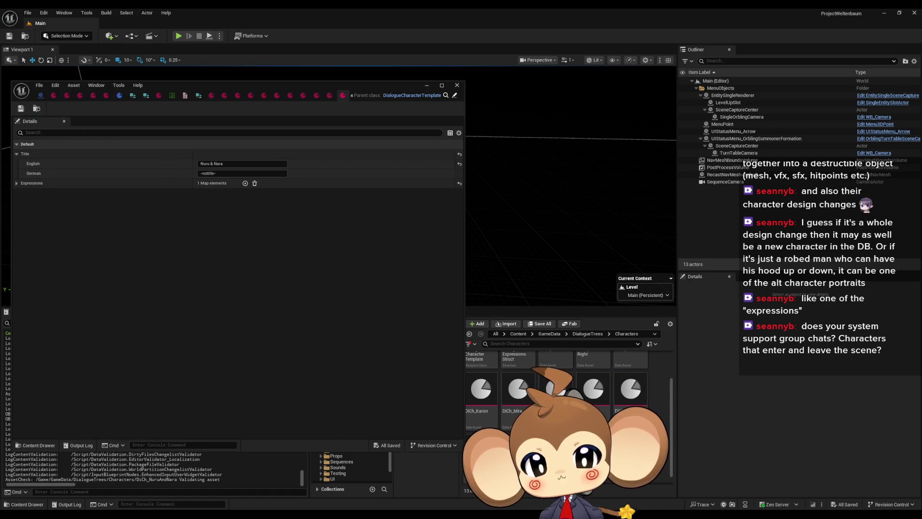
click(21, 109)
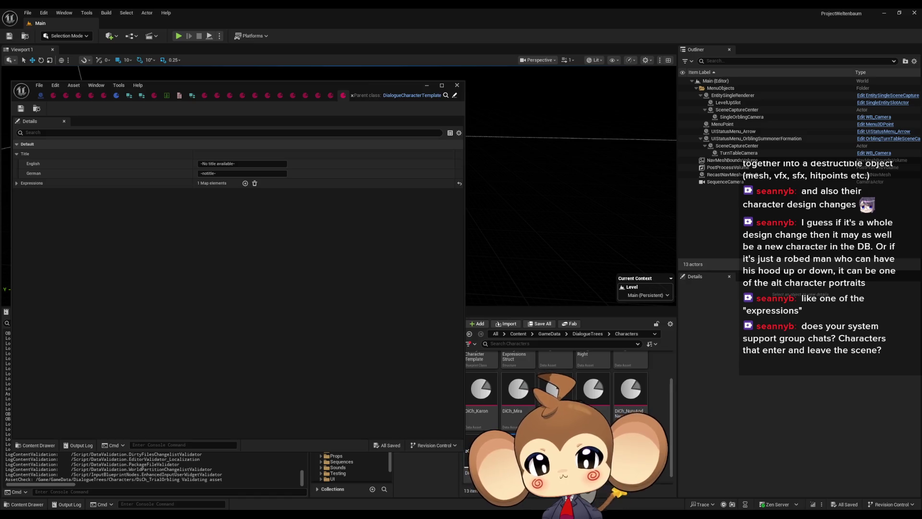
- Open Tibi, save and close Test Character, then open the Scribe of progression asset
double_click(481, 452)
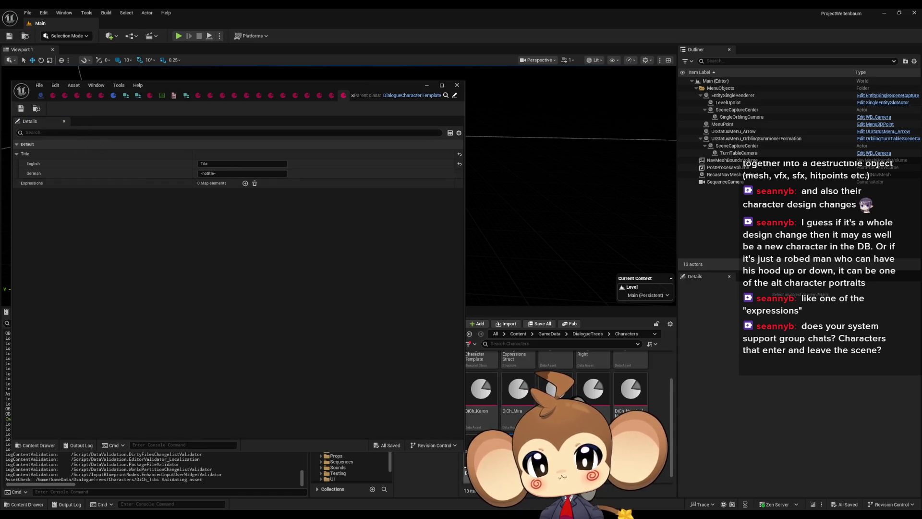
double_click(480, 390)
click(20, 108)
click(353, 95)
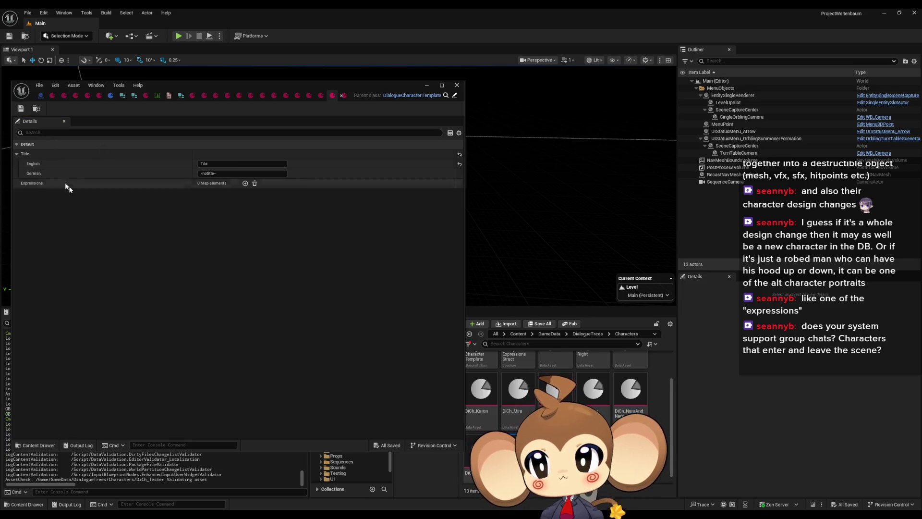
click(23, 154)
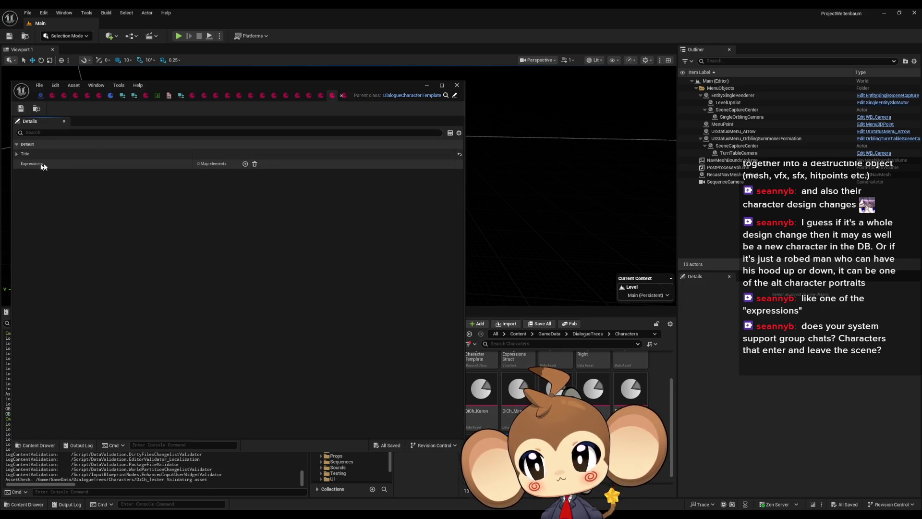
click(194, 96)
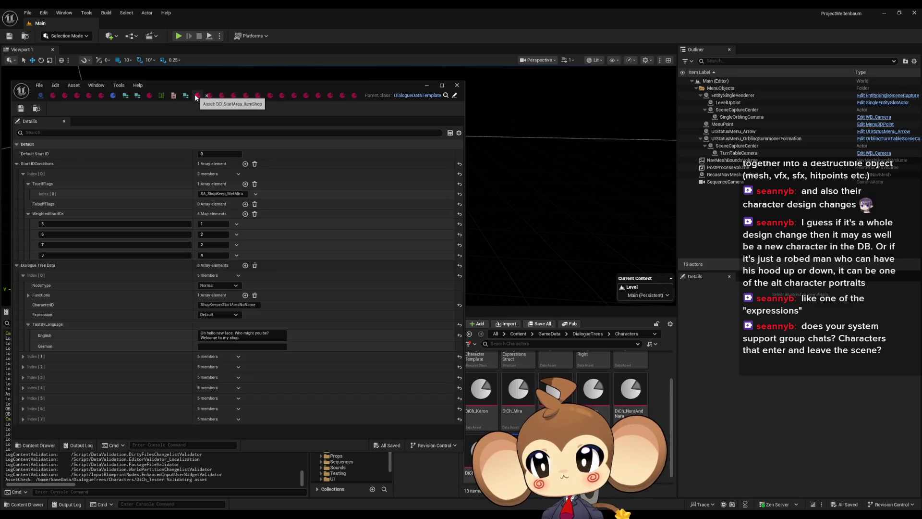
click(303, 97)
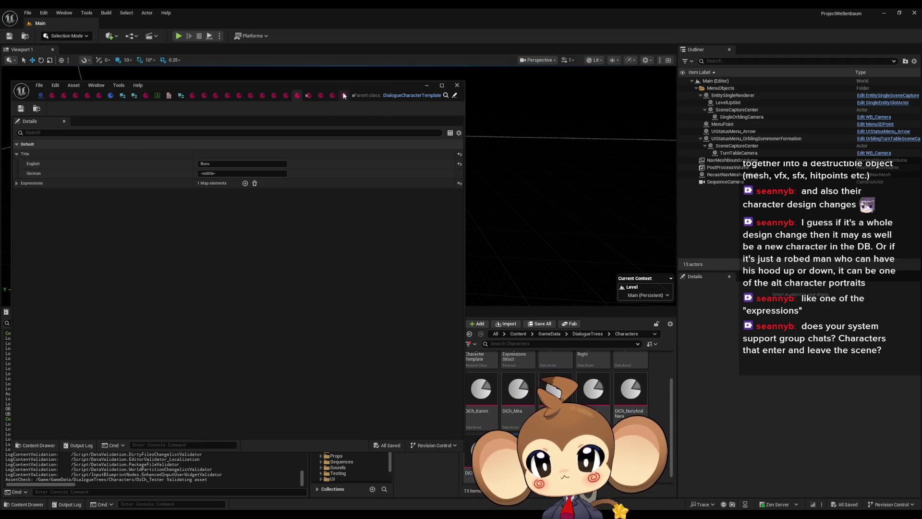
scroll(575, 375, up, 2)
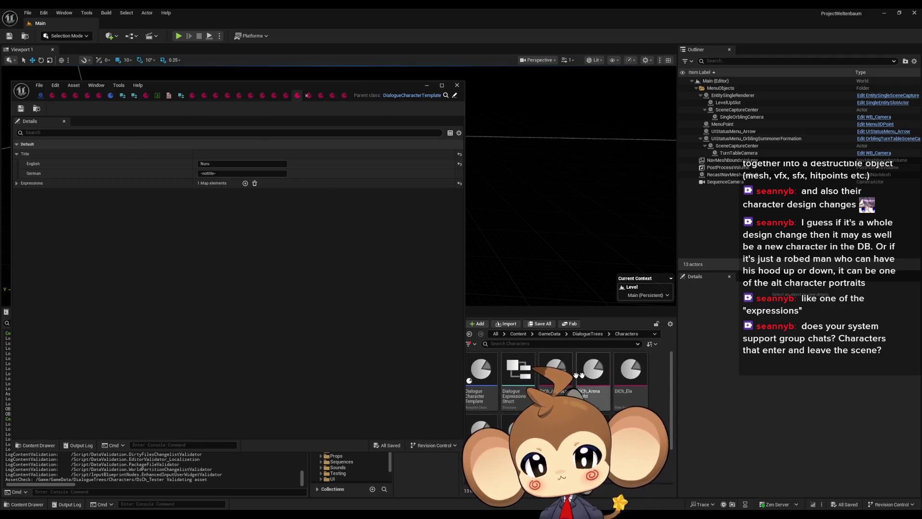
double_click(556, 370)
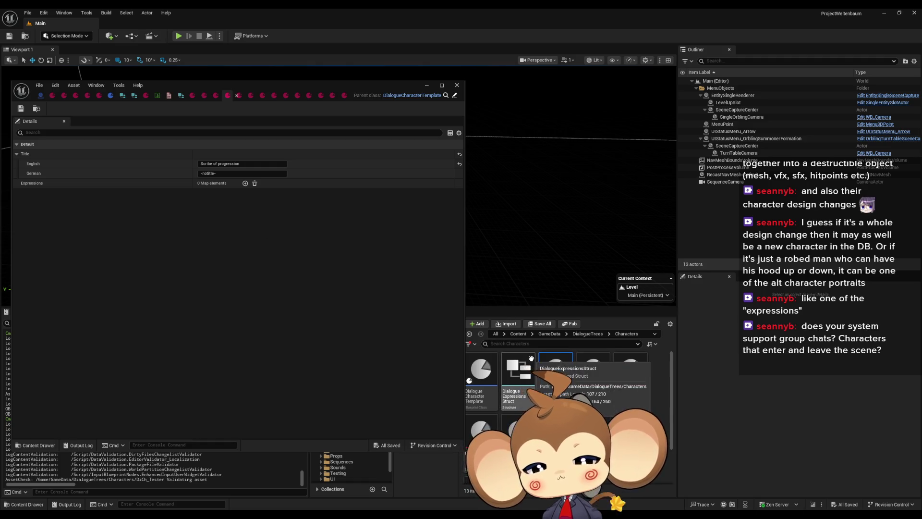
- Open DiCh_Ela with its Default expression expanded, then return the browser to Content
double_click(581, 367)
double_click(624, 377)
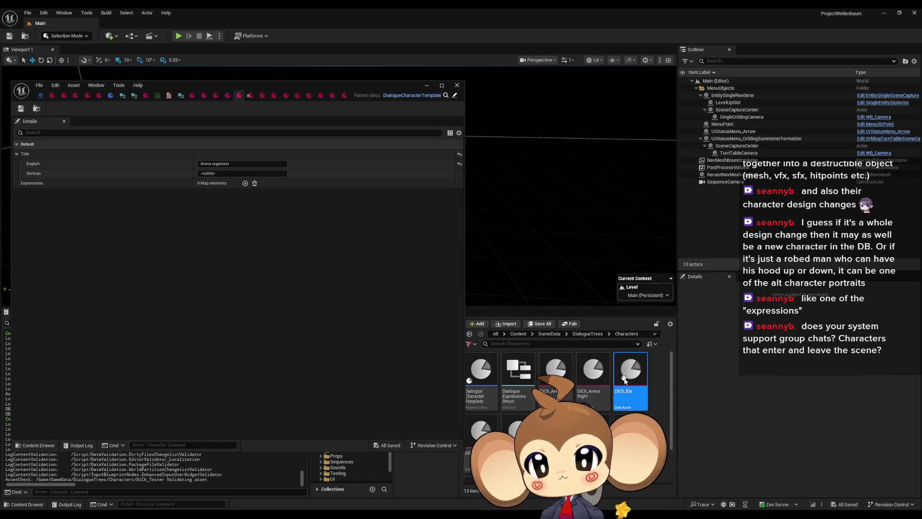
click(17, 183)
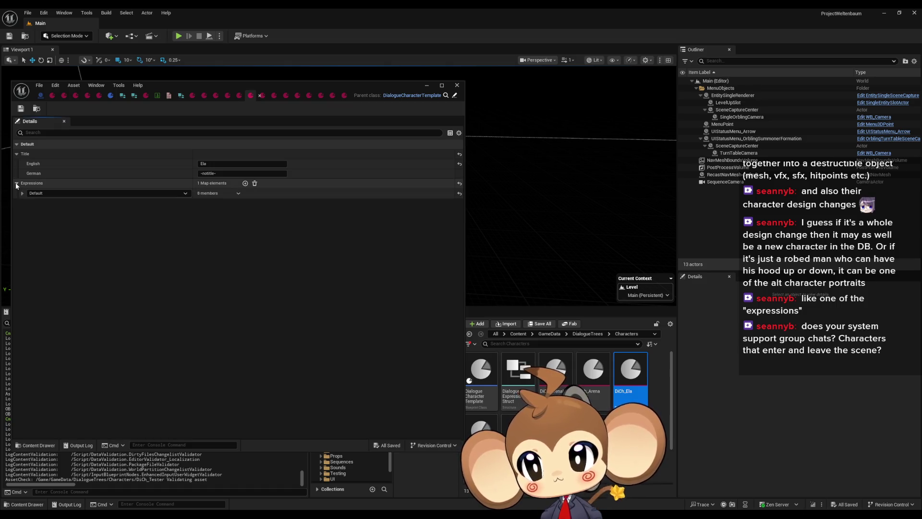
click(21, 194)
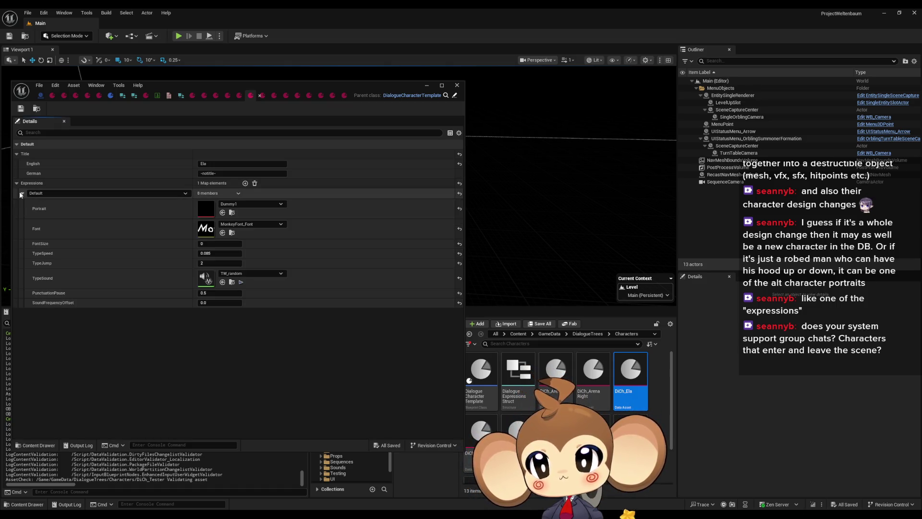
double_click(480, 429)
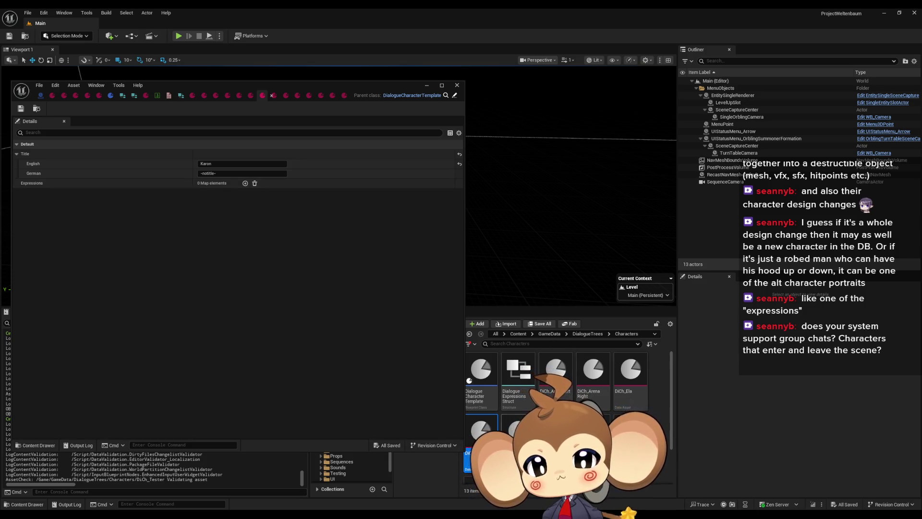
double_click(625, 379)
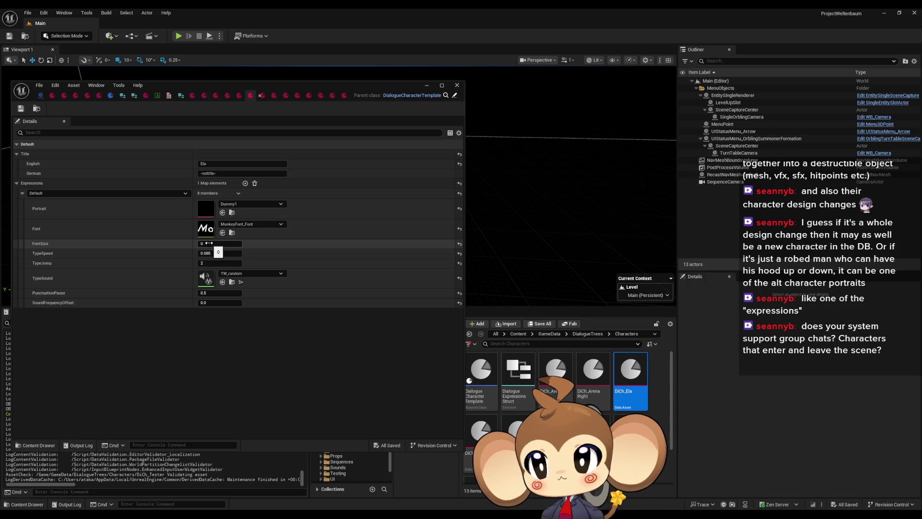
click(518, 334)
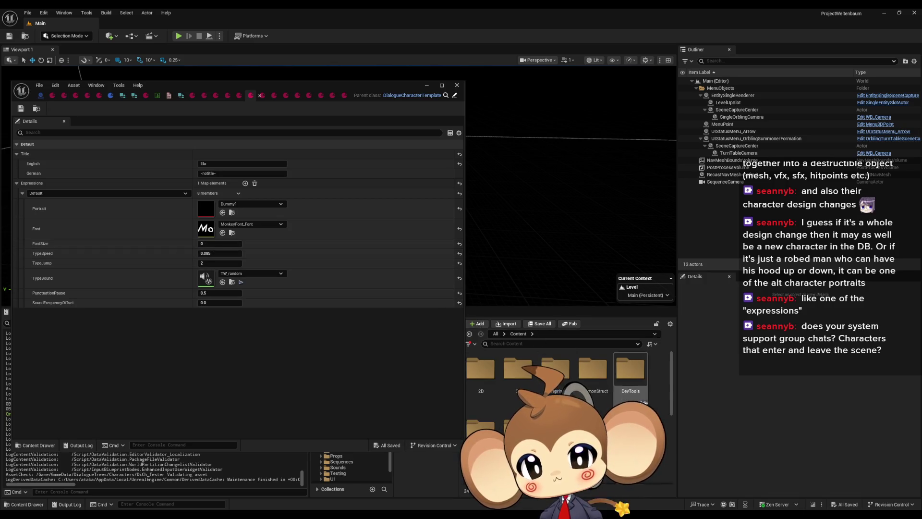
- Open DialogueMainWidget from DialogueSystem/UI and check its sample text's font size of 24
scroll(641, 398, down, 2)
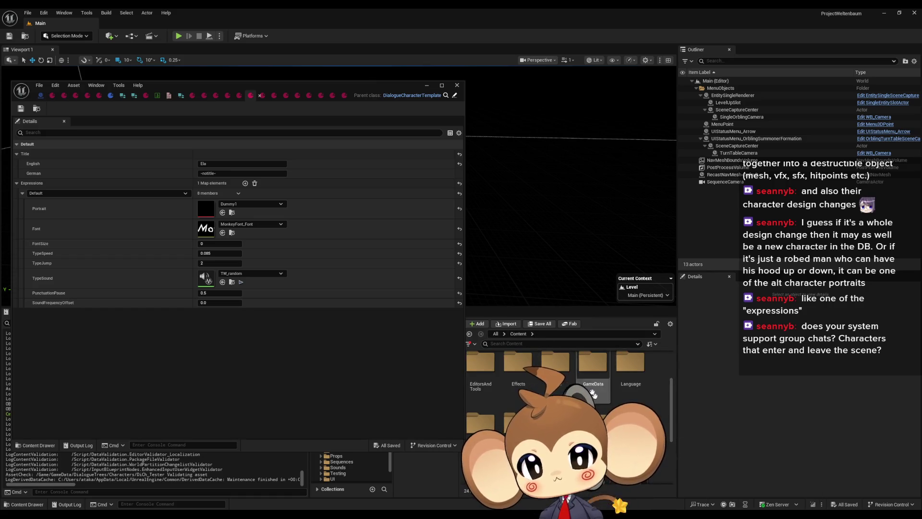
scroll(602, 405, down, 2)
double_click(514, 422)
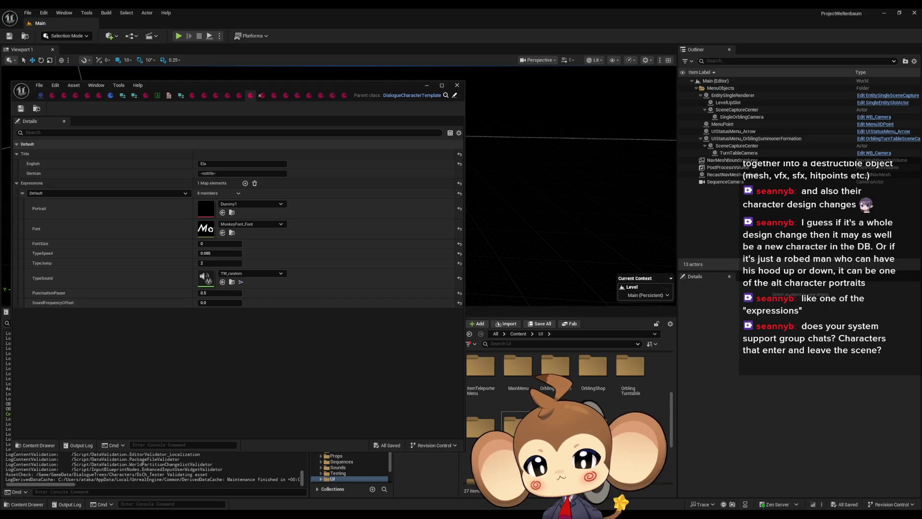
click(518, 333)
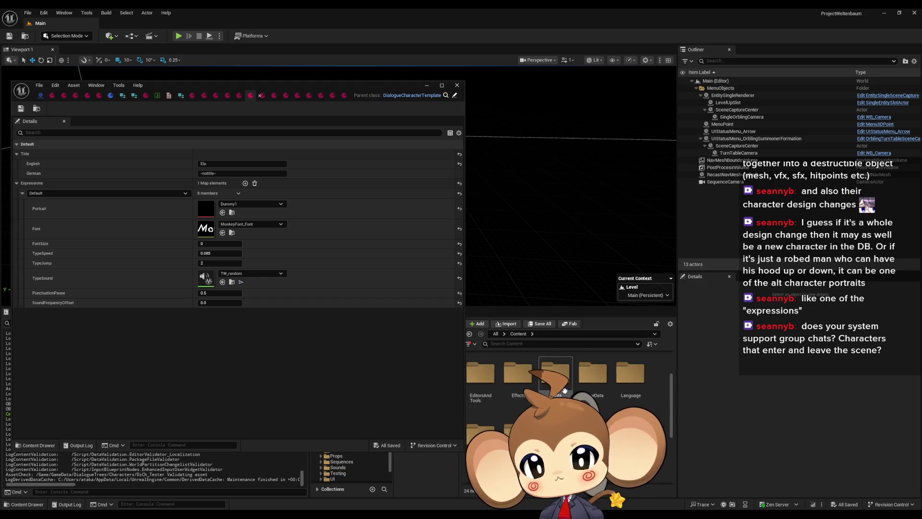
double_click(584, 376)
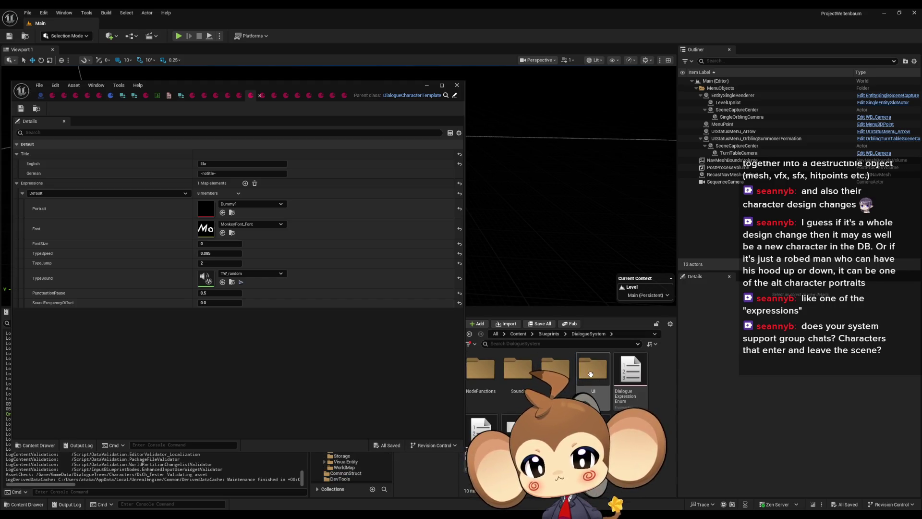
double_click(591, 371)
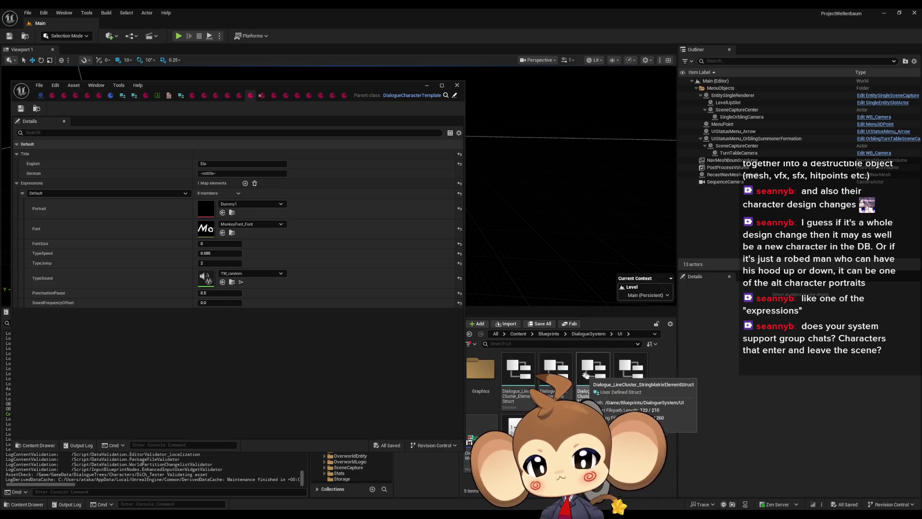
double_click(482, 422)
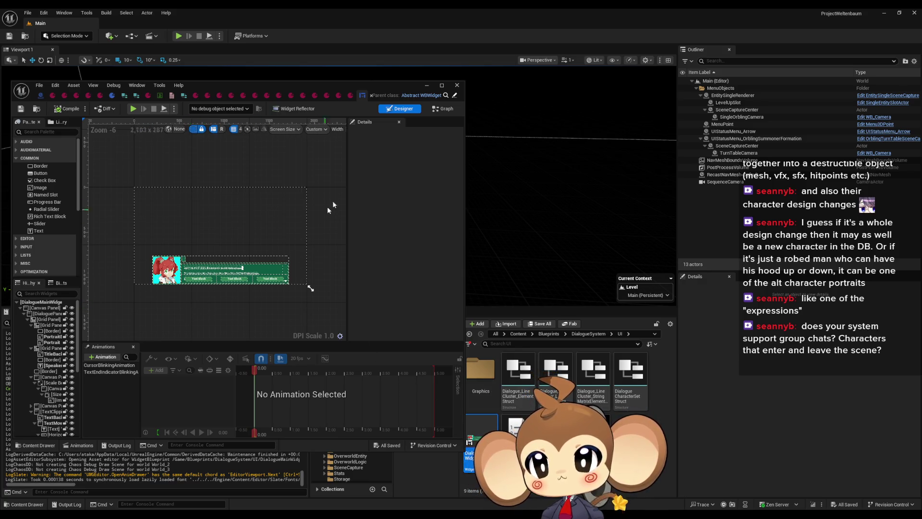
scroll(185, 280, up, 6)
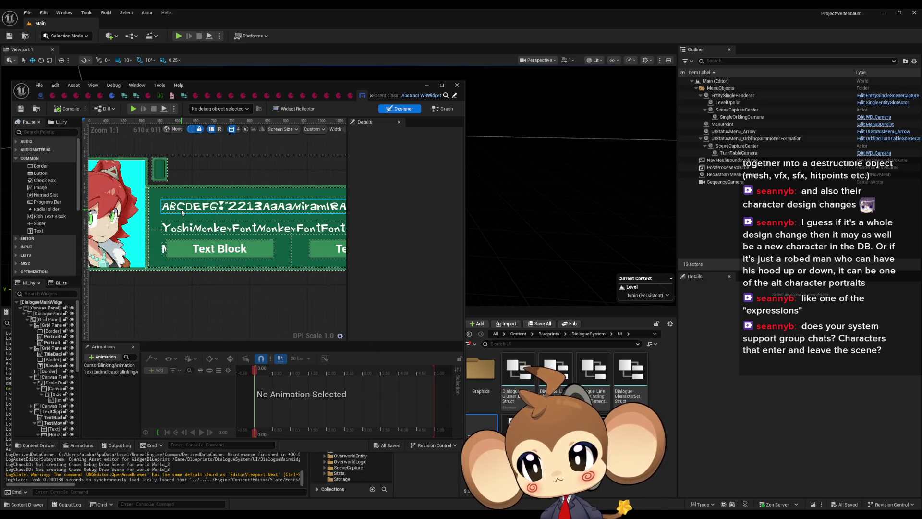
click(181, 212)
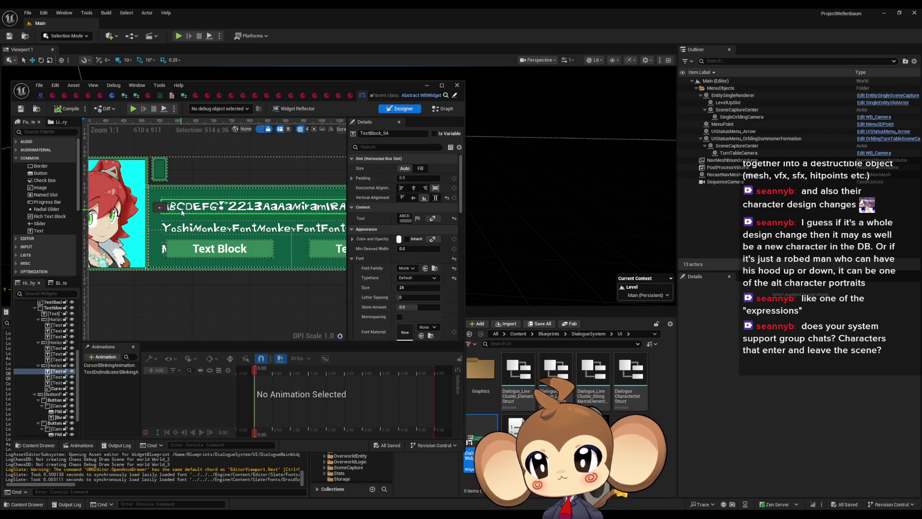
click(417, 287)
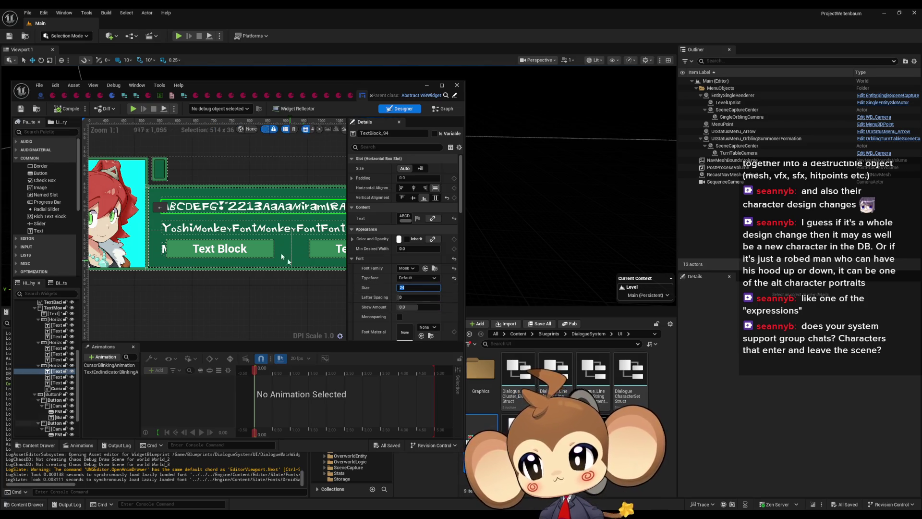
- Inspect the widget's CreateTextElement function graph, then bring up the dialogue node structure
click(442, 111)
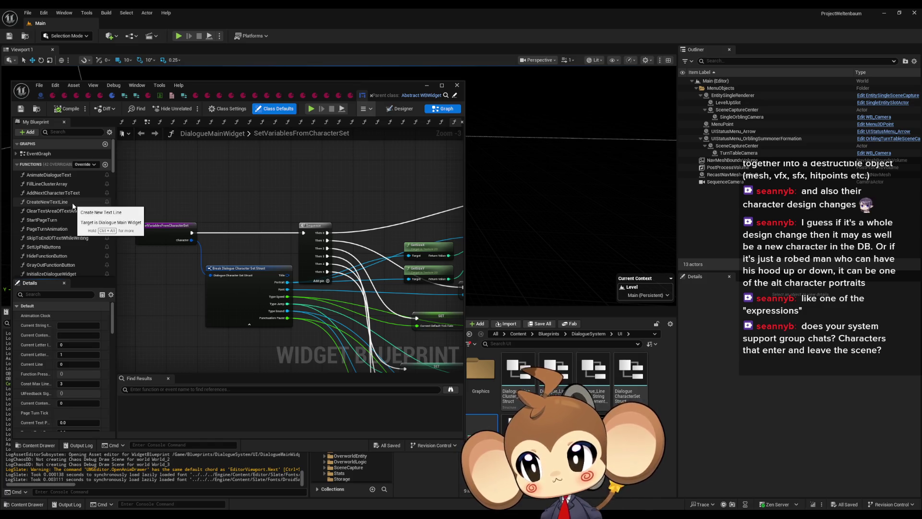
scroll(73, 205, down, 4)
double_click(59, 249)
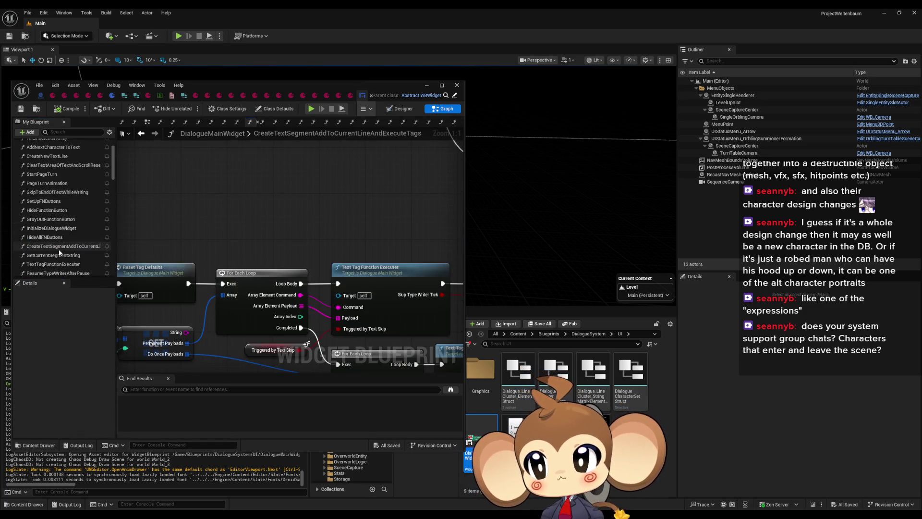
scroll(299, 239, down, 3)
double_click(304, 235)
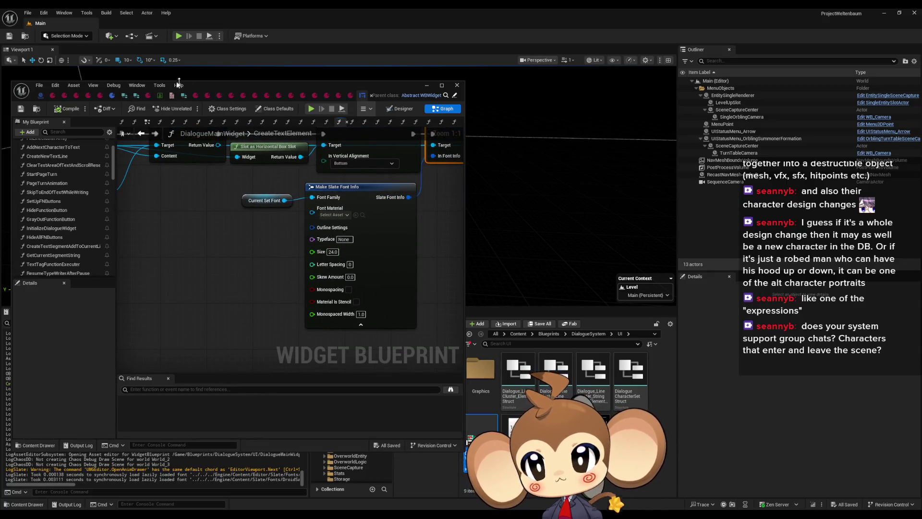
click(204, 94)
drag(227, 90, 191, 104)
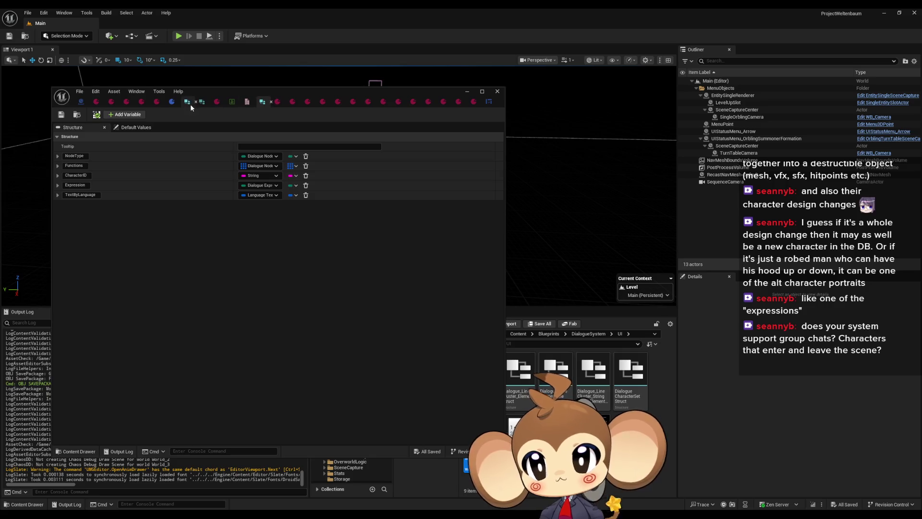
- Set the expressions struct's default FontSize to 24 and save it
click(194, 102)
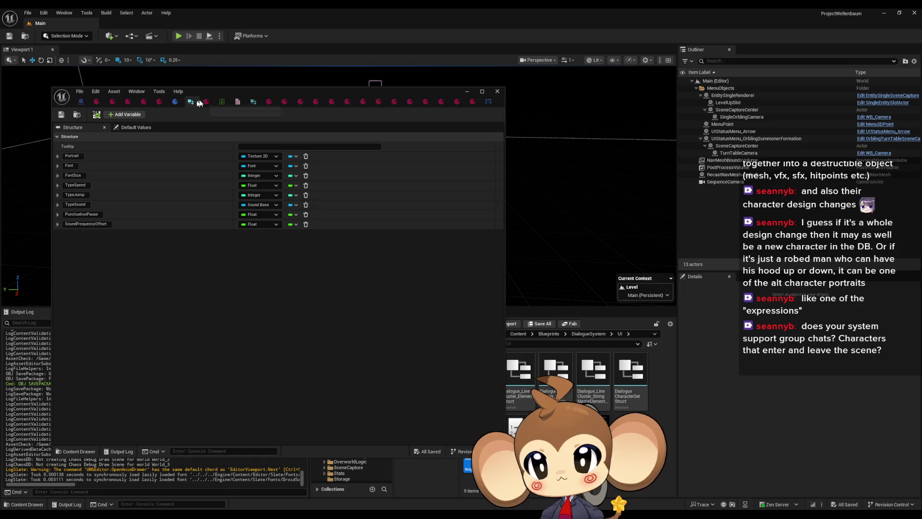
double_click(229, 92)
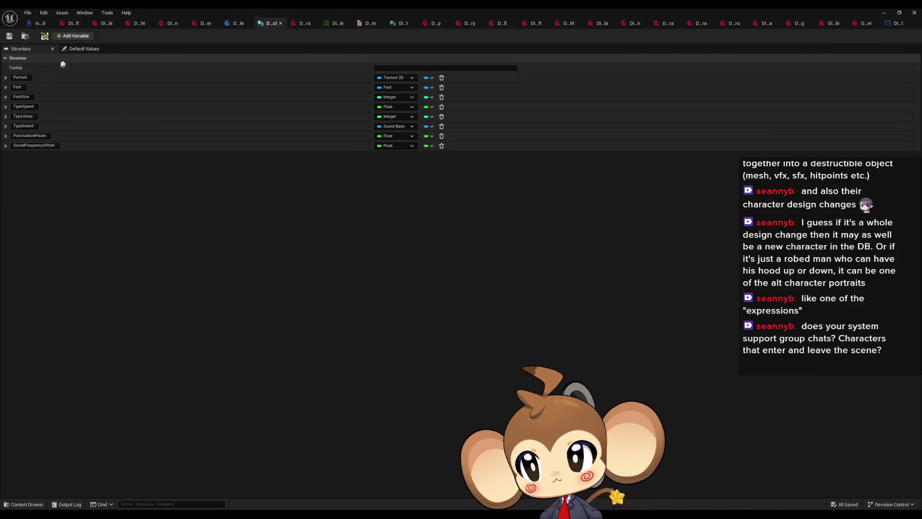
click(90, 50)
click(381, 108)
text(24)
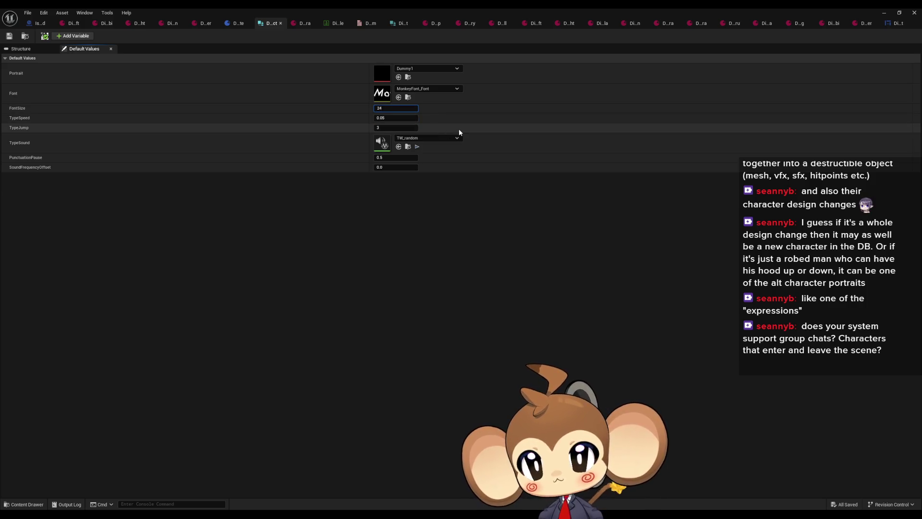
key(Return)
click(10, 36)
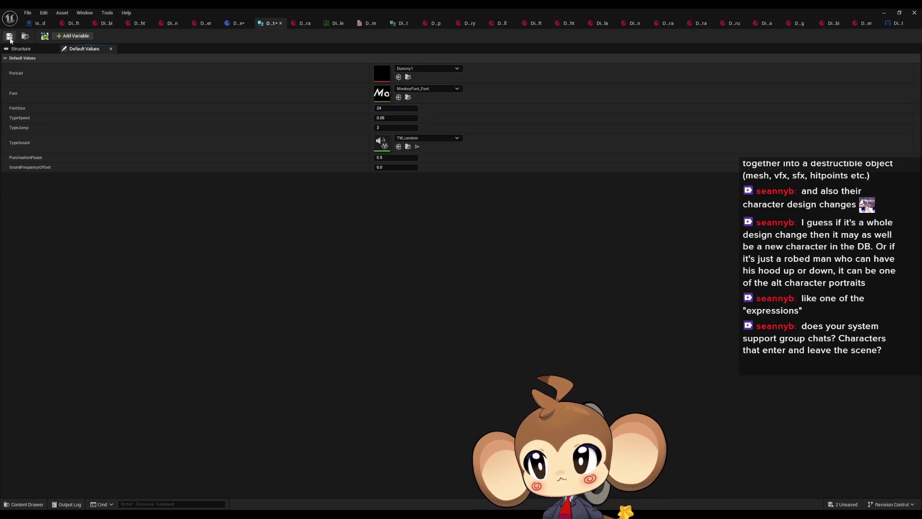
- Move through the DialogueCharacterTemplate and node struct tabs to the expression struct's defaults
click(237, 23)
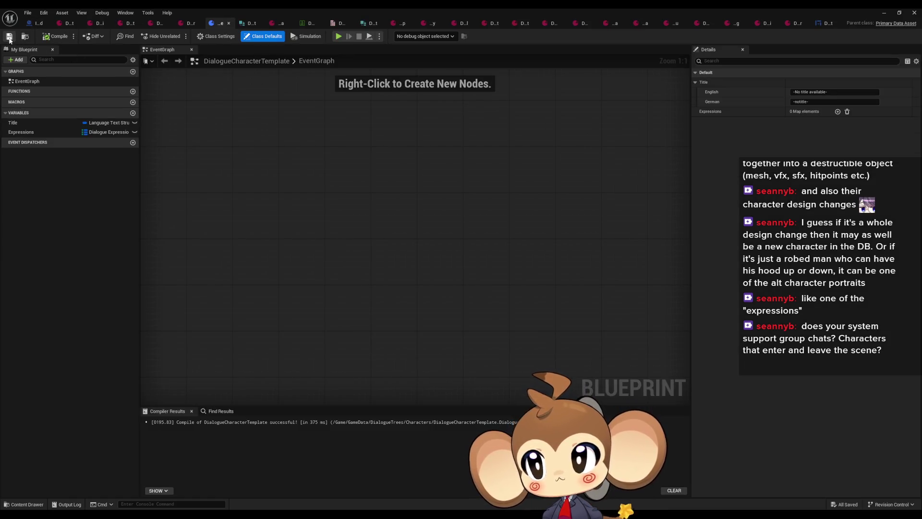
click(366, 24)
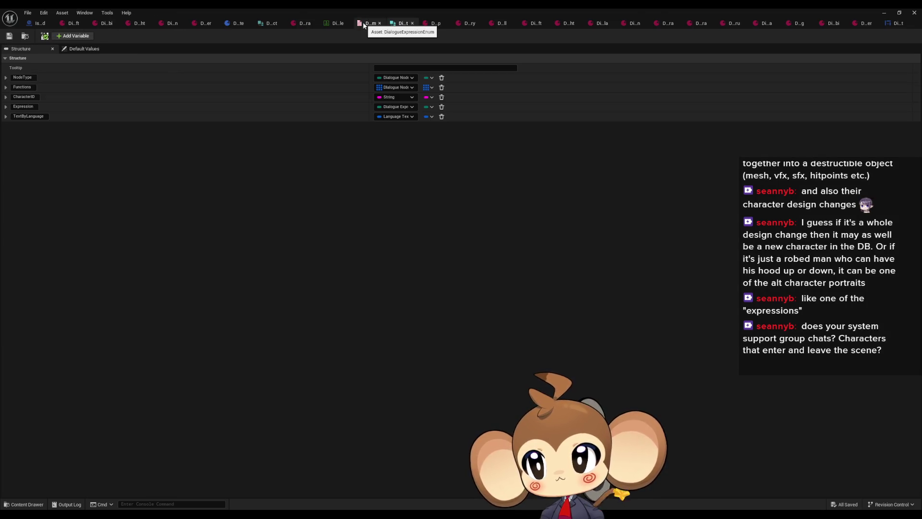
click(402, 25)
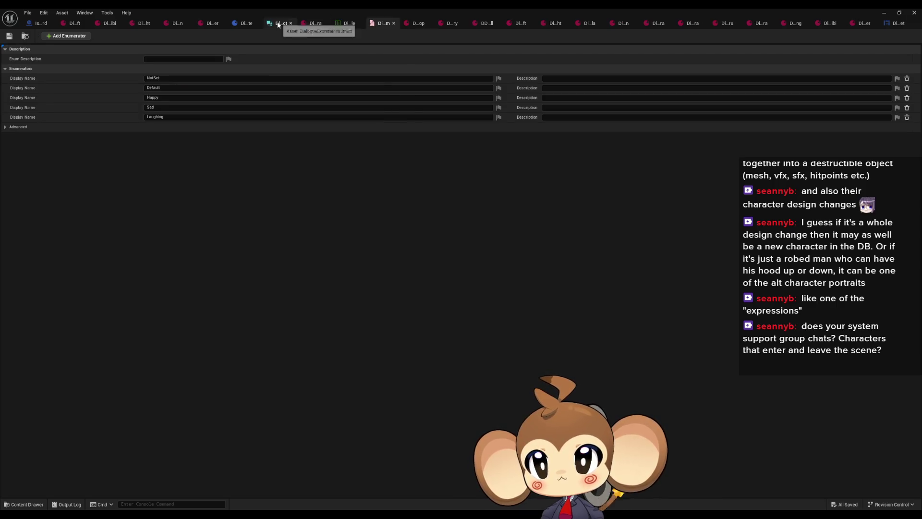
click(281, 23)
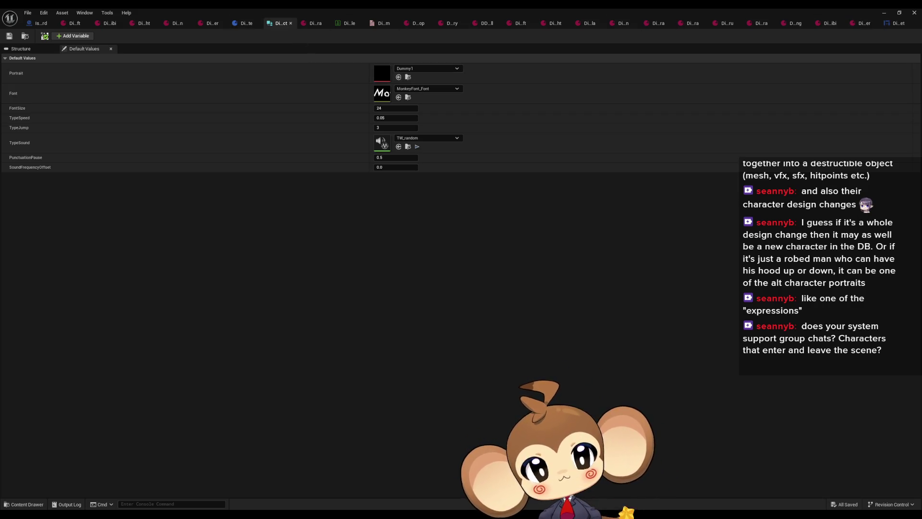
- Return to DialogueMainWidget's CreateTextElement graph
click(901, 24)
scroll(168, 202, down, 10)
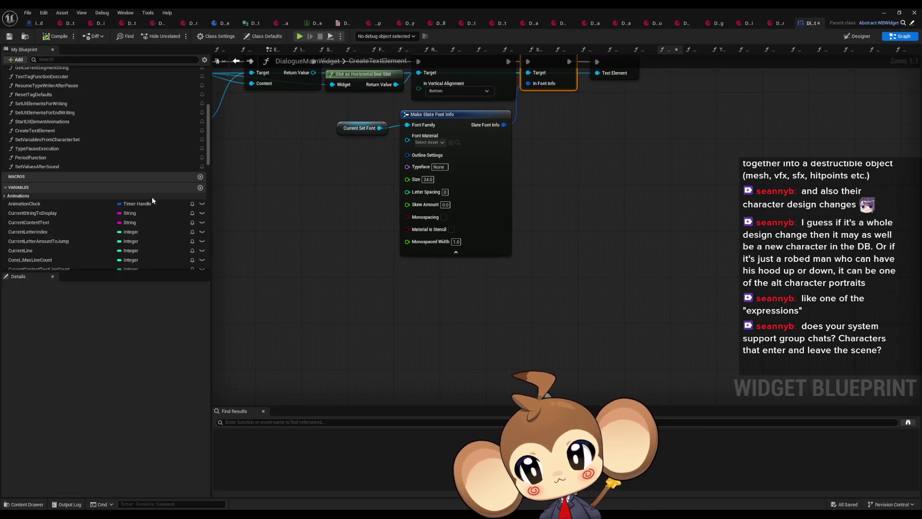
scroll(182, 213, down, 4)
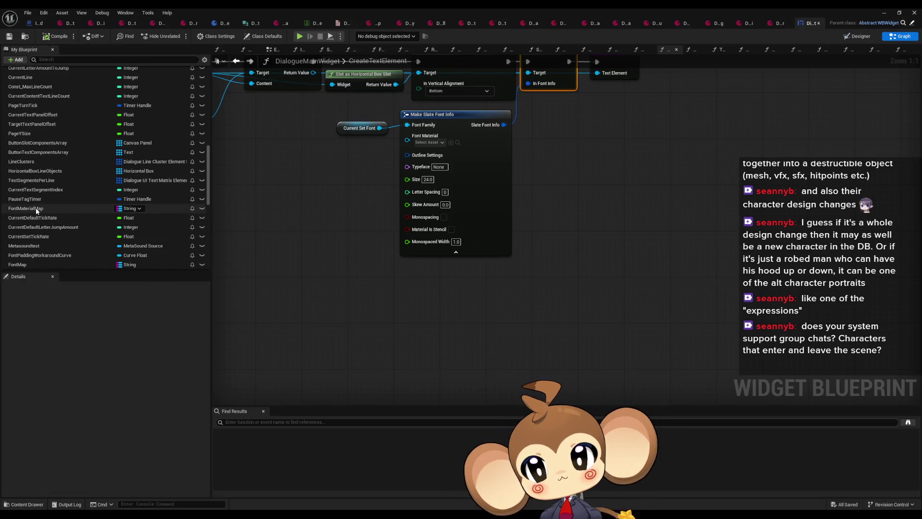
click(34, 209)
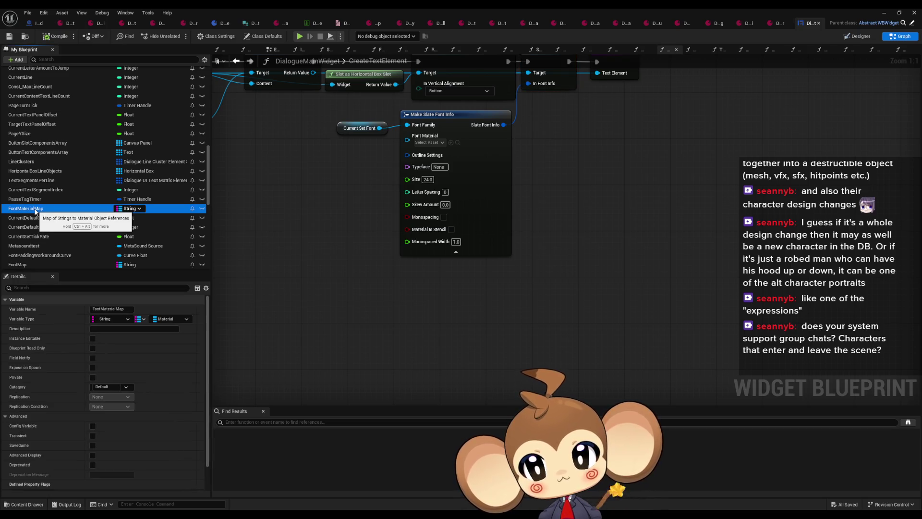
scroll(83, 366, down, 3)
scroll(65, 249, down, 2)
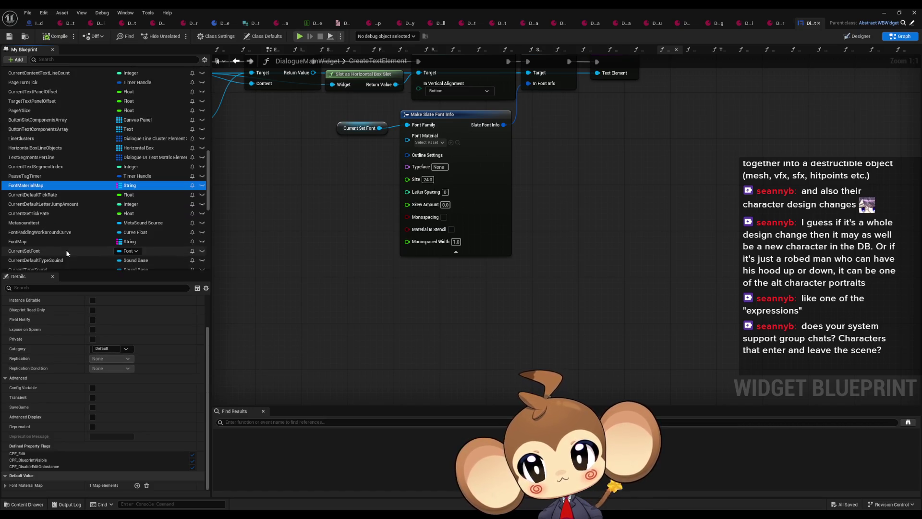
click(42, 237)
click(38, 232)
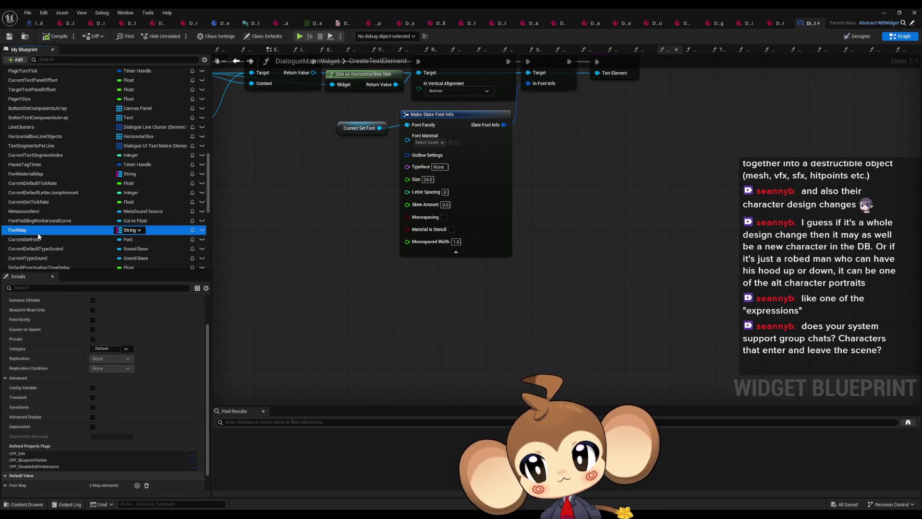
click(45, 175)
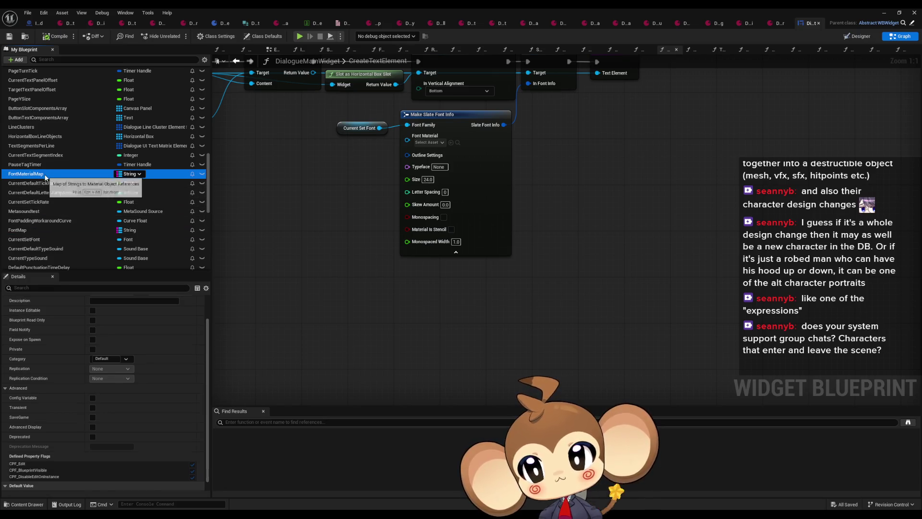
scroll(144, 346, up, 3)
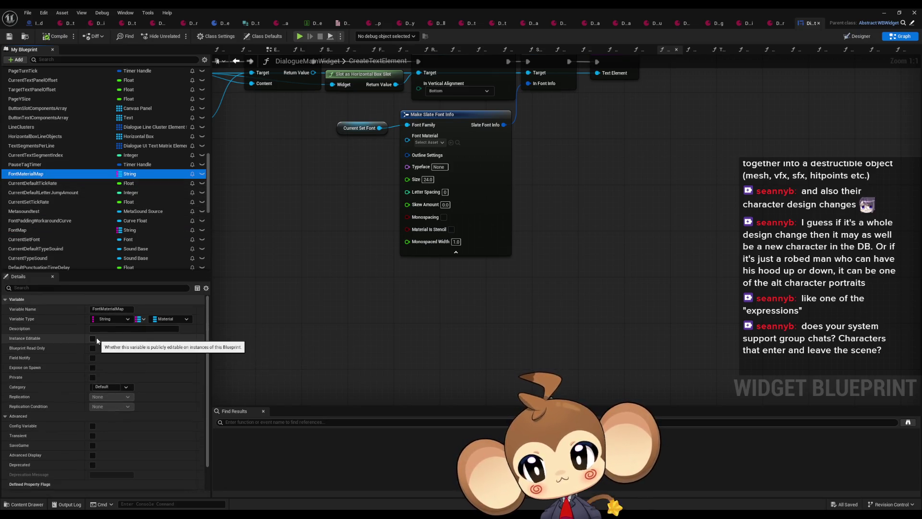
click(259, 219)
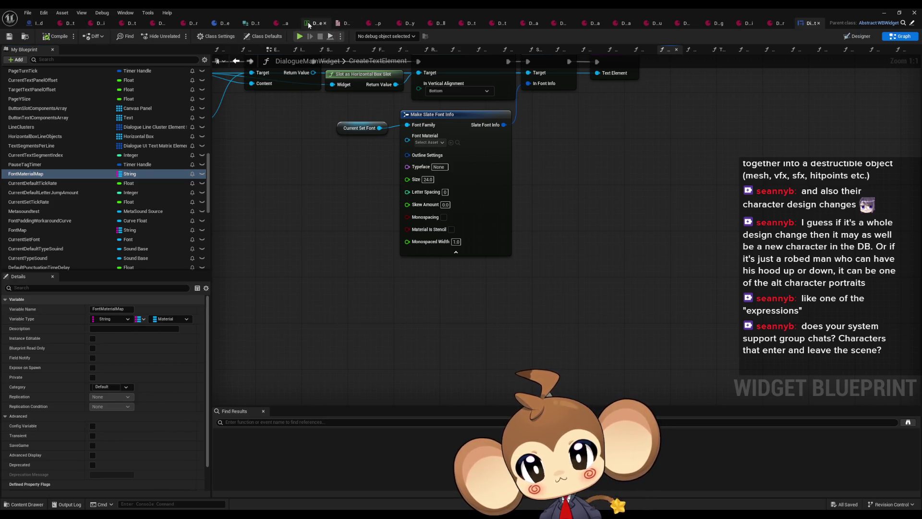
click(262, 23)
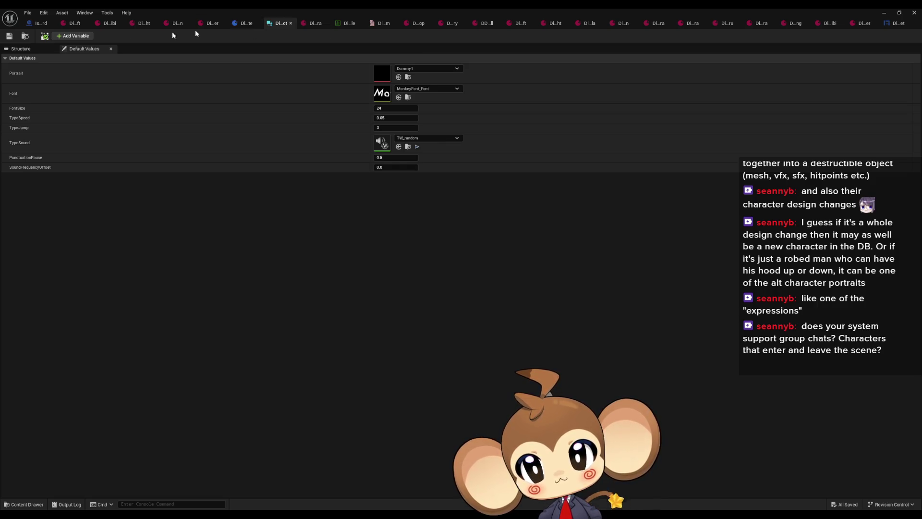
- Add a new struct member typed as a Material object reference
click(21, 49)
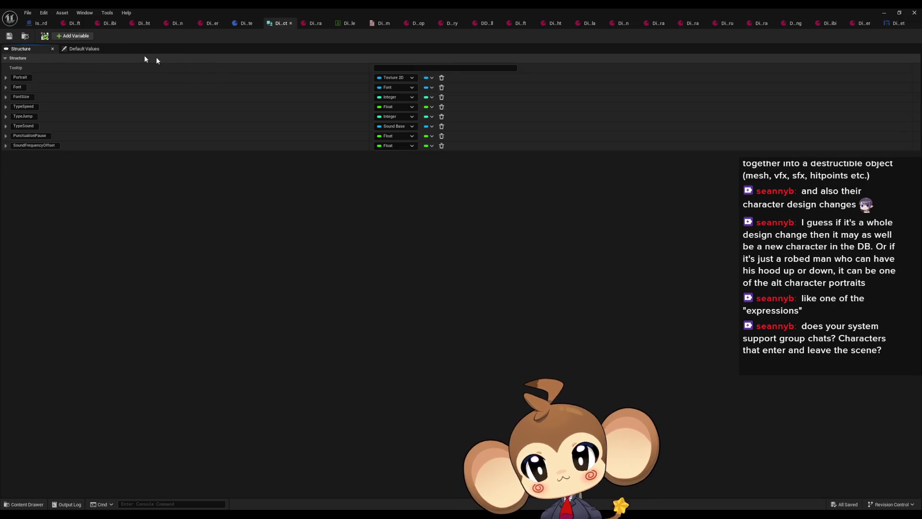
click(64, 37)
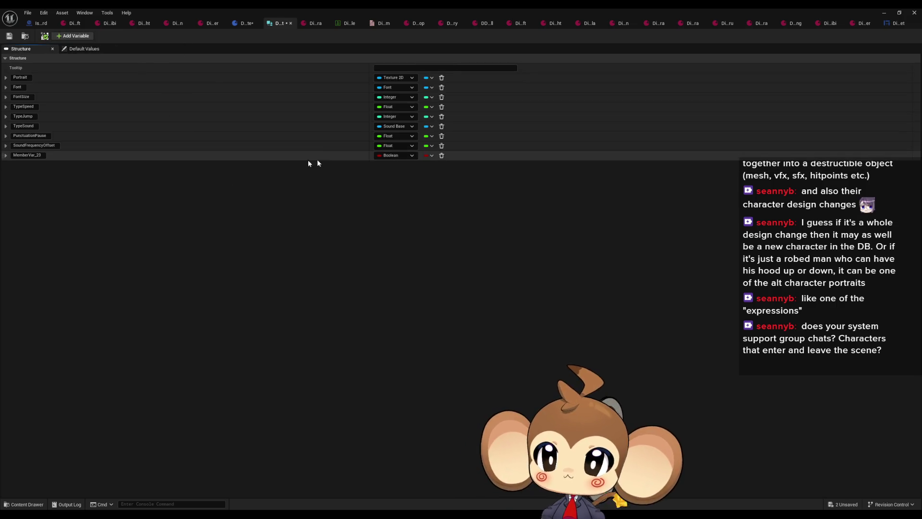
click(380, 157)
text(Fon)
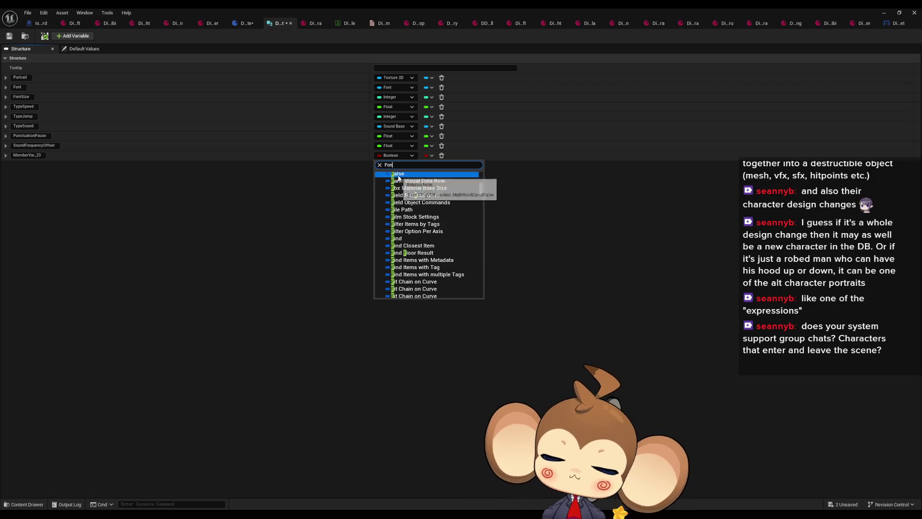
text(tMaterial)
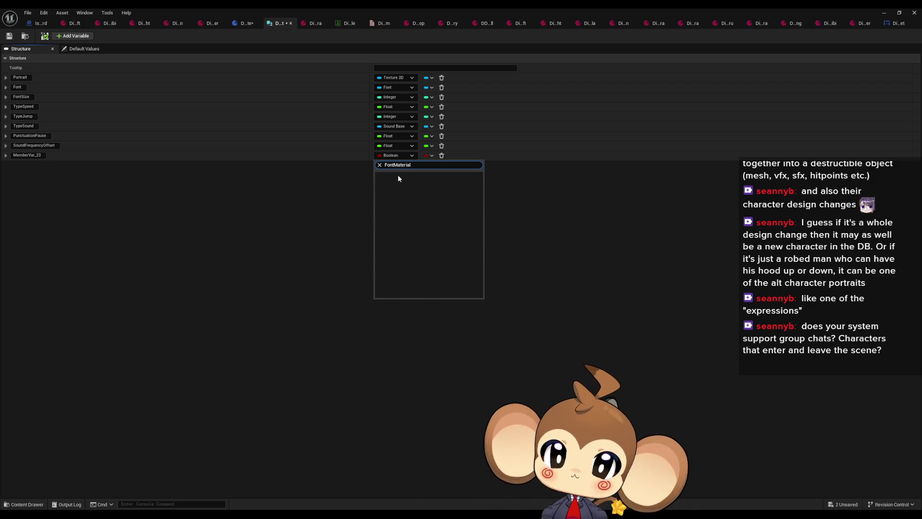
key(ctrl+a)
text(material)
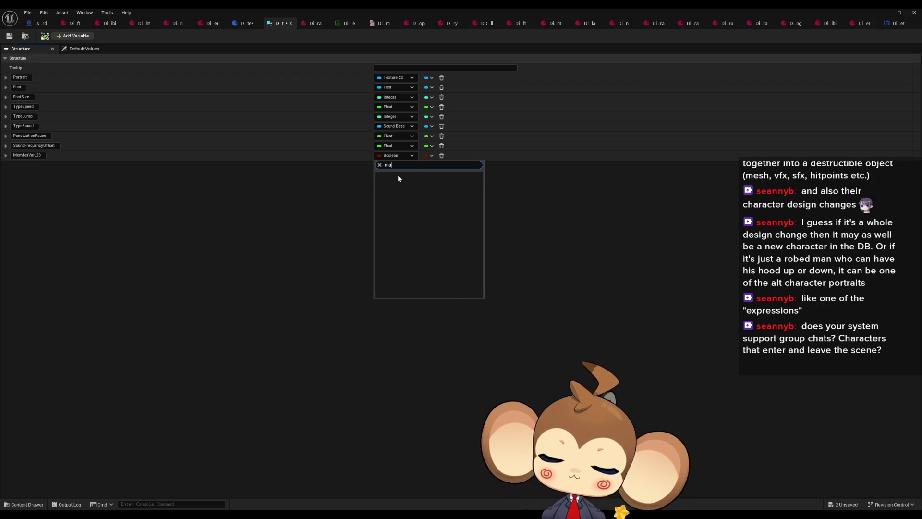
mouse_move(385, 171)
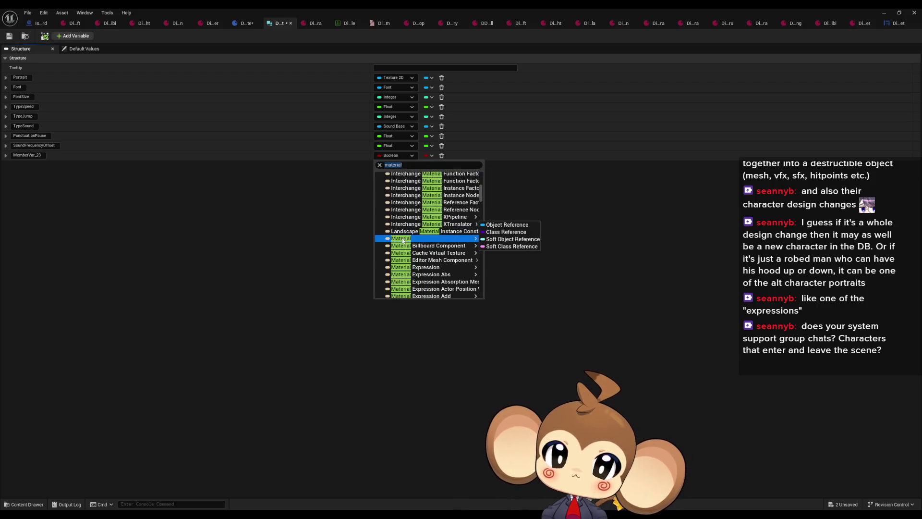
click(442, 237)
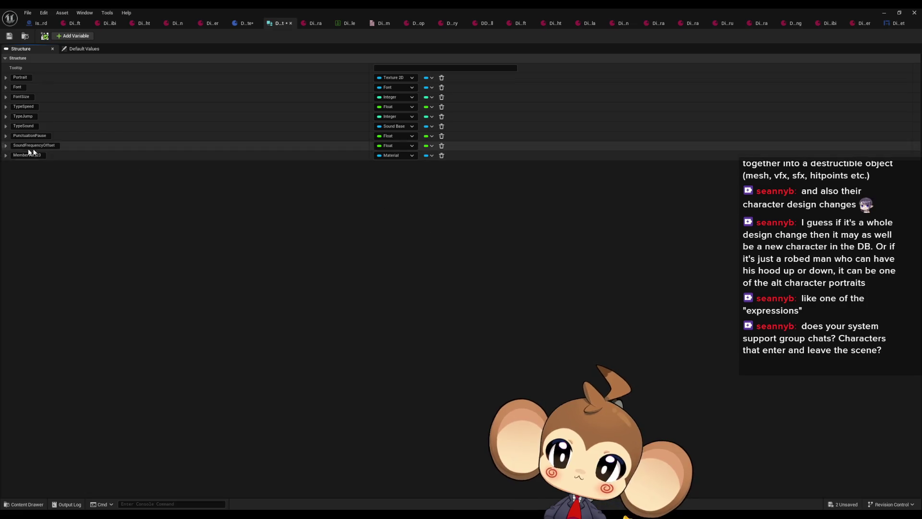
- Move the new member directly below FontSize and name it FontMaterial
drag(3, 154, 6, 104)
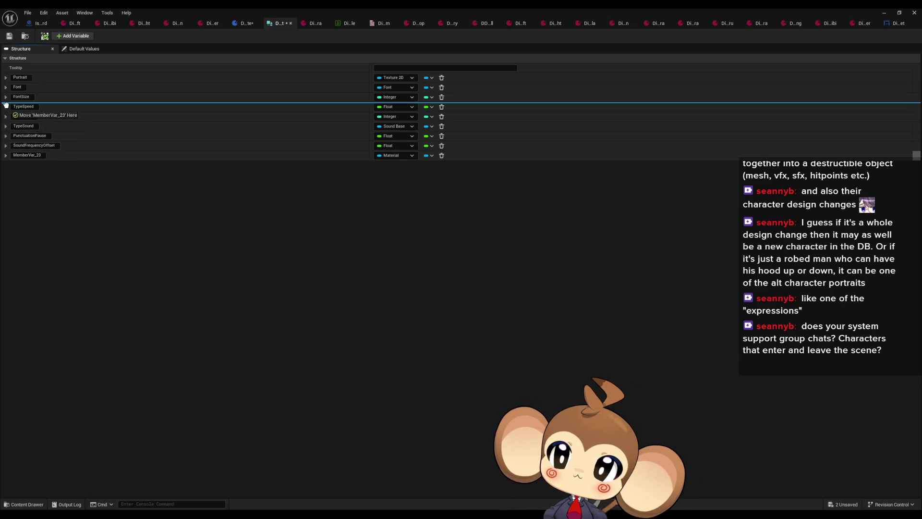
click(22, 105)
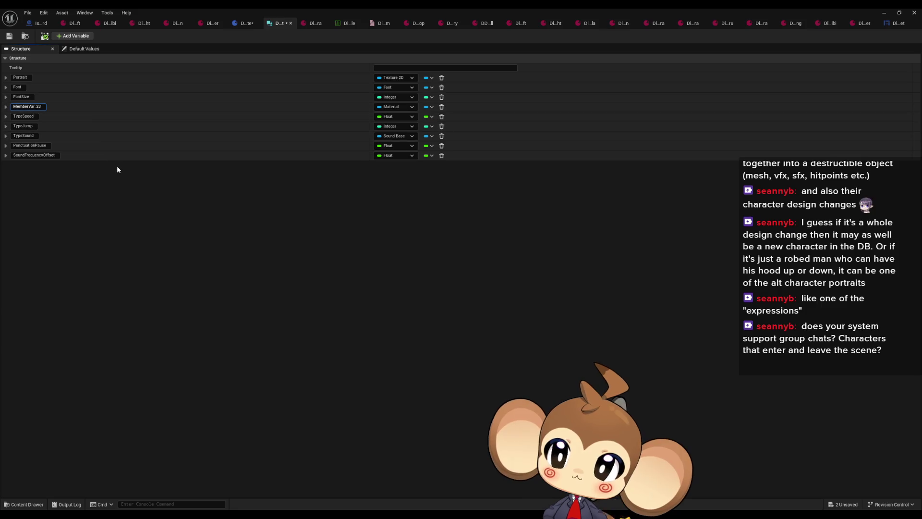
text(FontMaterial)
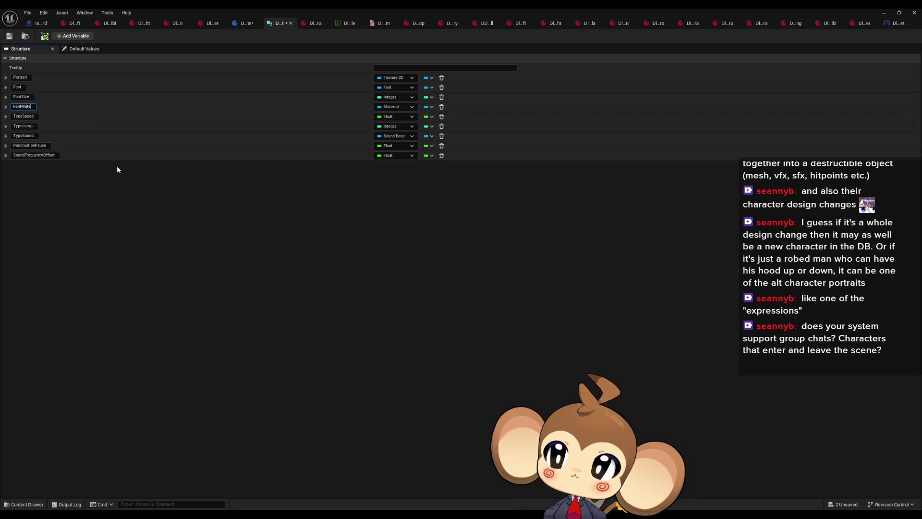
key(Return)
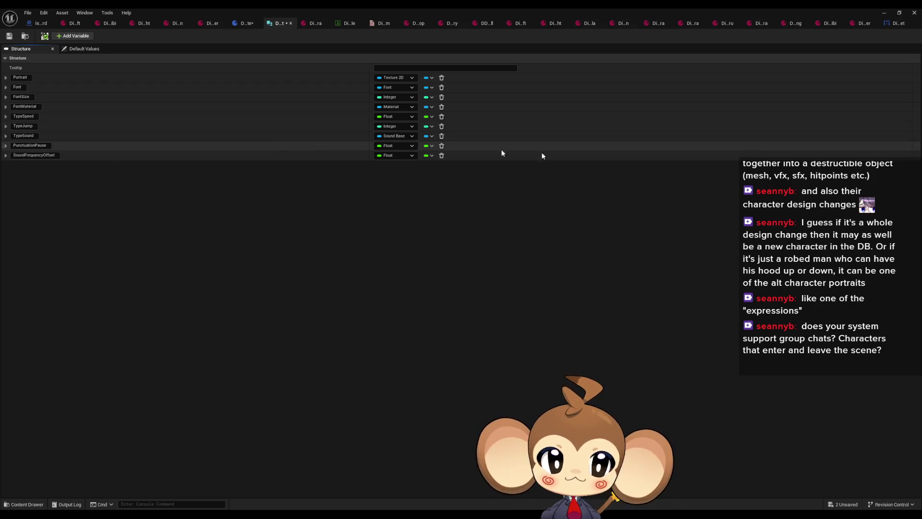
click(896, 24)
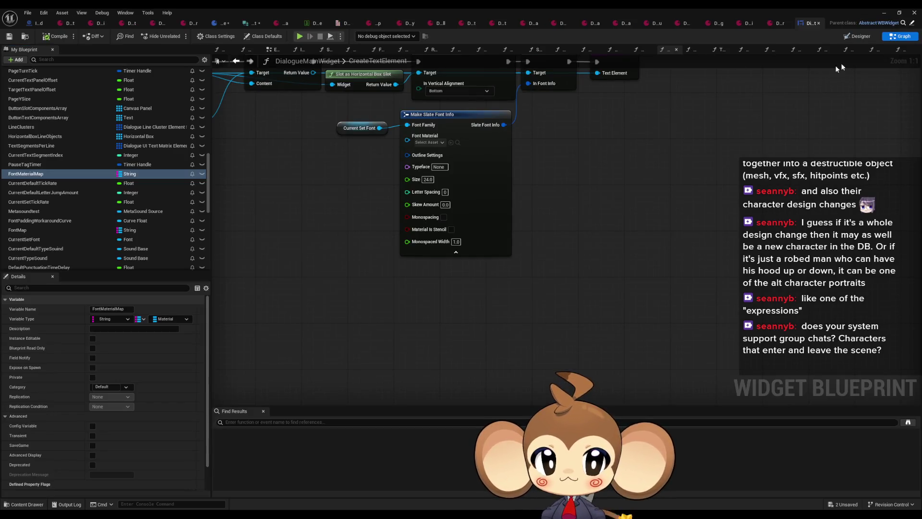
scroll(96, 182, up, 10)
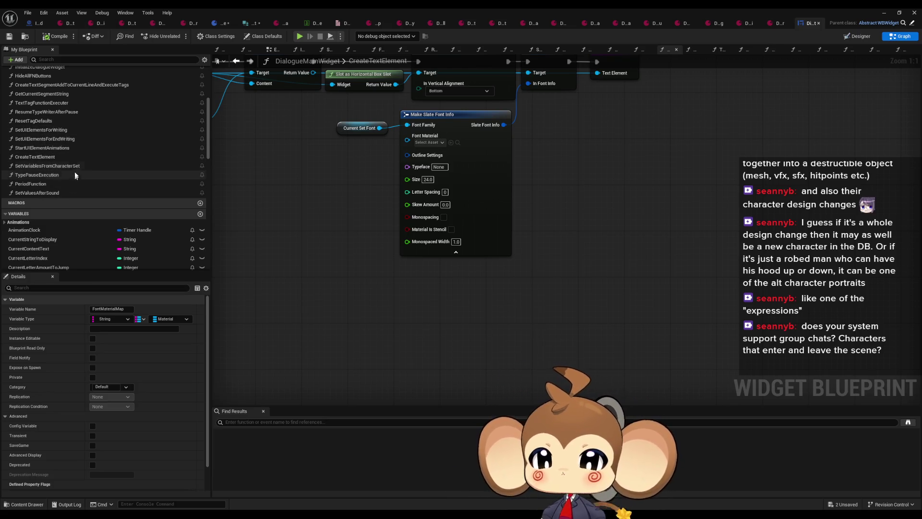
double_click(54, 112)
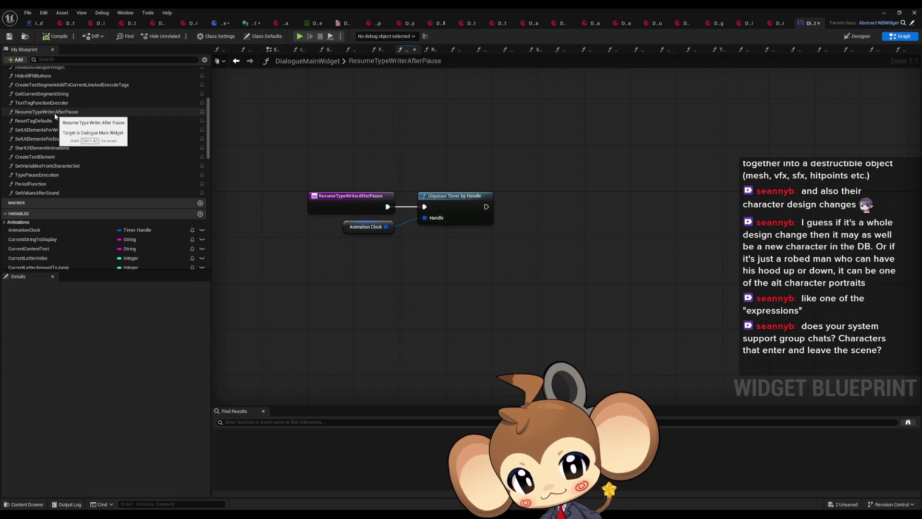
double_click(50, 103)
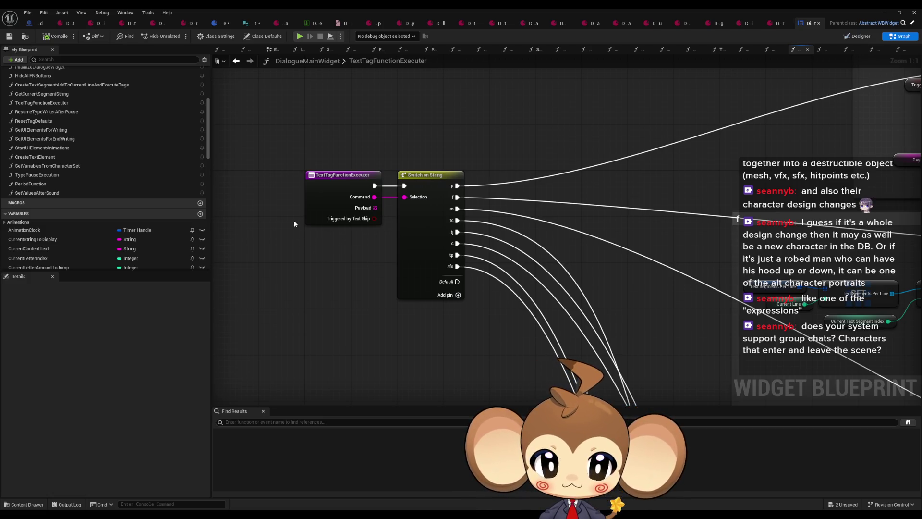
mouse_move(300, 224)
mouse_down()
mouse_move(271, 226)
mouse_move(272, 213)
mouse_up()
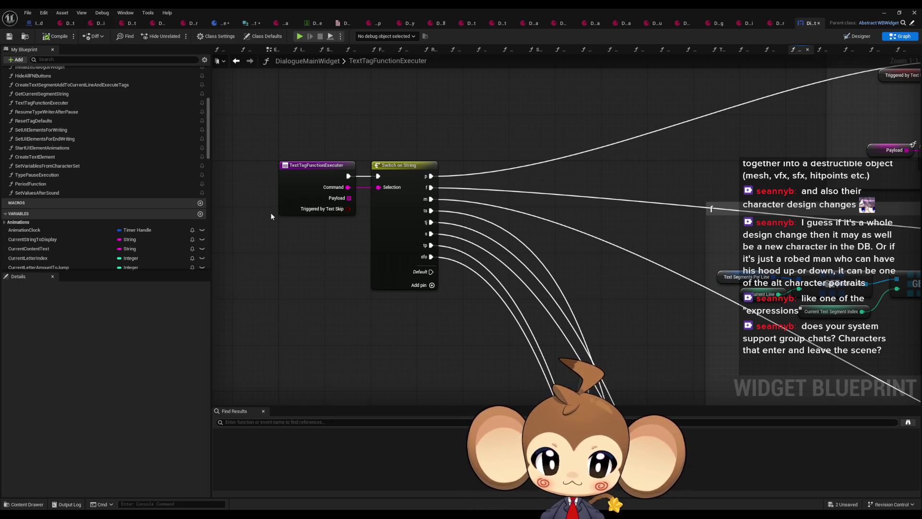
scroll(270, 212, down, 2)
scroll(384, 255, down, 2)
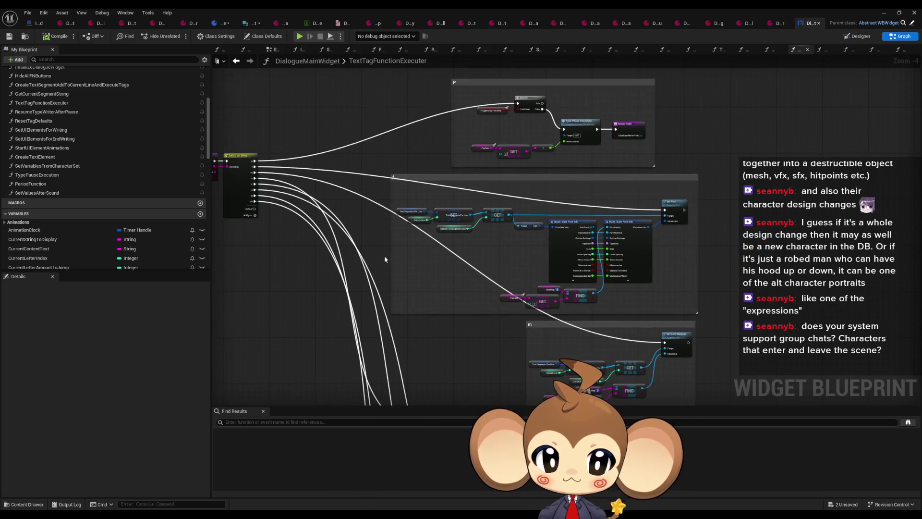
scroll(286, 252, down, 1)
click(252, 24)
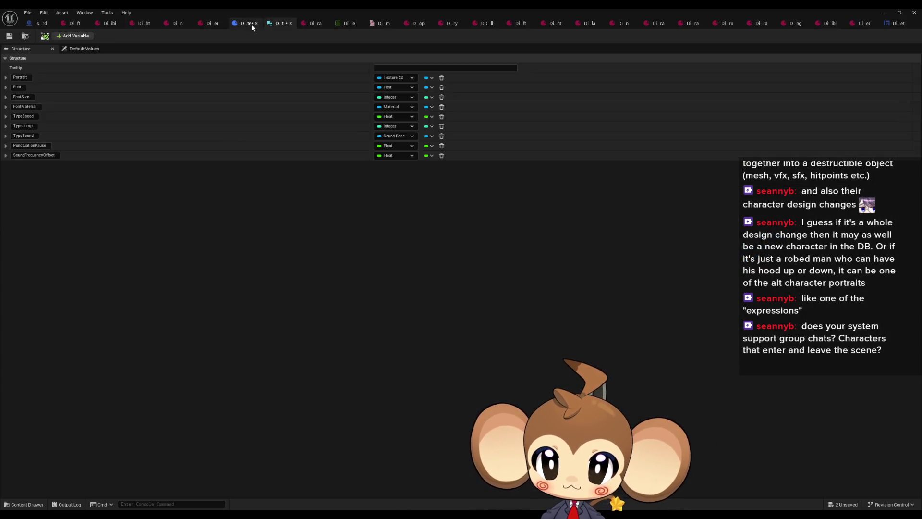
- Compile the DialogueCharacterTemplate blueprint and float its editor window over to the left
click(252, 24)
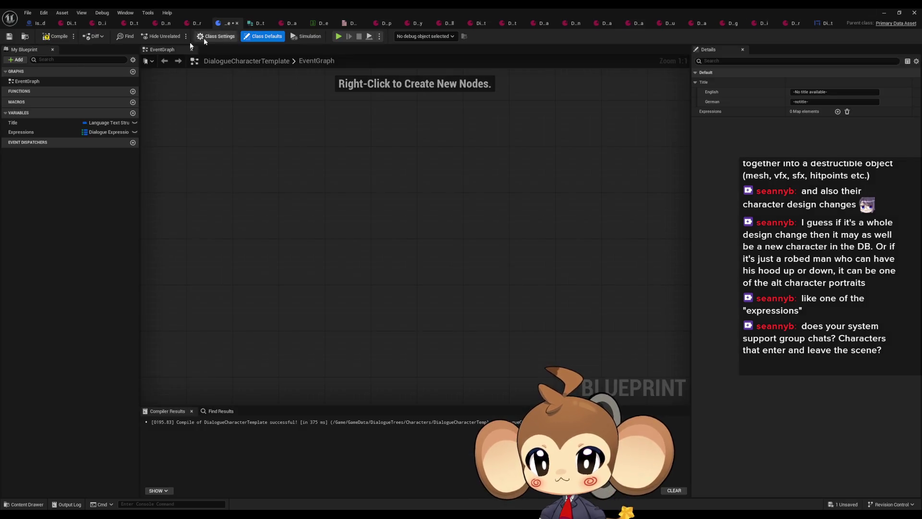
click(46, 38)
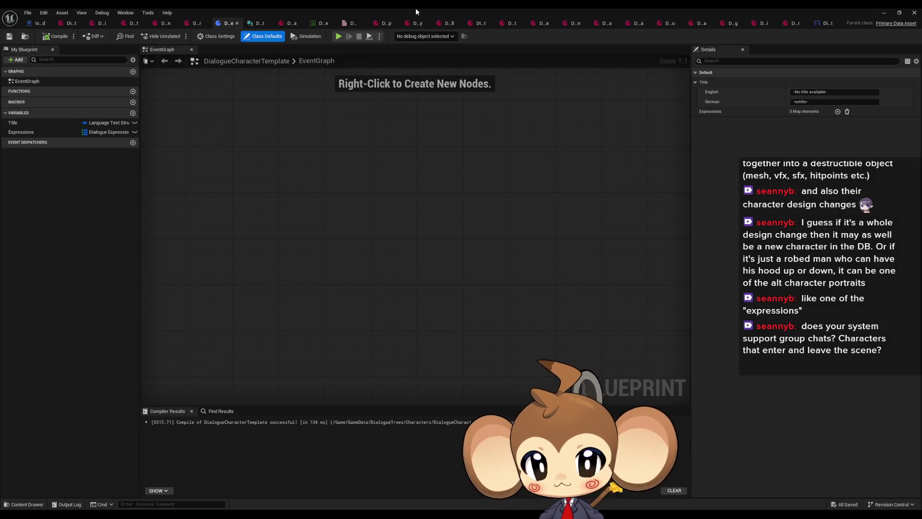
double_click(416, 8)
drag(406, 92, 343, 96)
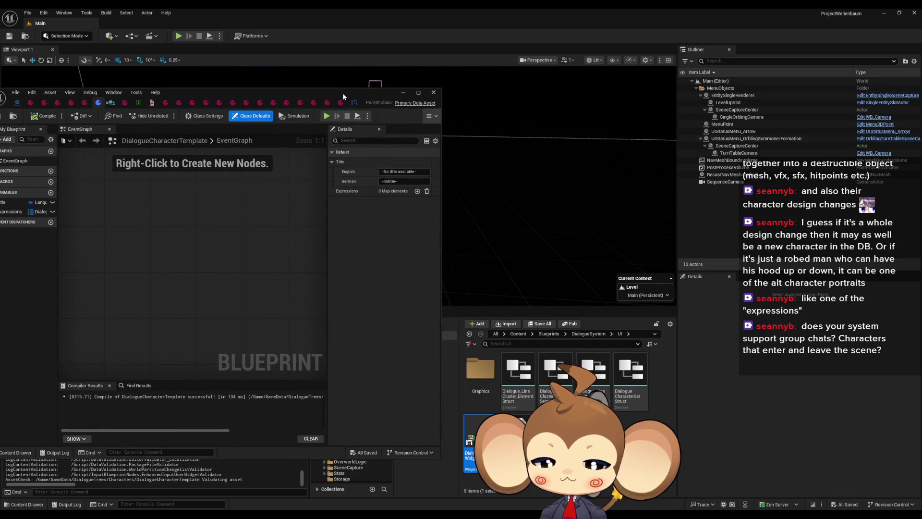
click(518, 334)
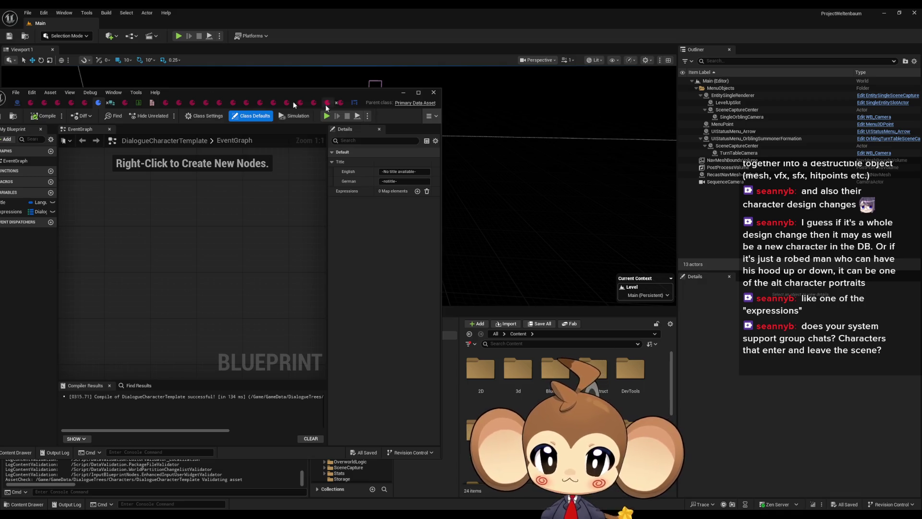
click(138, 103)
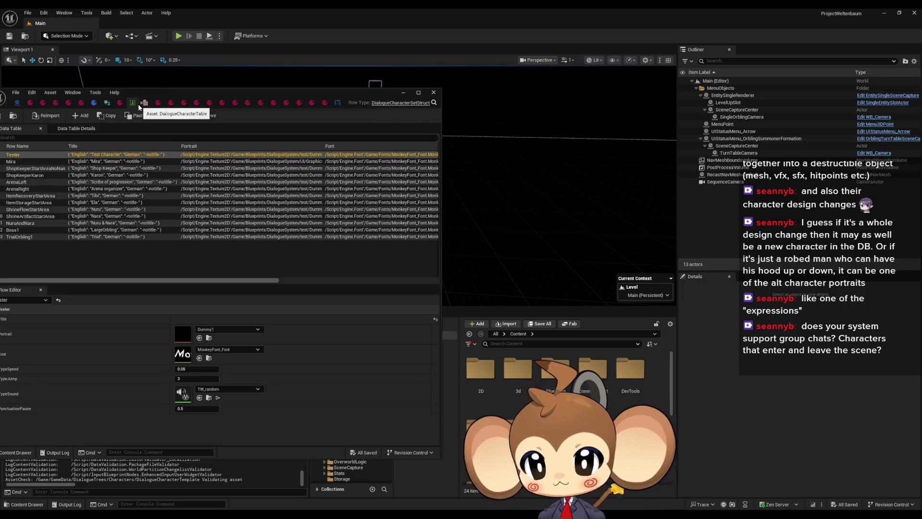
drag(138, 103, 659, 160)
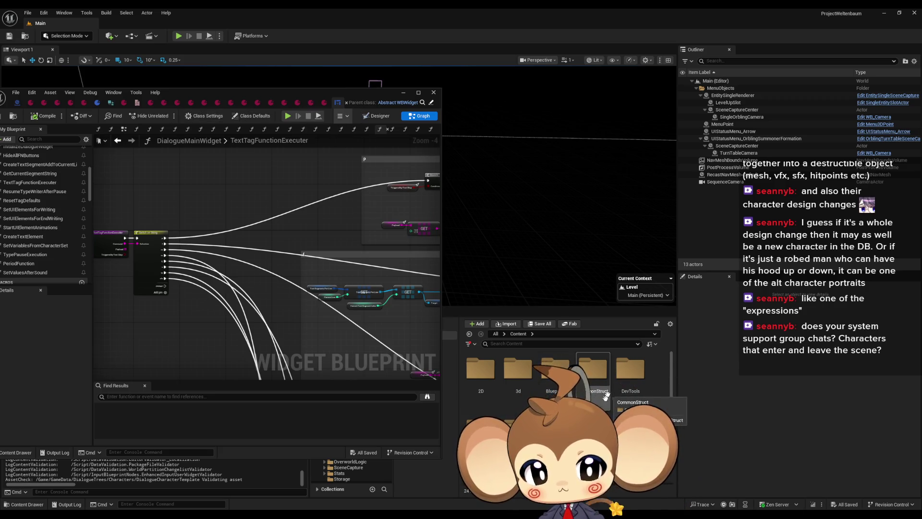
- Open the NonInteractableDialogueTable, the DialogueDataTemplate and the Scribe of progression character asset
double_click(481, 425)
double_click(480, 369)
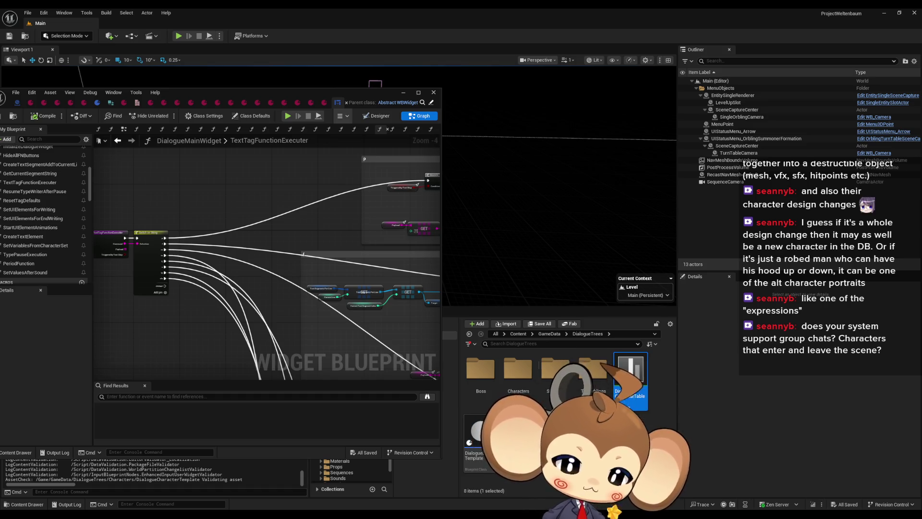
double_click(556, 444)
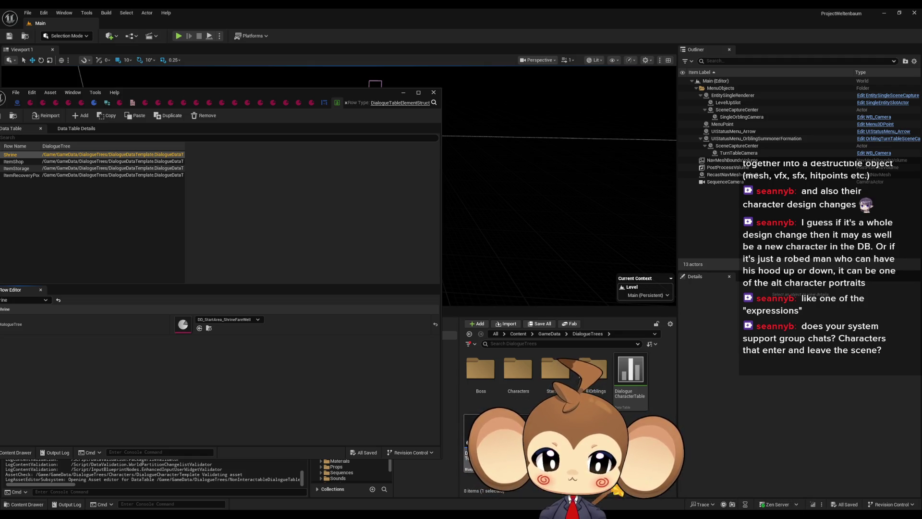
double_click(478, 435)
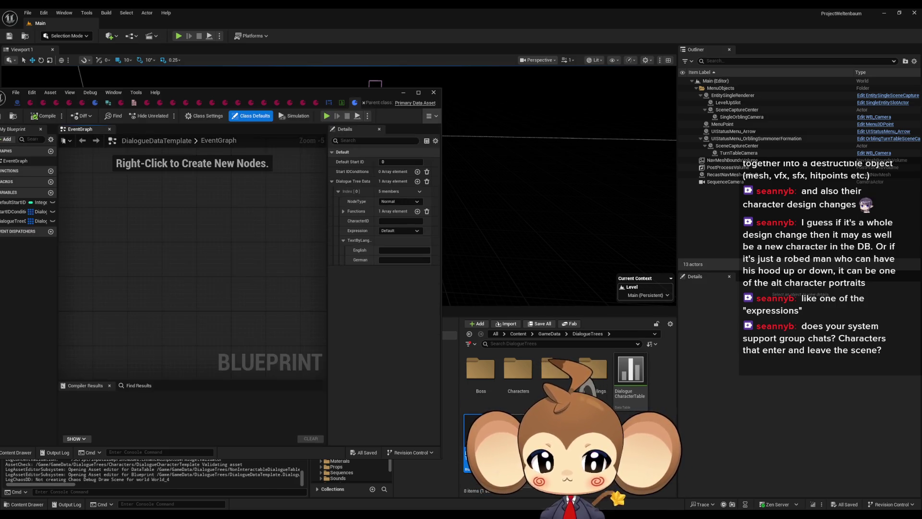
double_click(530, 373)
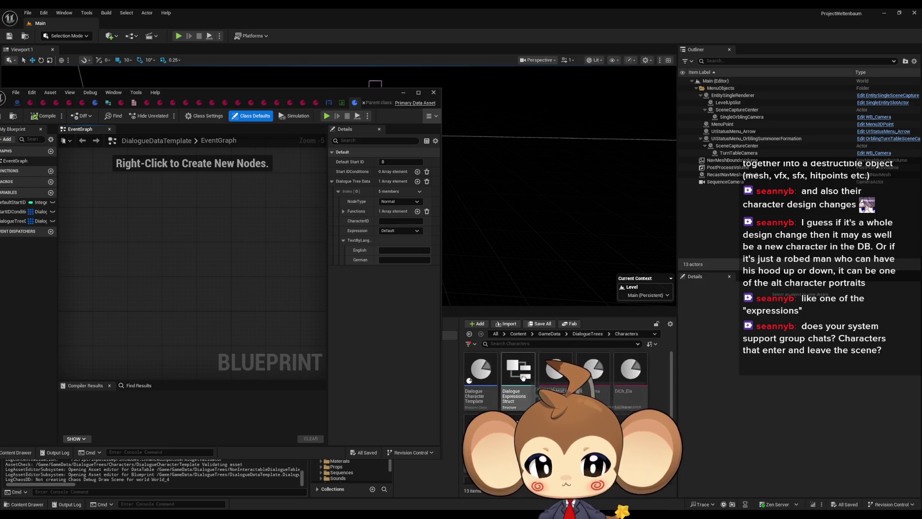
double_click(550, 385)
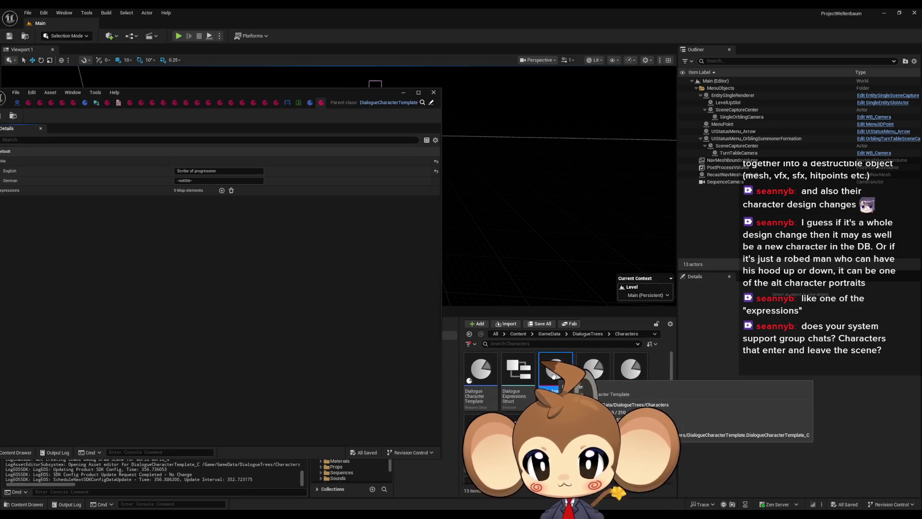
click(28, 13)
- Save all unsaved levels and assets, then close the Unreal Editor to restart it
mouse_move(53, 84)
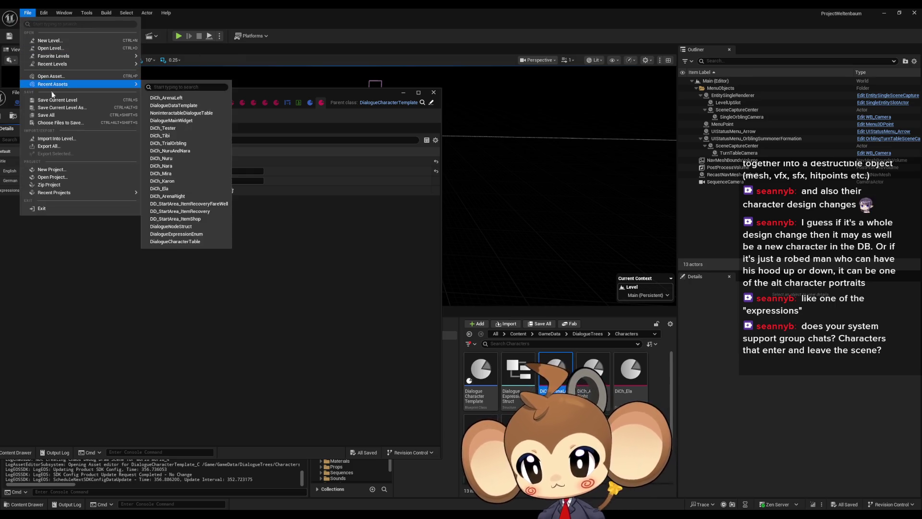
click(58, 117)
click(912, 14)
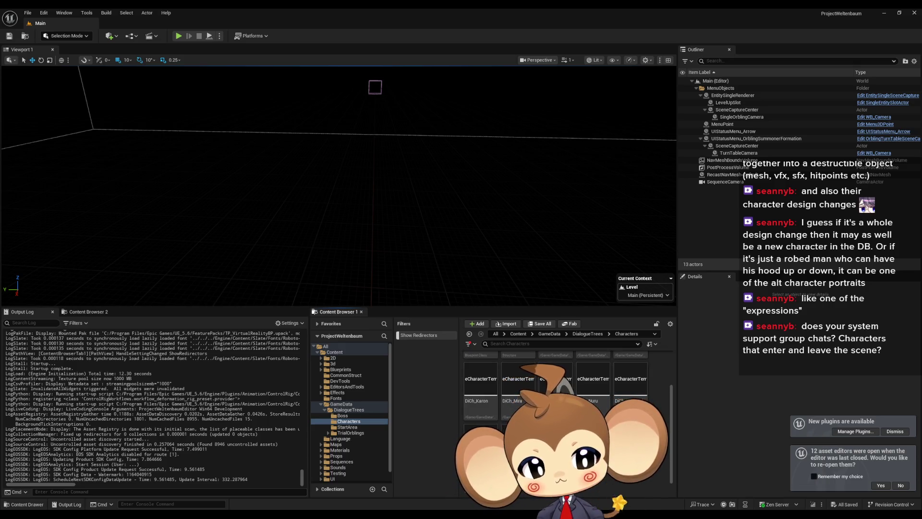
- Recompile the DialogueCharacterTemplate blueprint and move its window to the left
scroll(495, 383, up, 2)
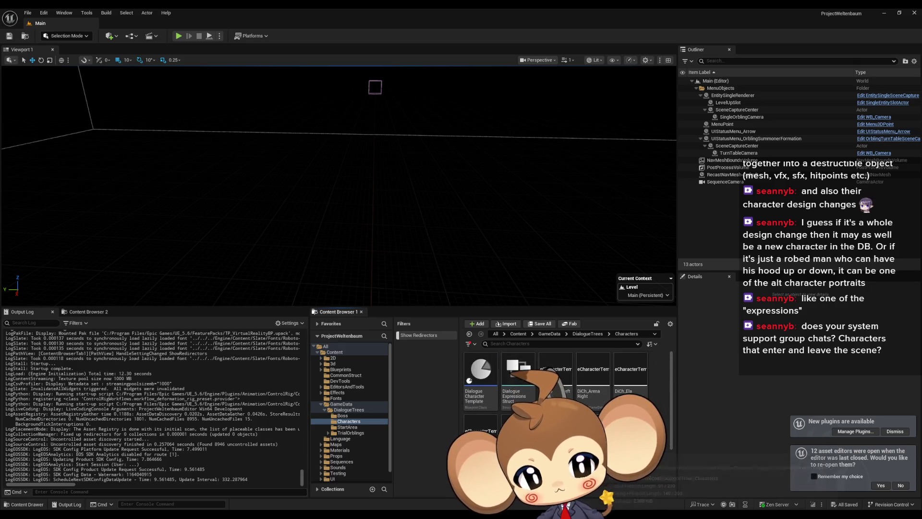
double_click(495, 383)
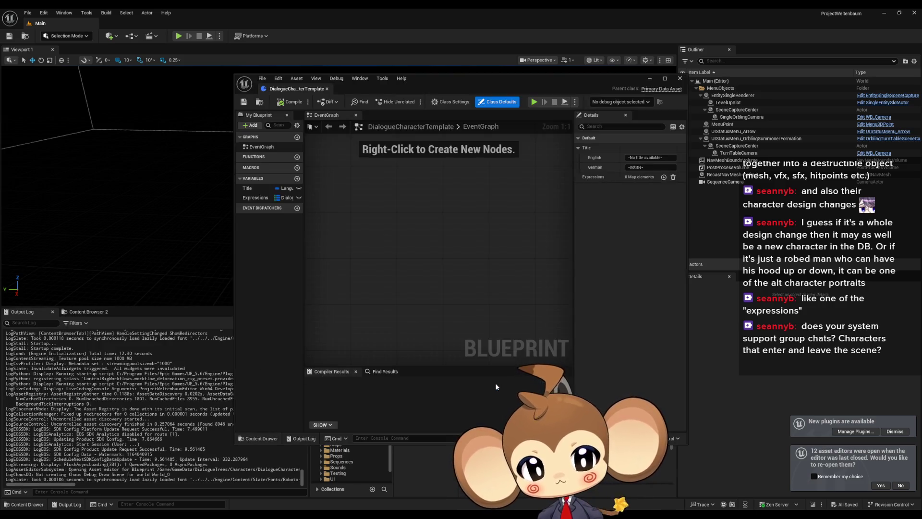
click(288, 102)
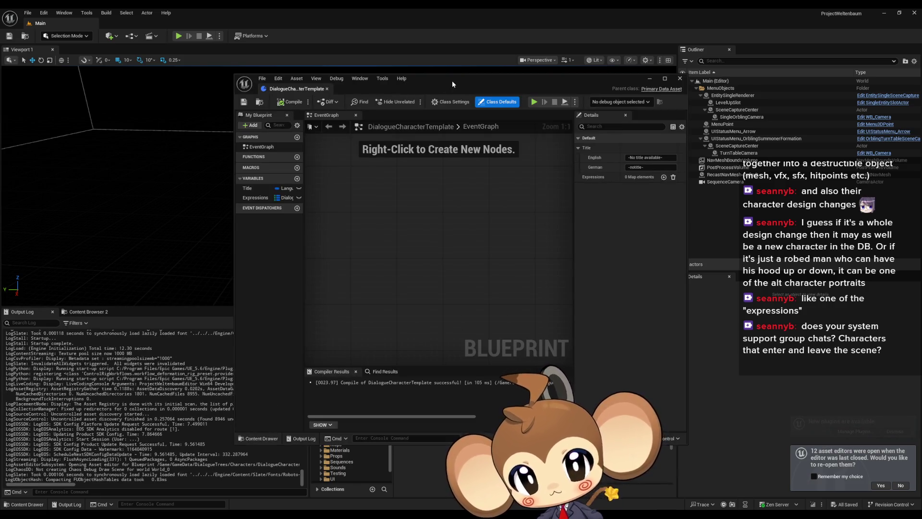
drag(452, 84, 228, 86)
- Save the DialogueExpressionsStruct and open the DiCh_ArenaLeft character asset
double_click(518, 372)
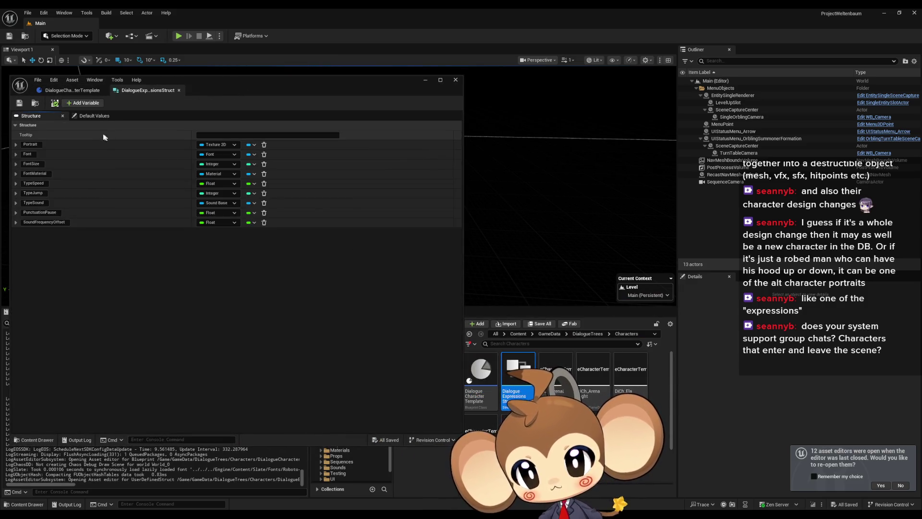
click(22, 103)
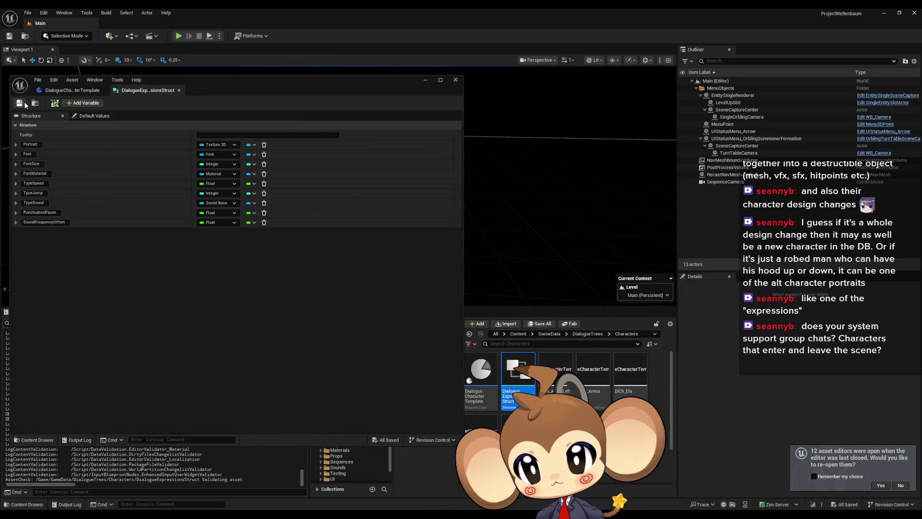
click(555, 377)
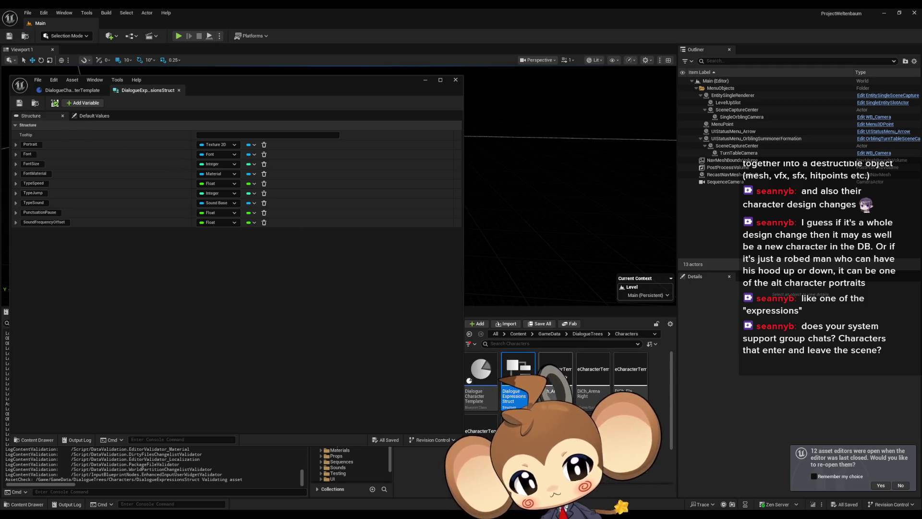
double_click(555, 377)
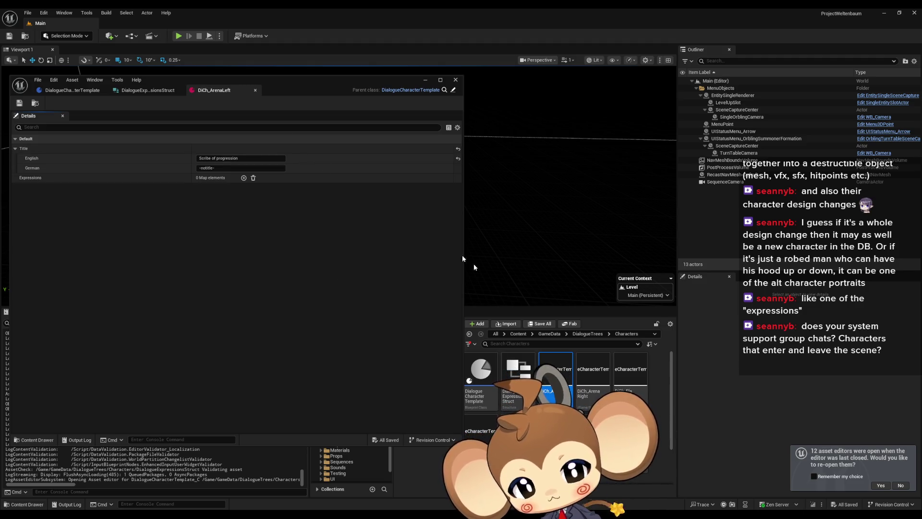
- Look through the DialogueCharacterTable and the StartArea ItemRecoveryFareWell dialogue, closing both afterwards
click(587, 334)
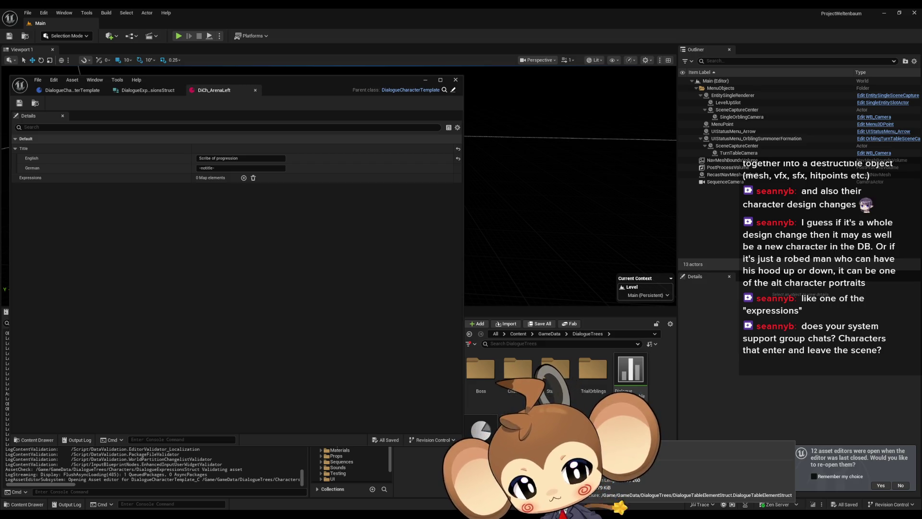
double_click(630, 380)
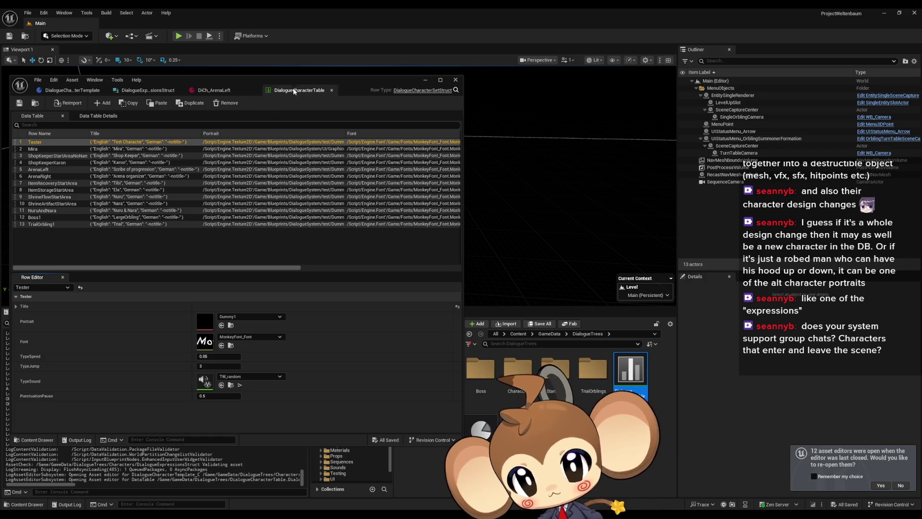
click(332, 90)
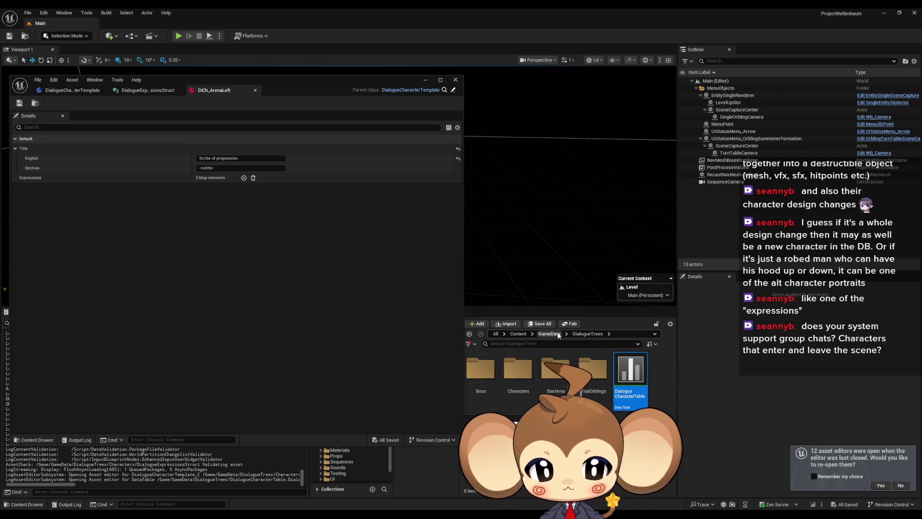
double_click(545, 369)
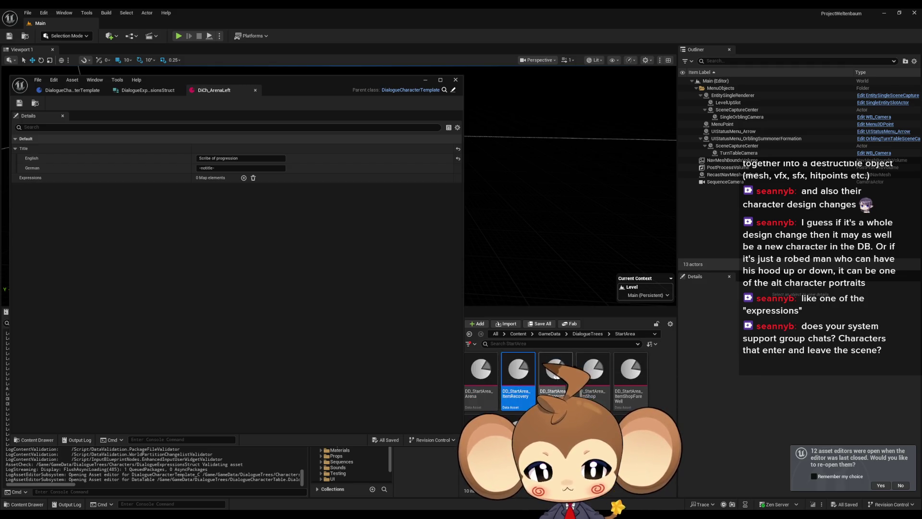
click(593, 369)
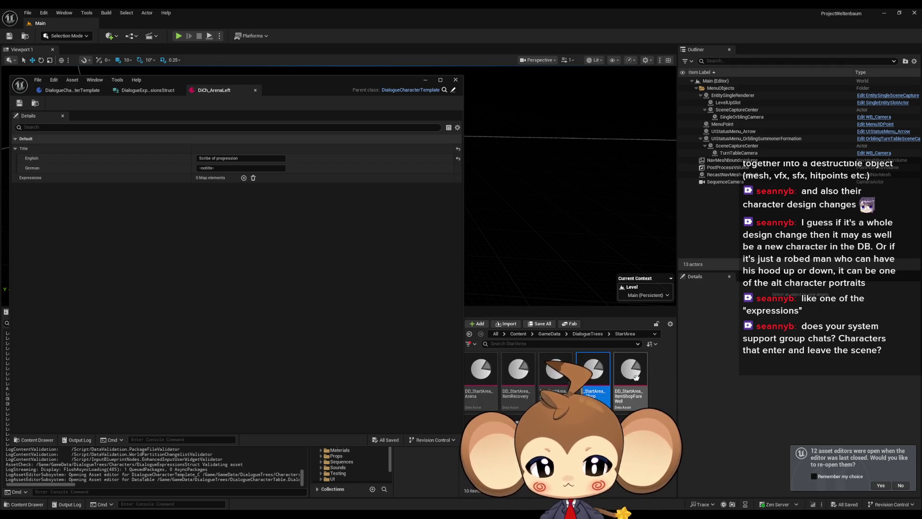
click(555, 376)
double_click(556, 376)
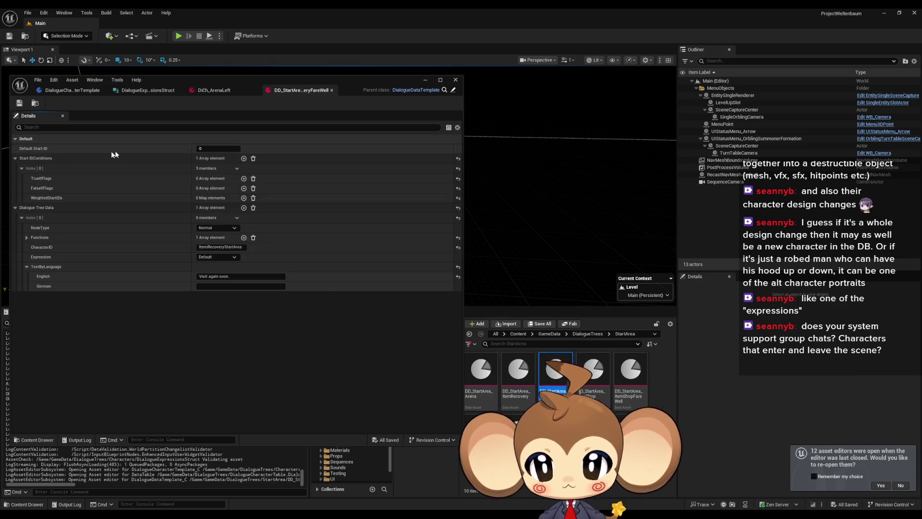
mouse_move(291, 90)
mouse_down()
mouse_move(295, 134)
mouse_move(347, 166)
mouse_move(411, 160)
mouse_move(918, 190)
mouse_up()
click(915, 201)
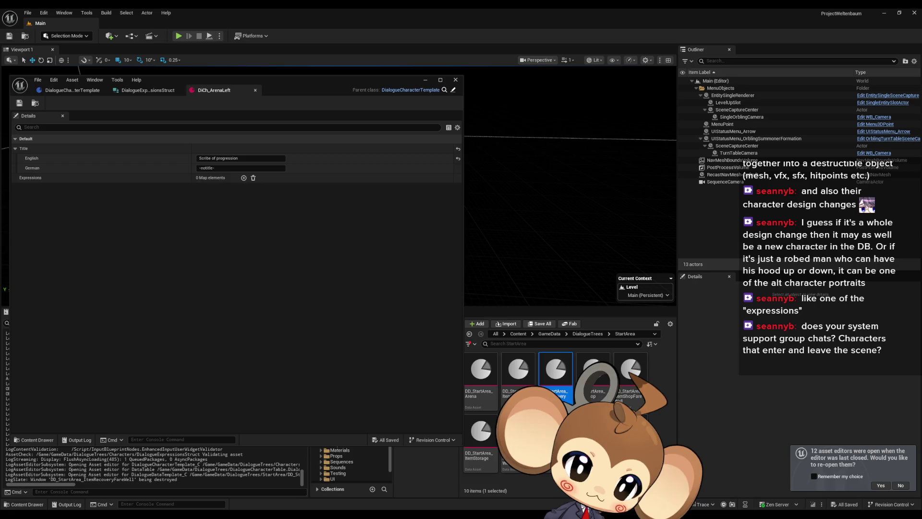
- Navigate back through GameData and DialogueTrees to the Characters folder
click(548, 333)
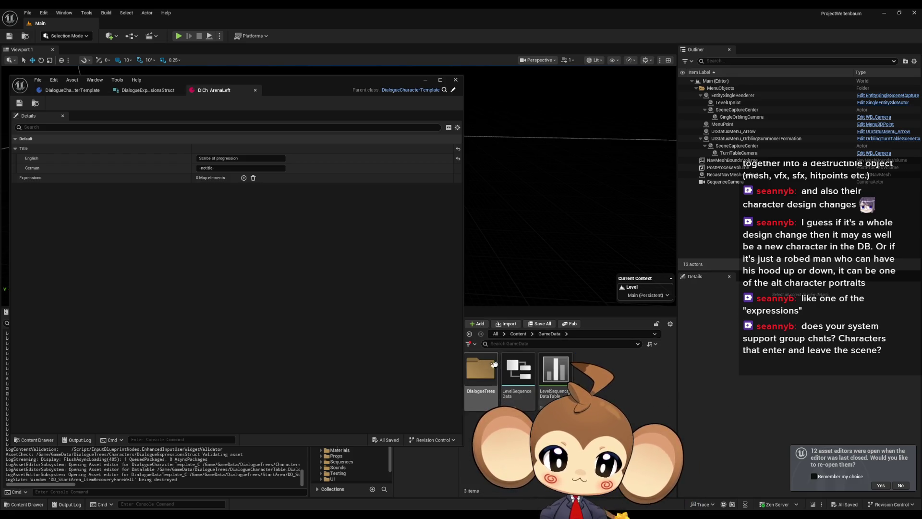
double_click(483, 377)
double_click(483, 377)
right_click(557, 382)
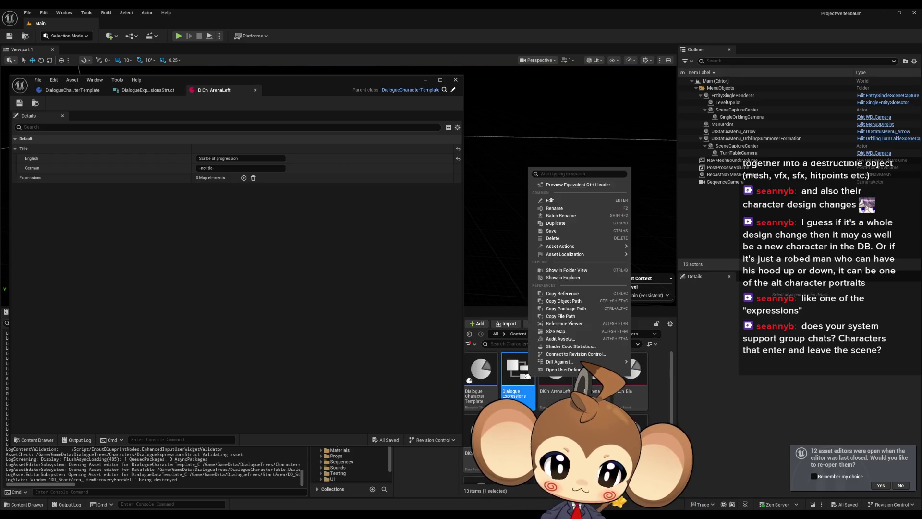
key(Escape)
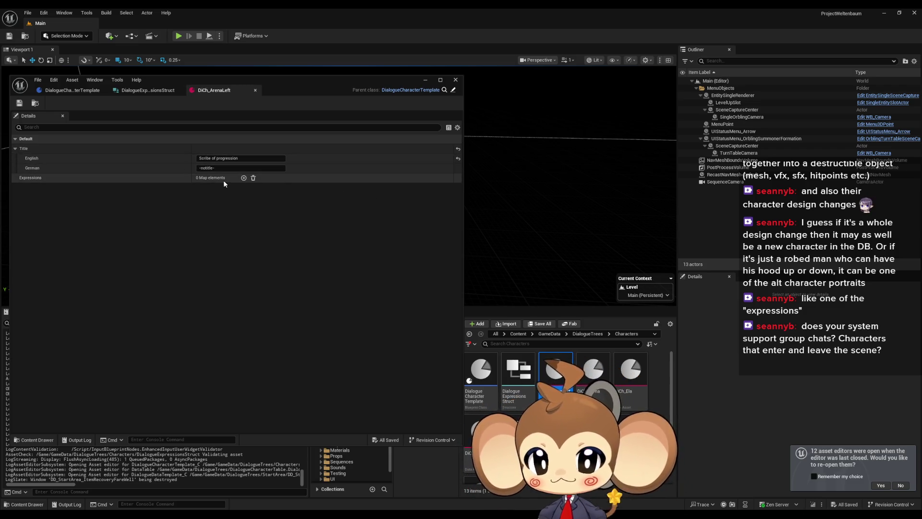
- Add one NotSet entry (FontSize 24, TypeSound TW_random) to the template's Expressions default, then compile
click(152, 92)
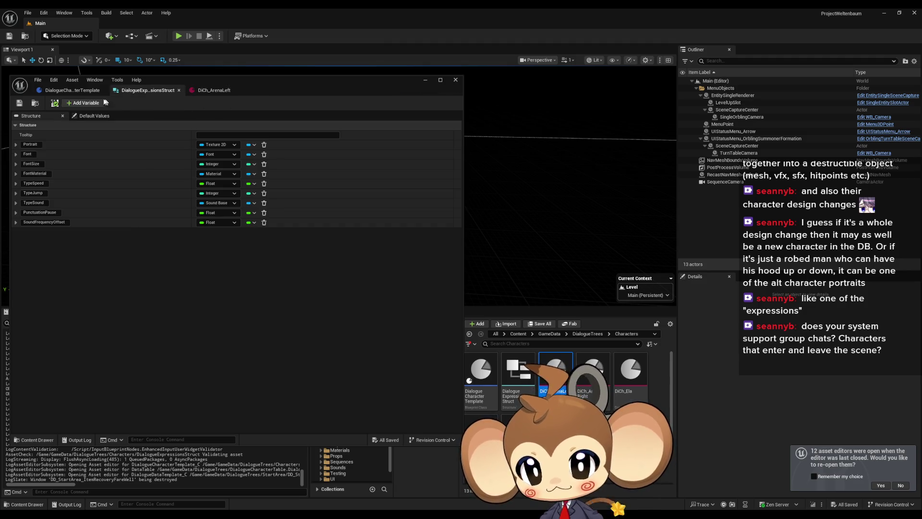
click(81, 117)
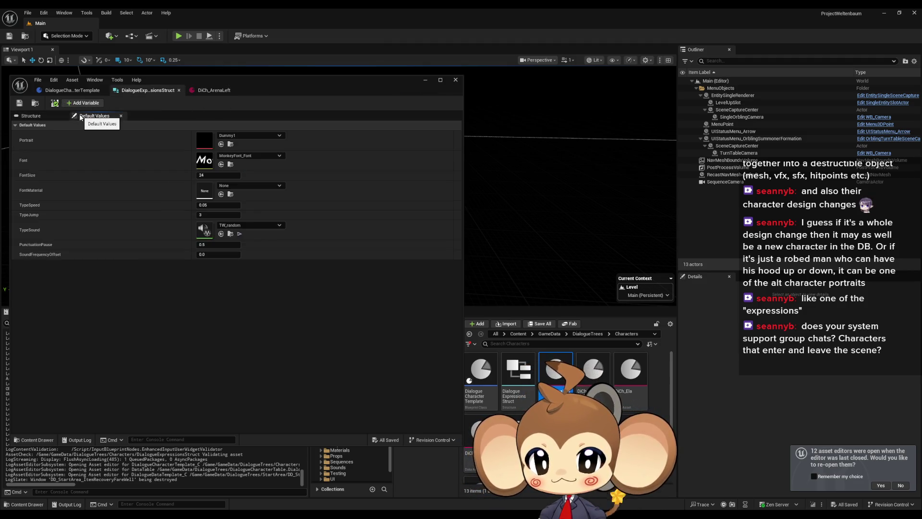
click(70, 90)
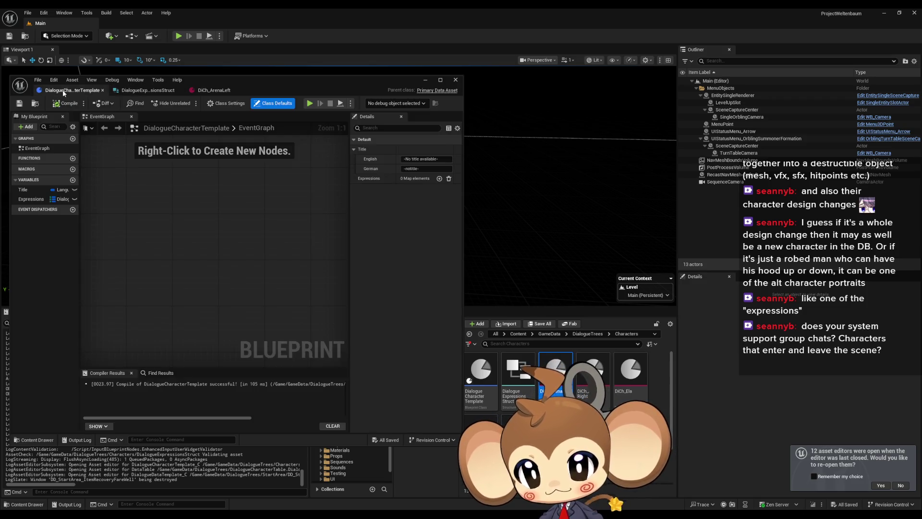
click(32, 199)
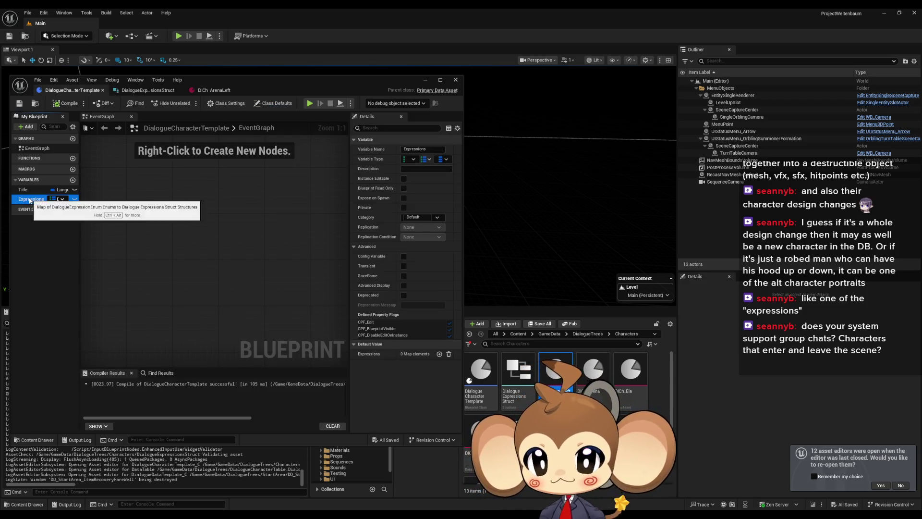
click(440, 354)
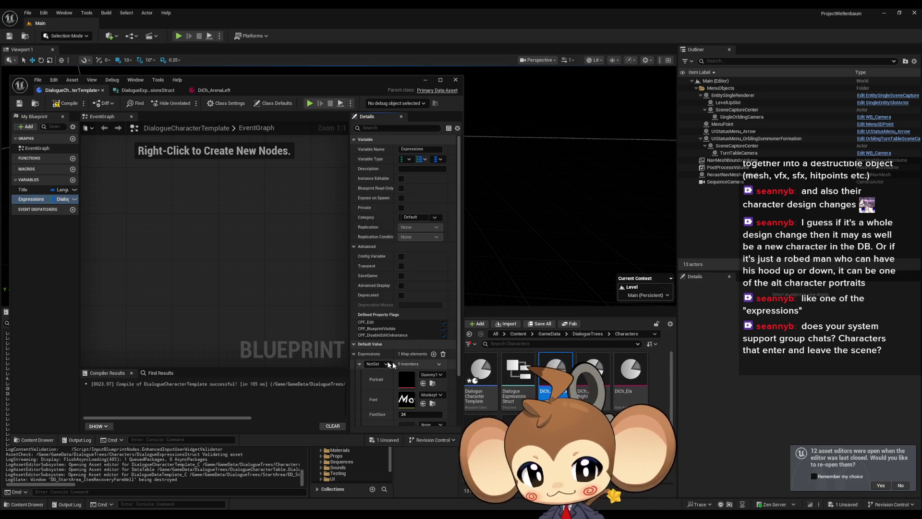
scroll(422, 361, down, 3)
scroll(424, 364, down, 1)
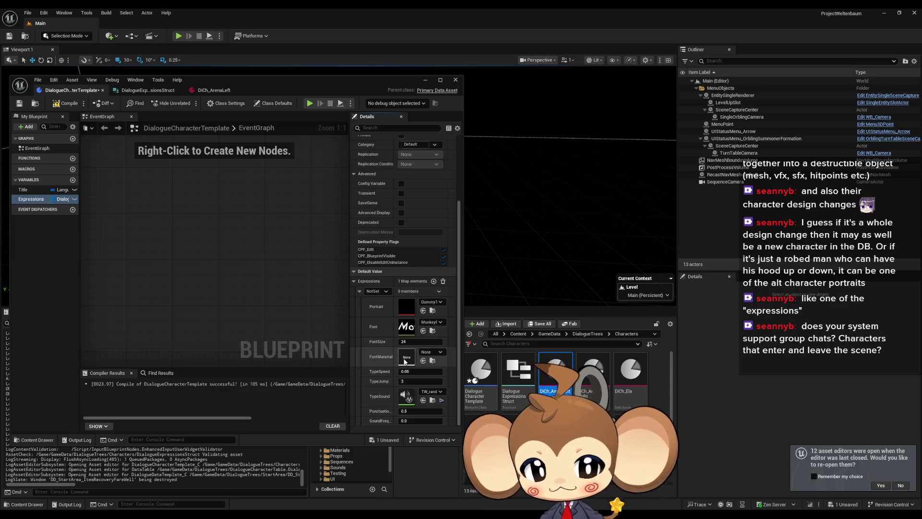
click(144, 92)
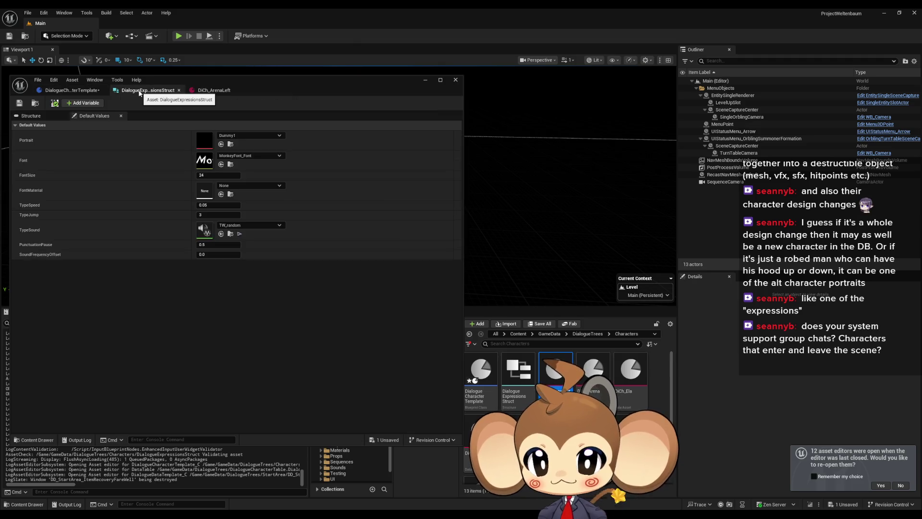
click(72, 91)
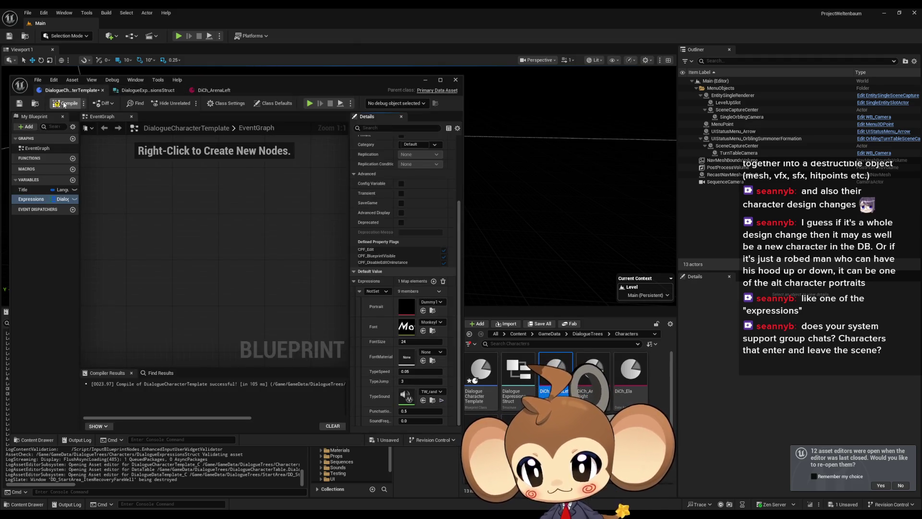
click(67, 103)
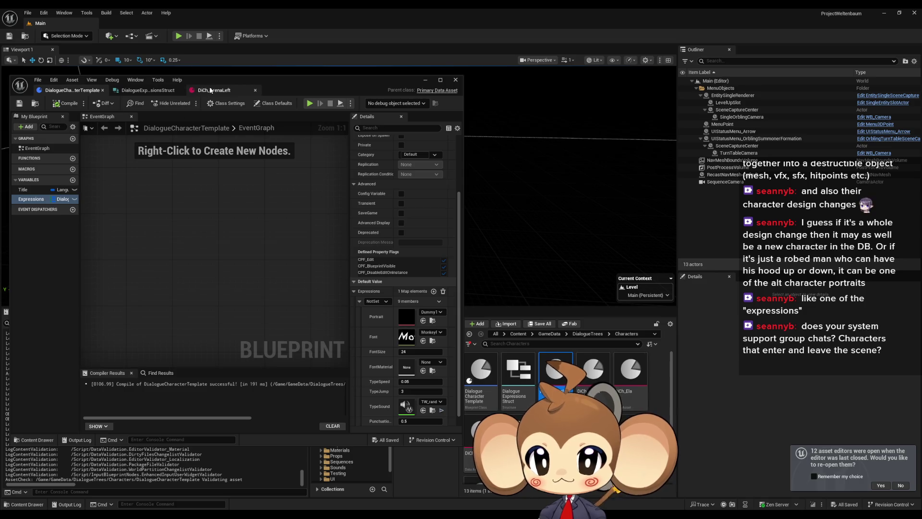
- Change DiCh_ArenaLeft's expression key from NotSet to Default and save it
click(210, 90)
click(15, 178)
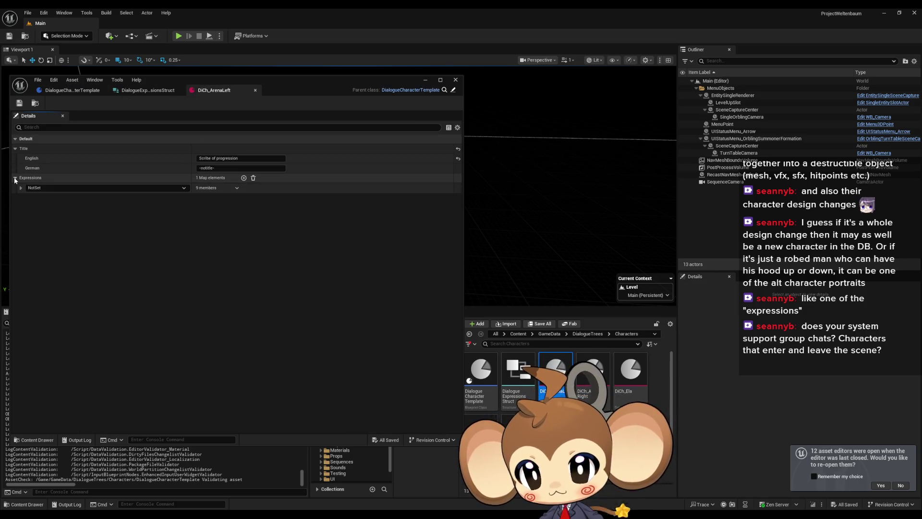
click(20, 188)
click(43, 187)
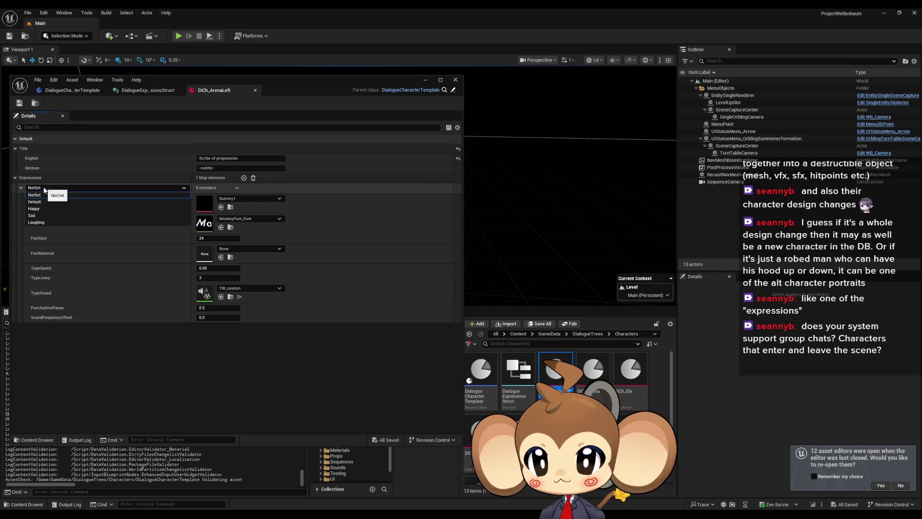
click(44, 202)
click(19, 105)
- Set DiCh_ArenaRight's expression key to Default and save it
click(593, 369)
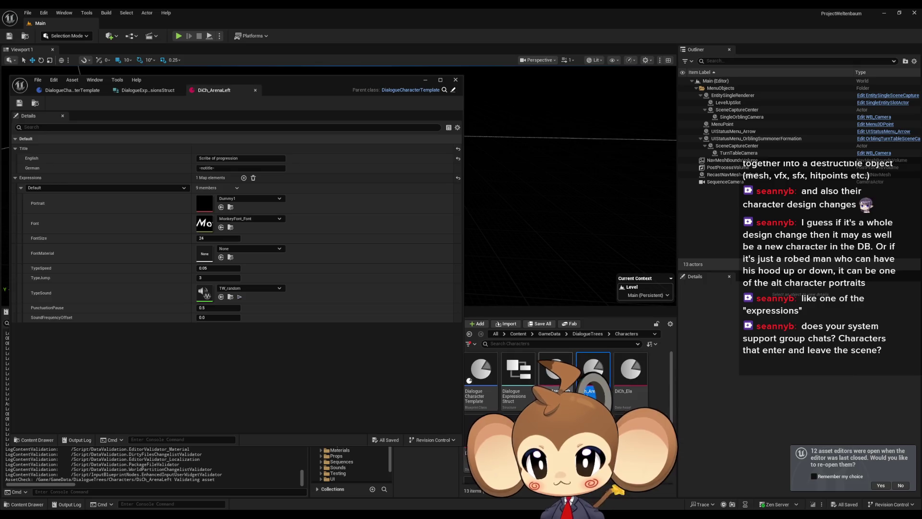
double_click(593, 370)
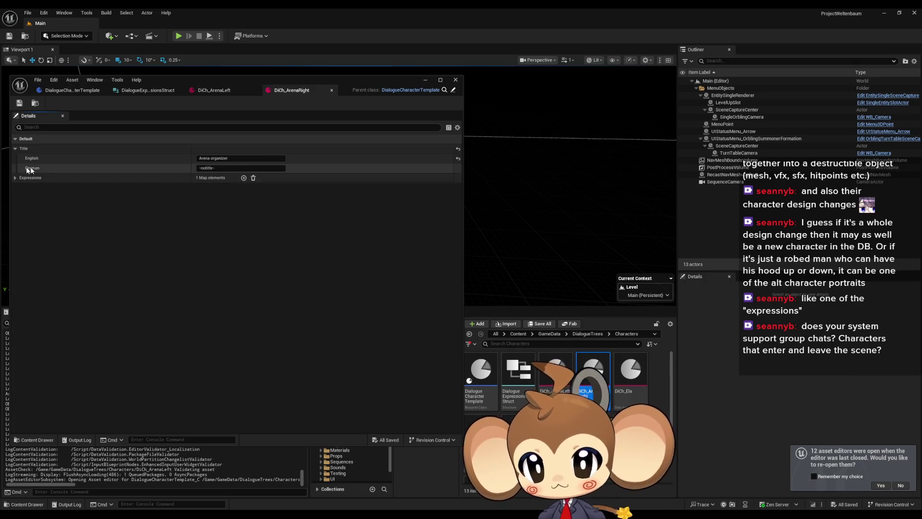
click(33, 188)
click(34, 199)
click(20, 103)
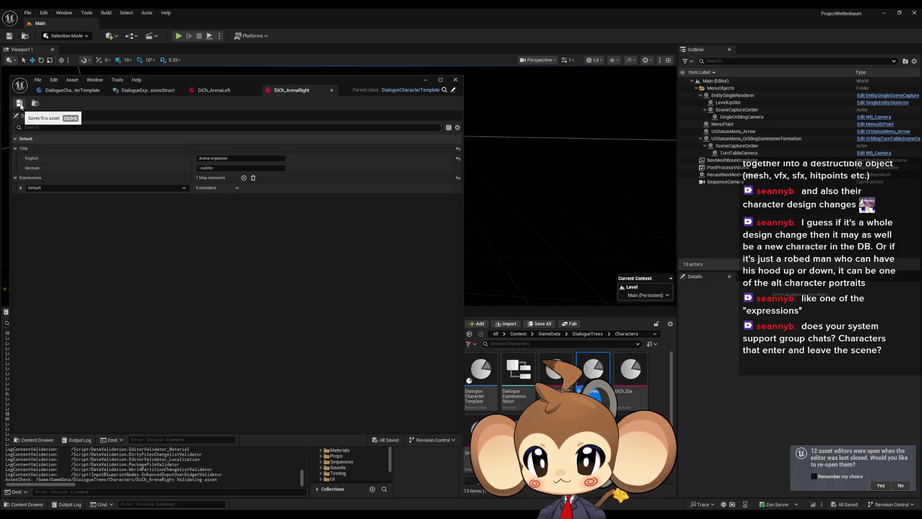
- Delete DiCh_Ela's NotSet expression entry so only Default remains, and save
double_click(624, 374)
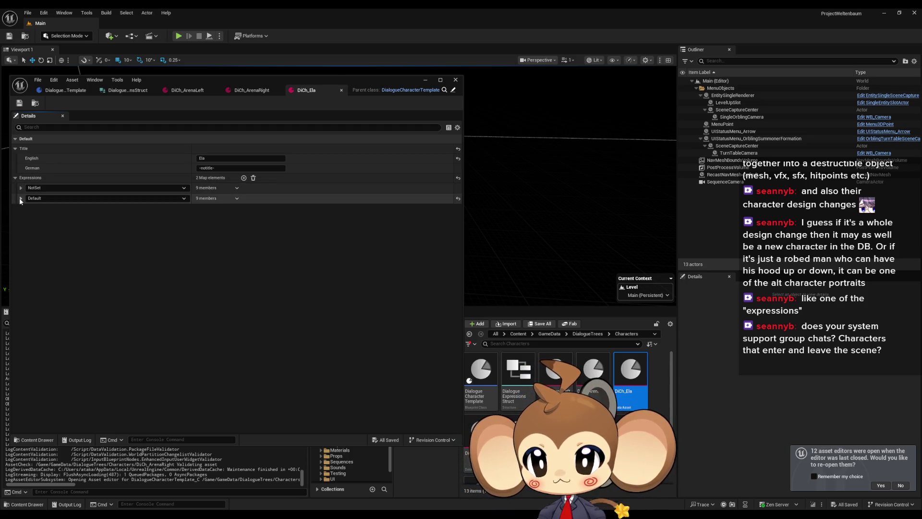
click(238, 187)
click(246, 198)
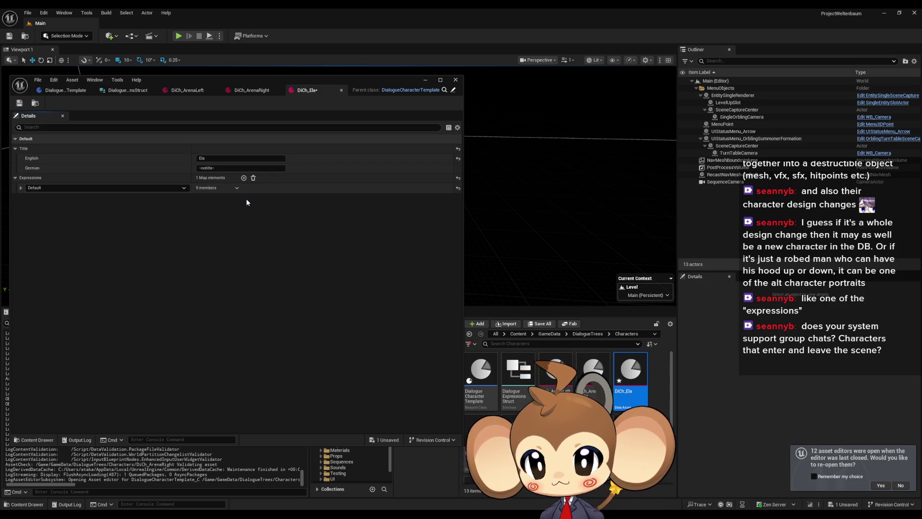
click(21, 188)
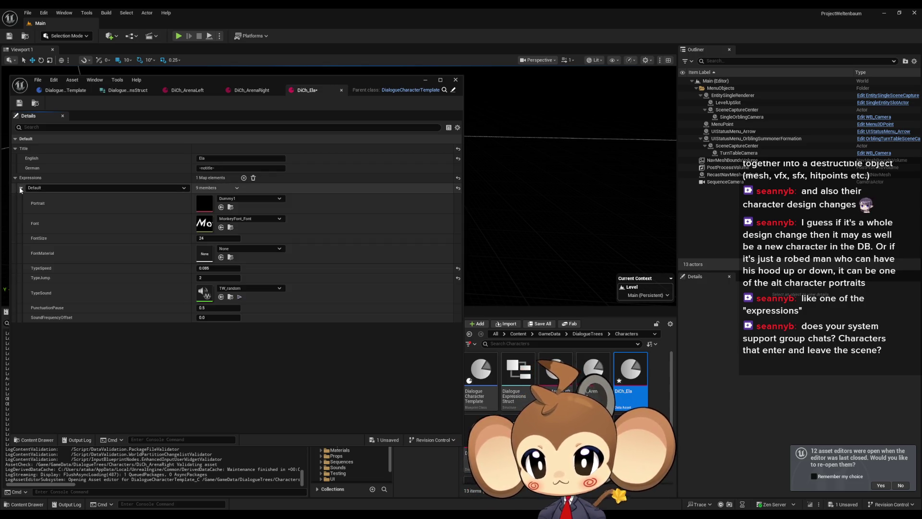
click(20, 104)
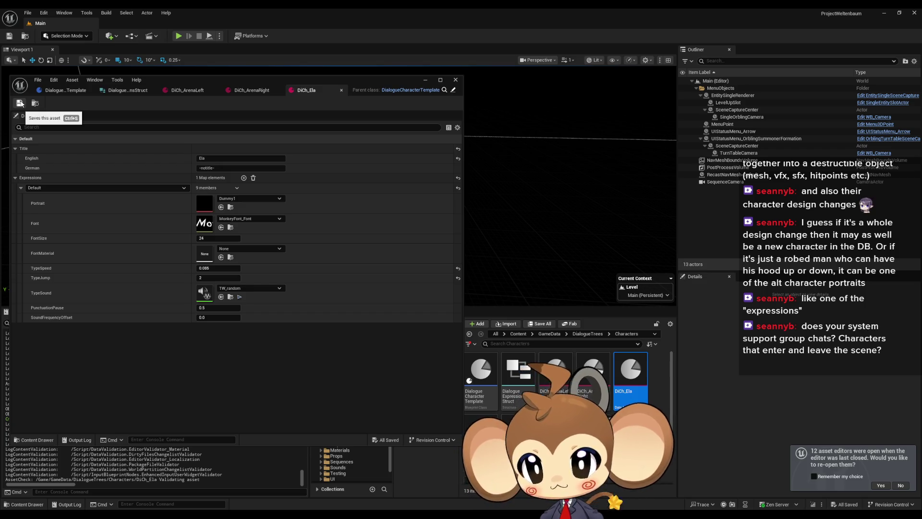
double_click(480, 432)
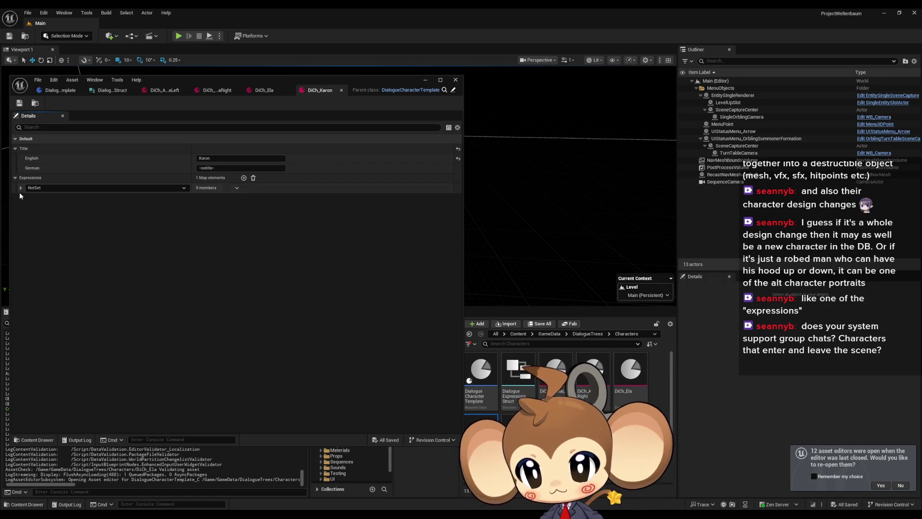
- Key Karon's expression as Default, save, and compare its values with Ela's
click(21, 188)
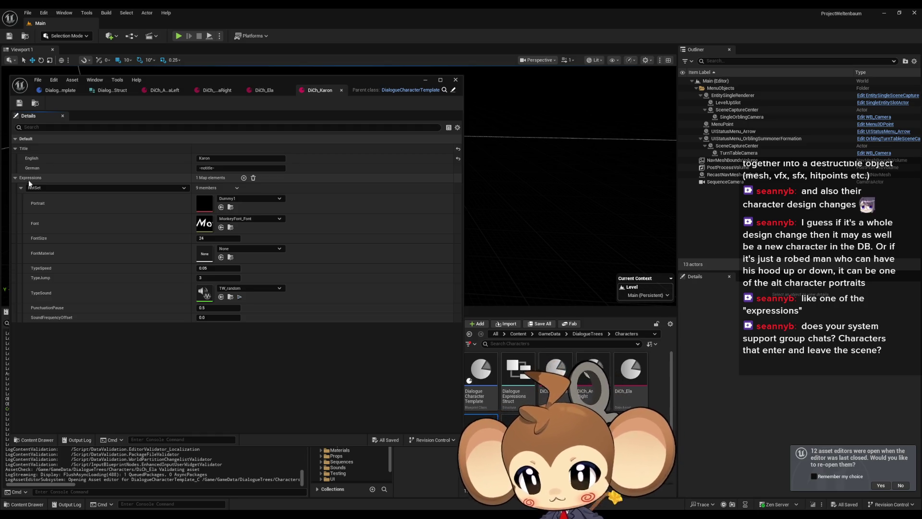
click(64, 188)
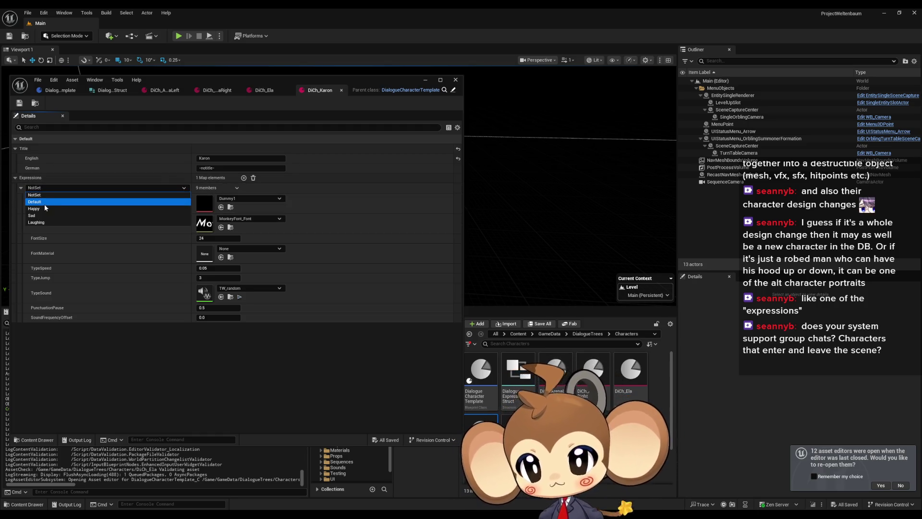
click(44, 204)
click(19, 107)
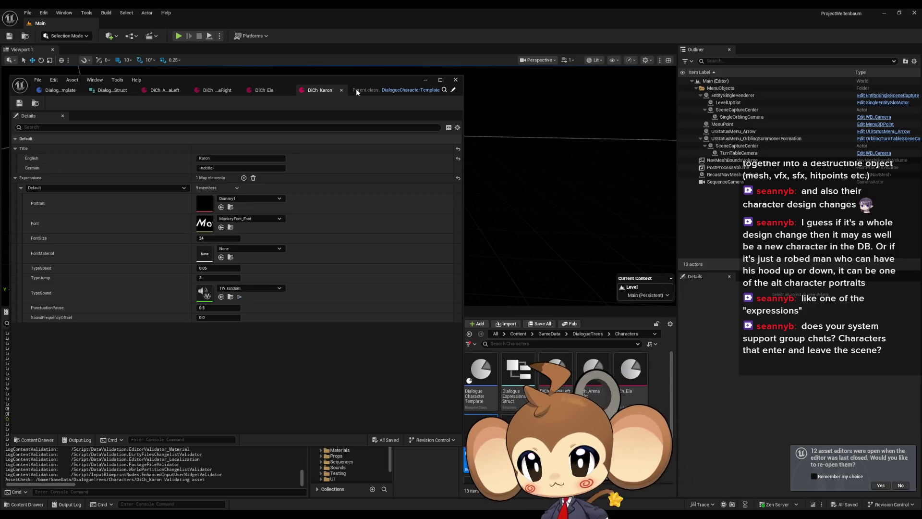
click(264, 91)
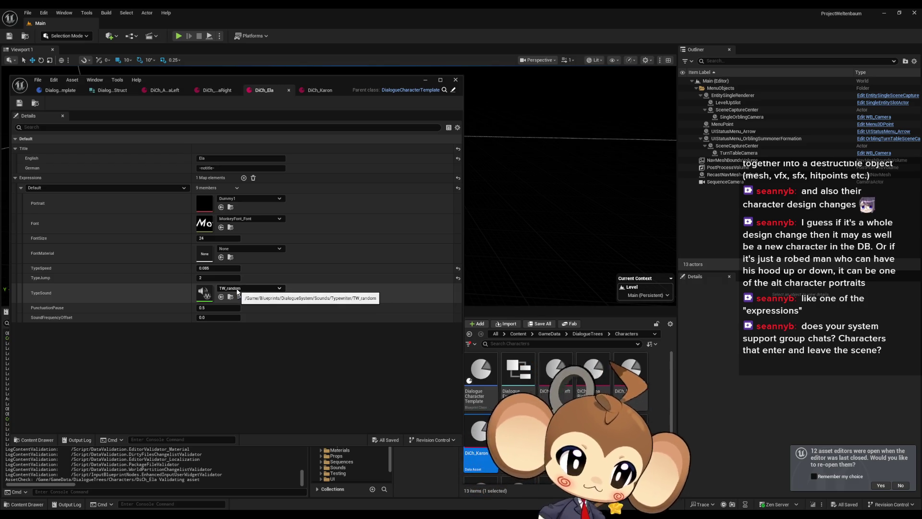
click(319, 90)
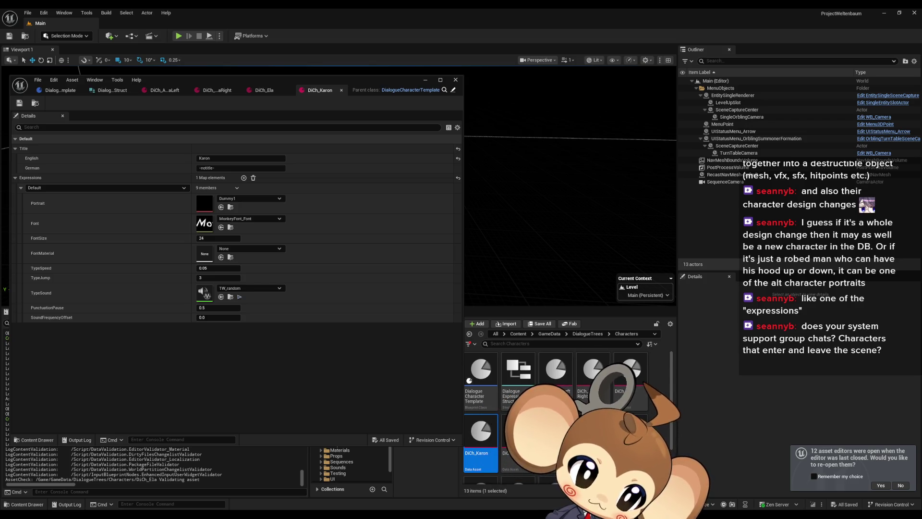
- Give Karon TypeSpeed 0.09, TypeJump 2 and the TW_random_low typing sound, then save
click(210, 268)
text(0.09)
click(206, 279)
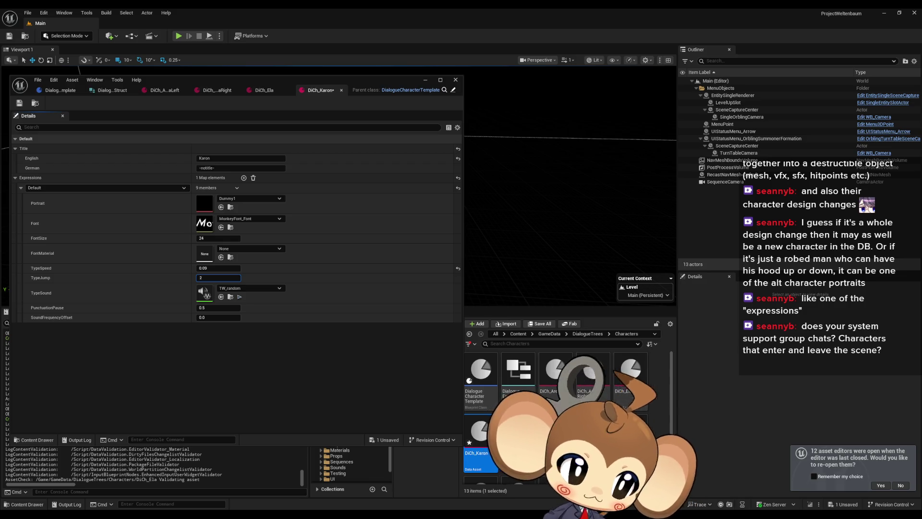
click(238, 288)
text(low)
click(261, 400)
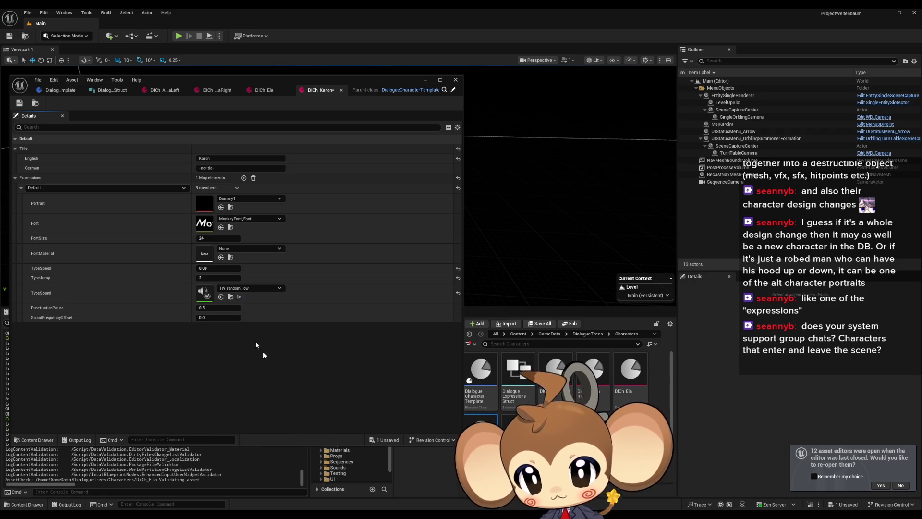
click(207, 308)
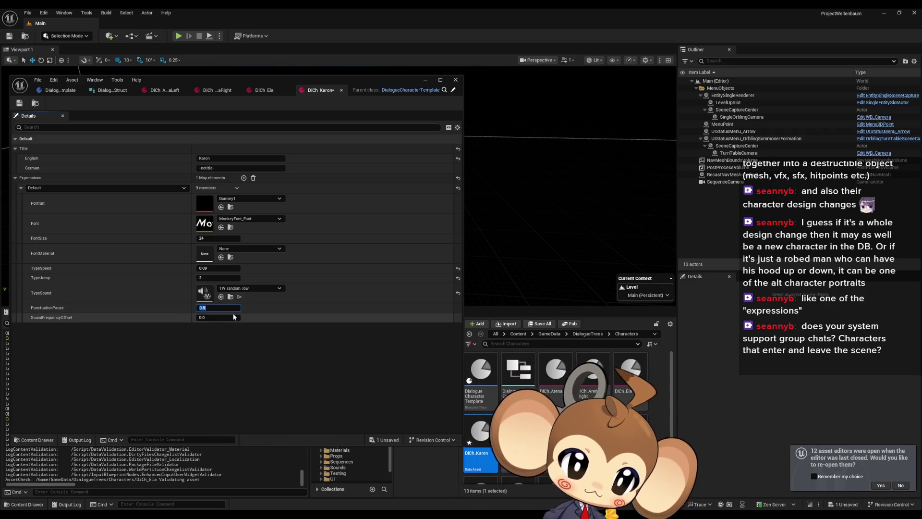
click(20, 102)
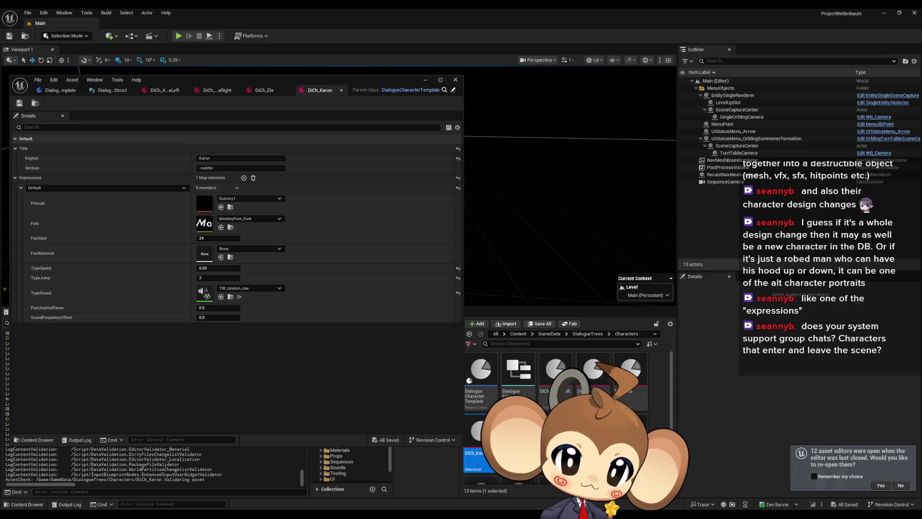
double_click(519, 432)
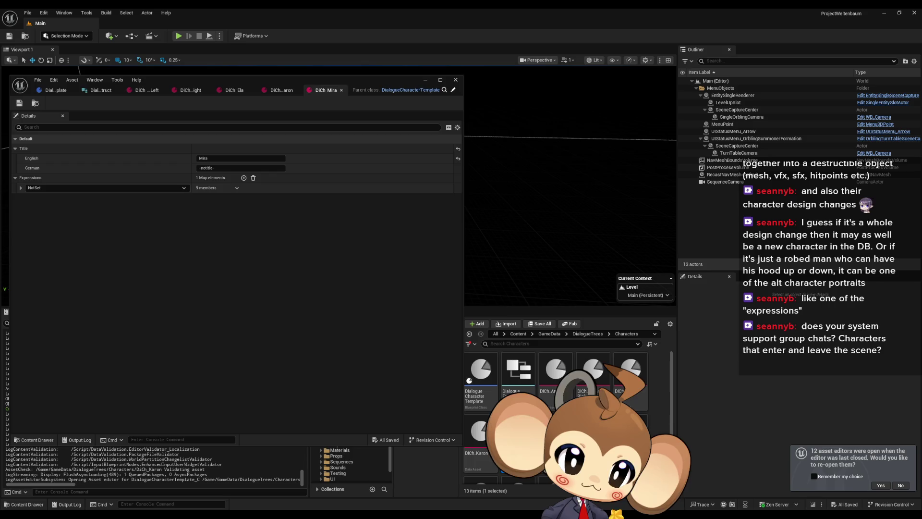
- Key Mira's expression as Default and assign the MiraPortrait portrait
click(21, 187)
click(42, 188)
click(42, 202)
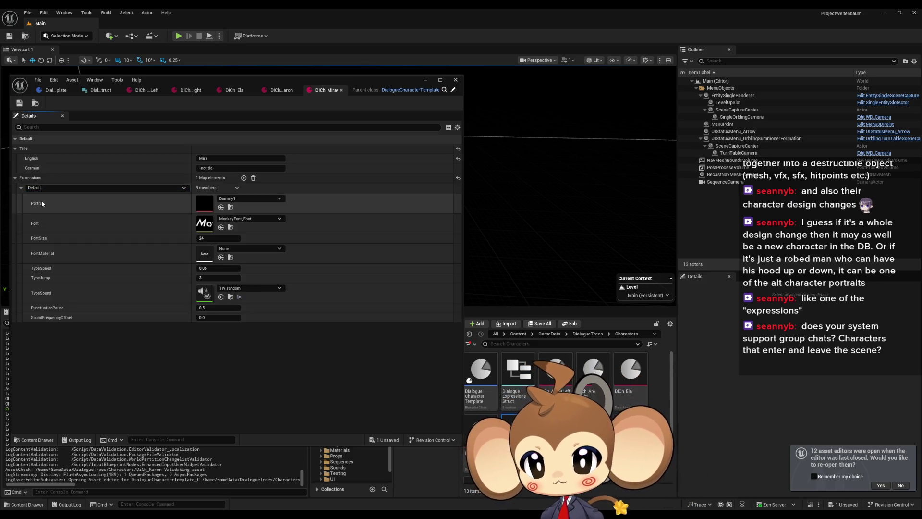
click(244, 199)
text(mirea)
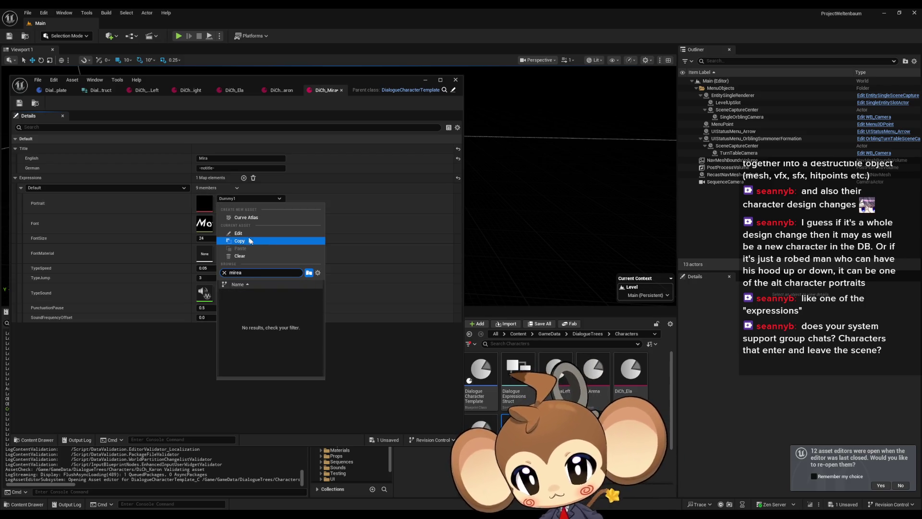
key(ctrl+a)
text(mira)
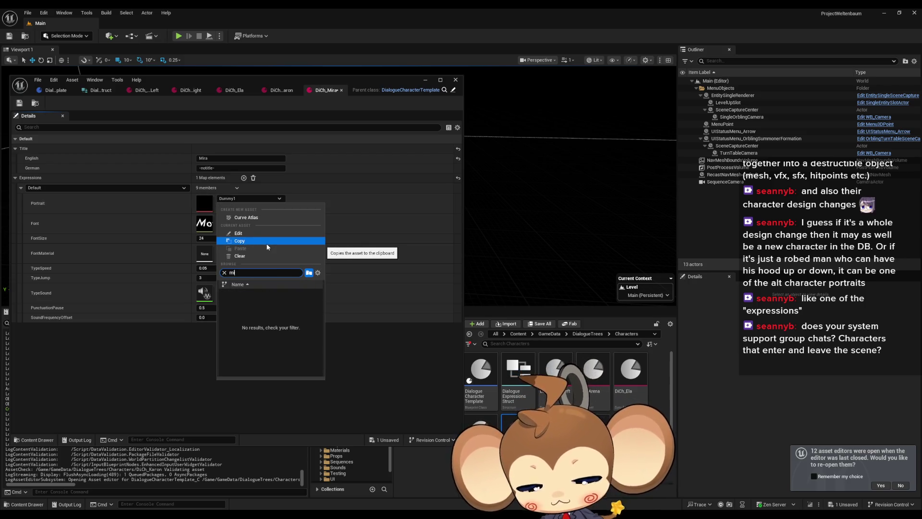
click(269, 302)
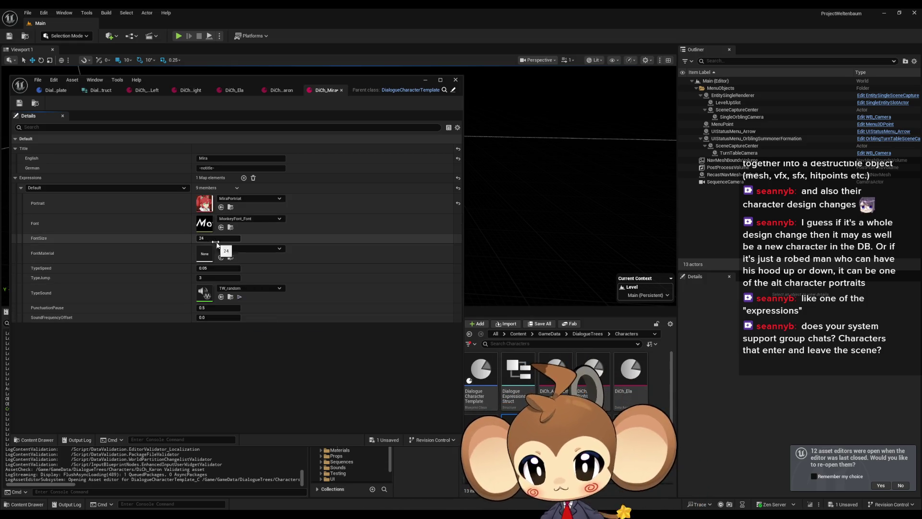
- Set Mira's TypeSpeed to 0.07 and save her asset
click(222, 268)
text(0.07)
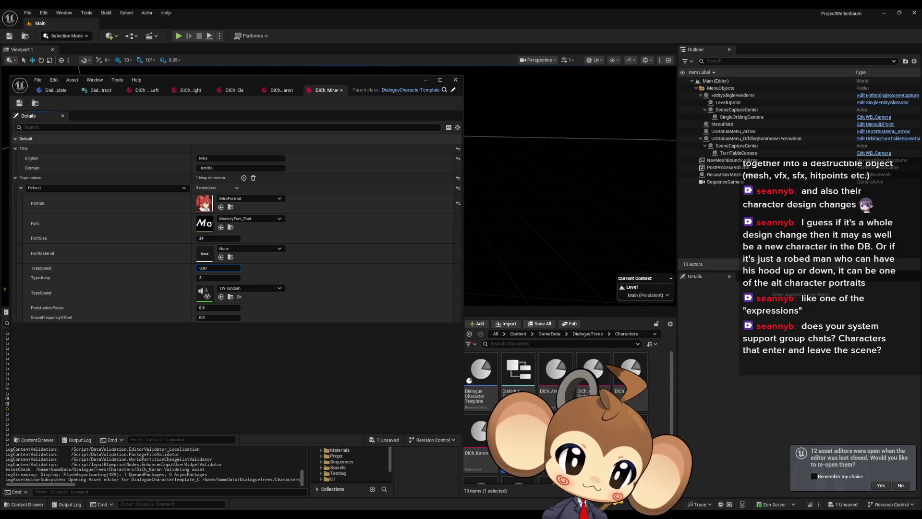
key(Return)
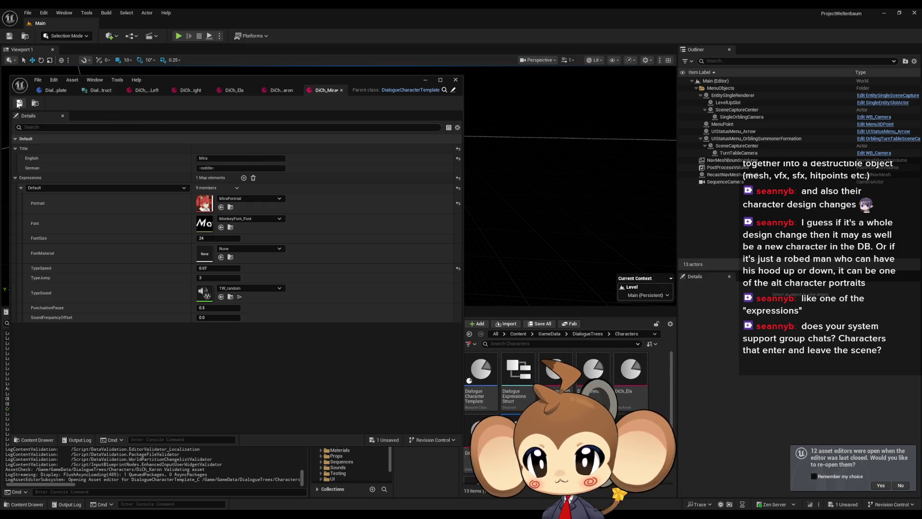
click(20, 103)
double_click(556, 442)
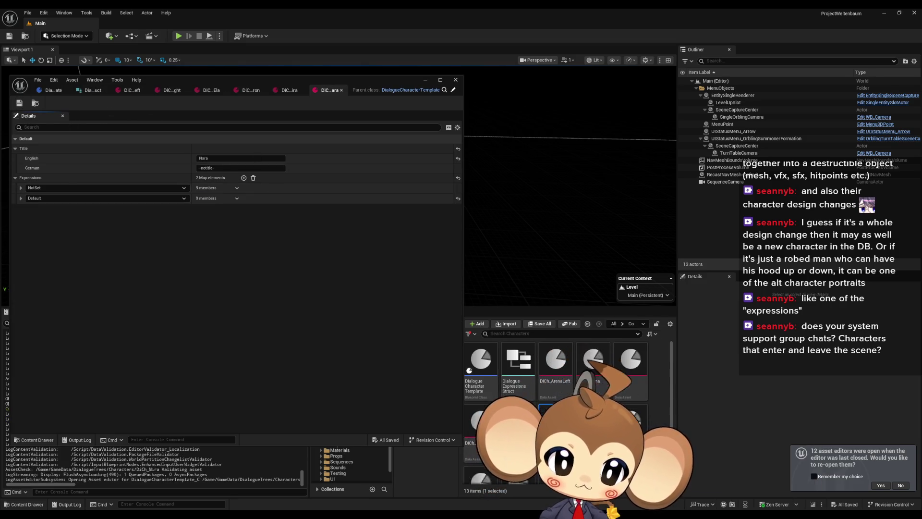
- Delete Nara's NotSet expression entry, keeping Default, and save the Nara asset
click(237, 188)
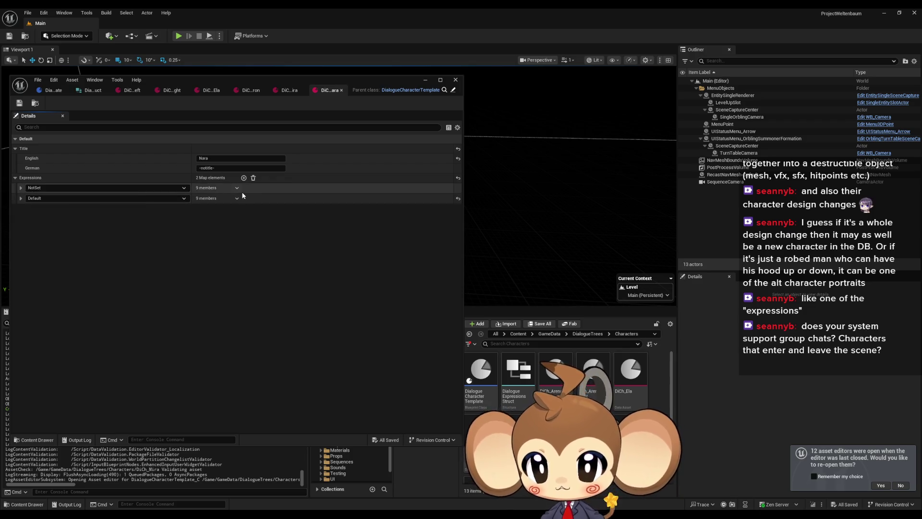
click(246, 199)
click(21, 188)
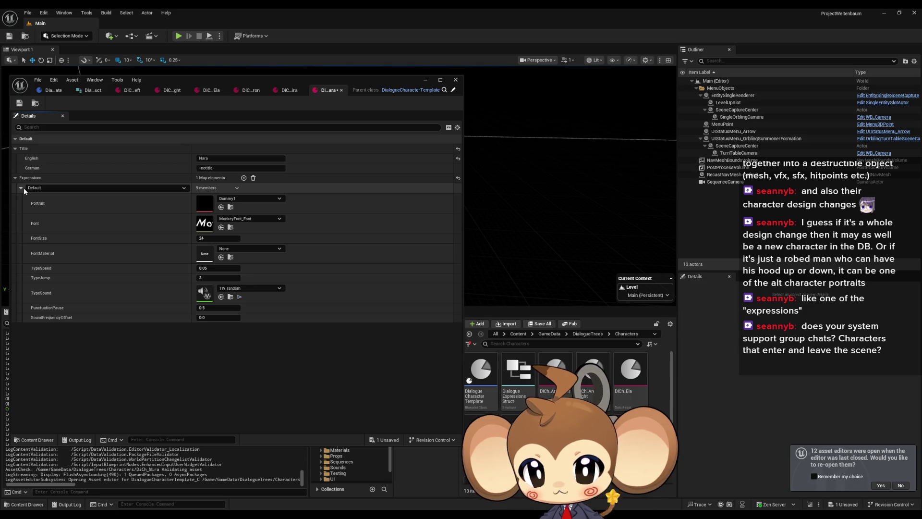
double_click(555, 432)
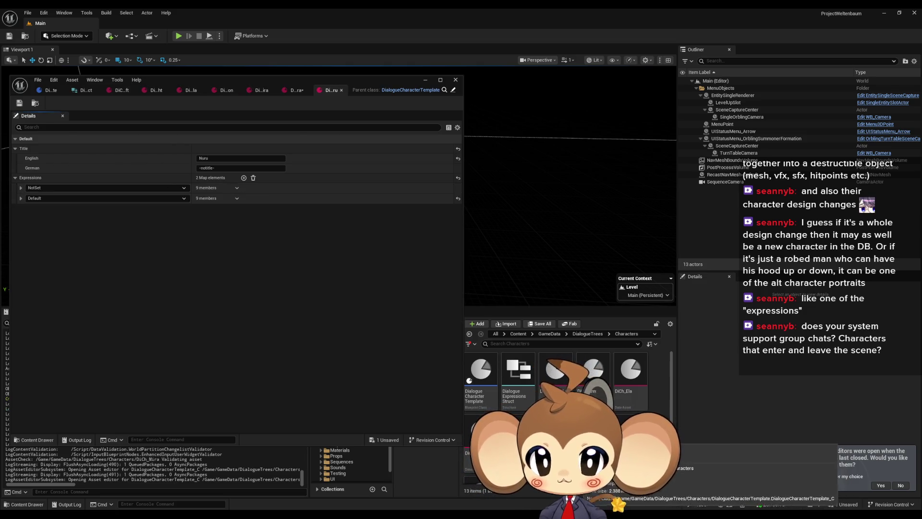
click(297, 90)
click(19, 103)
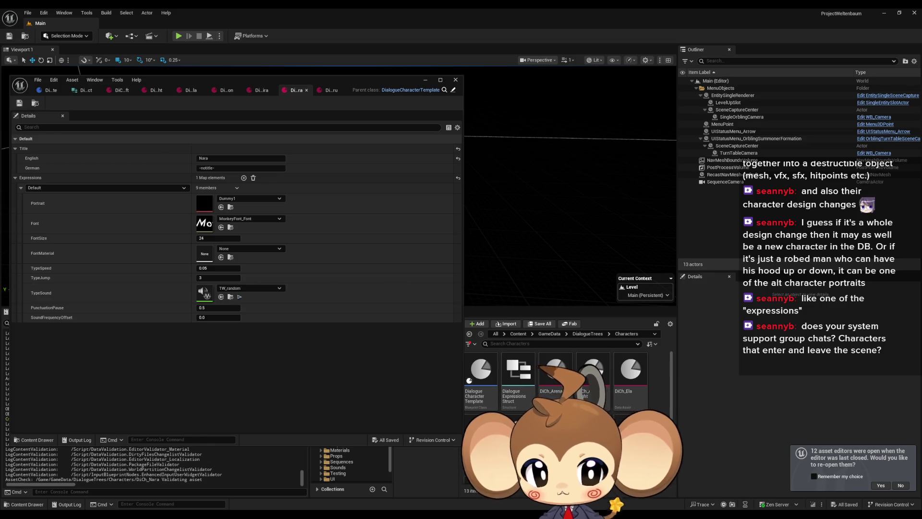
- Remove Nuru's NotSet expression entry and save the Nuru asset
click(331, 90)
click(237, 189)
click(243, 204)
click(20, 188)
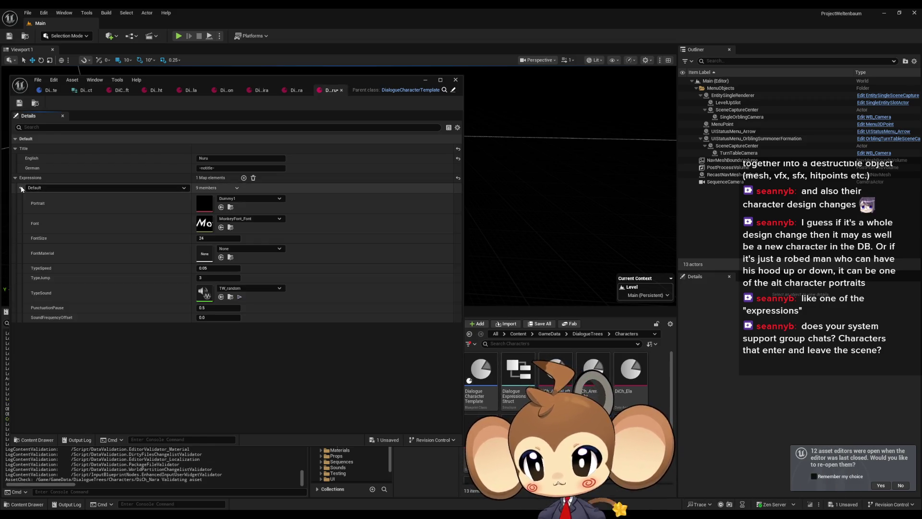
click(19, 103)
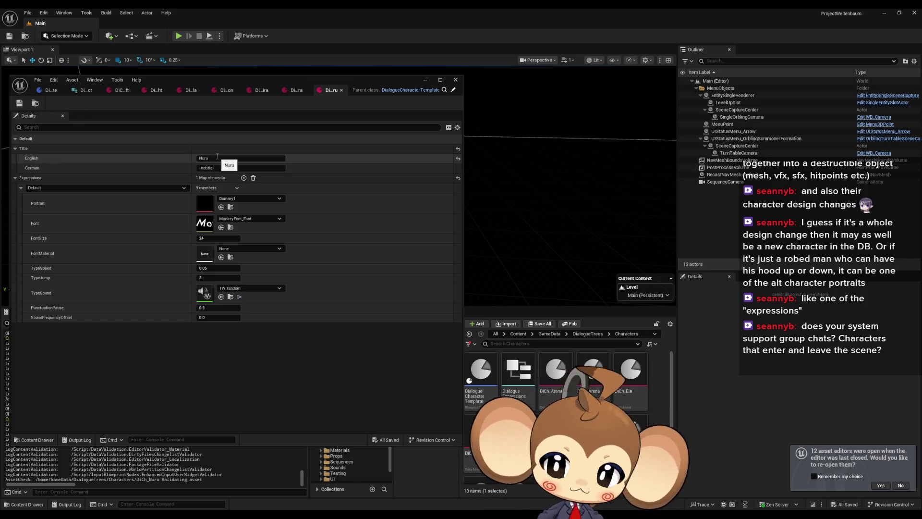
- Remove the NotSet expression from the Nuru & Nara asset and save it
double_click(593, 432)
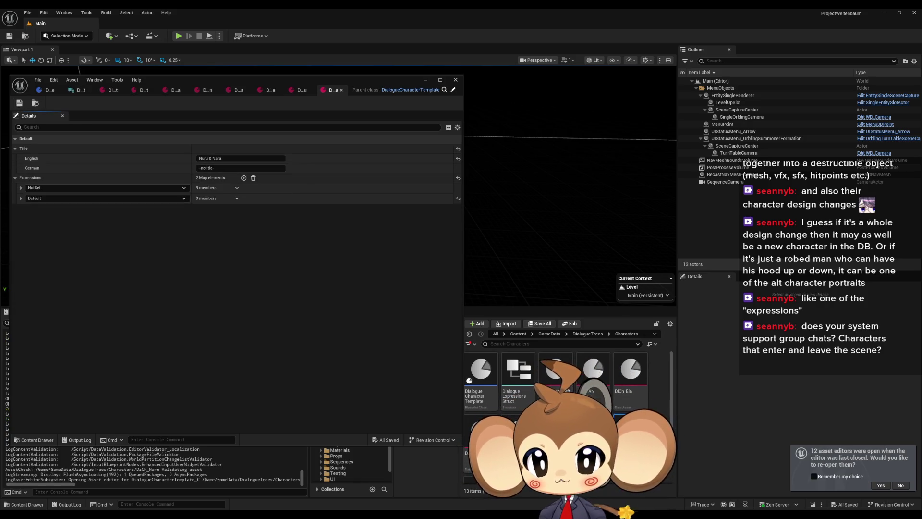
click(237, 188)
click(244, 201)
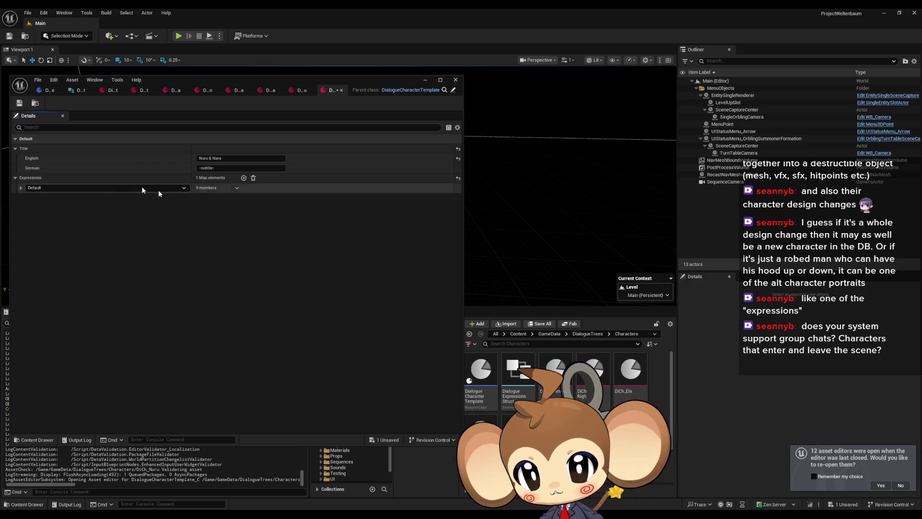
key(ctrl+s)
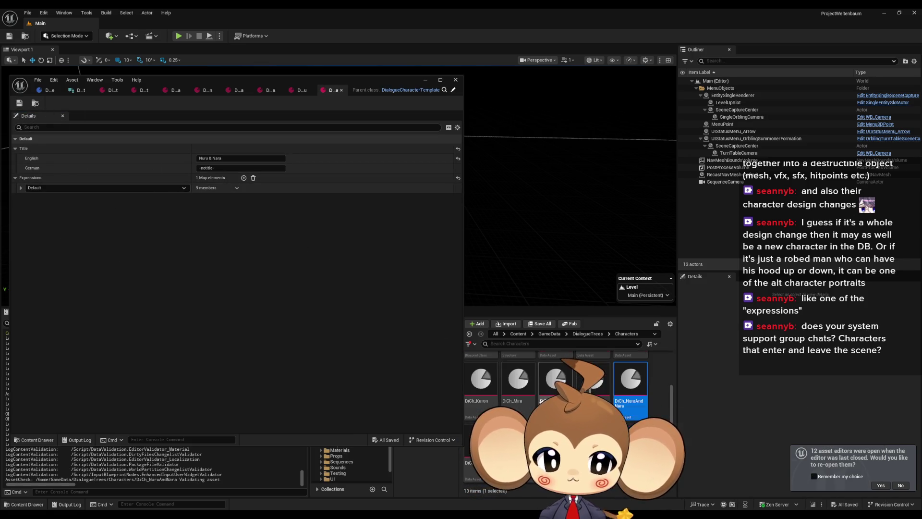
- Change both Tester's and Tibi's expression key from NotSet to Default
double_click(480, 456)
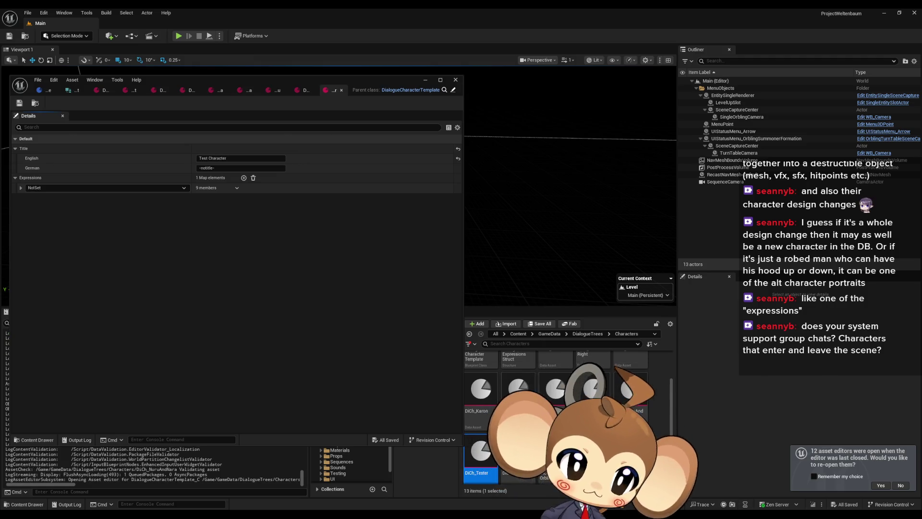
click(91, 188)
click(61, 202)
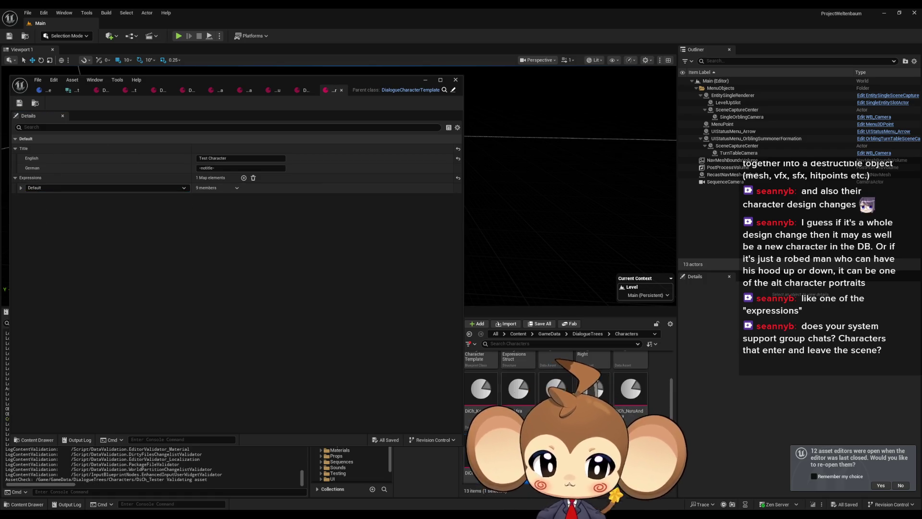
double_click(593, 389)
click(72, 188)
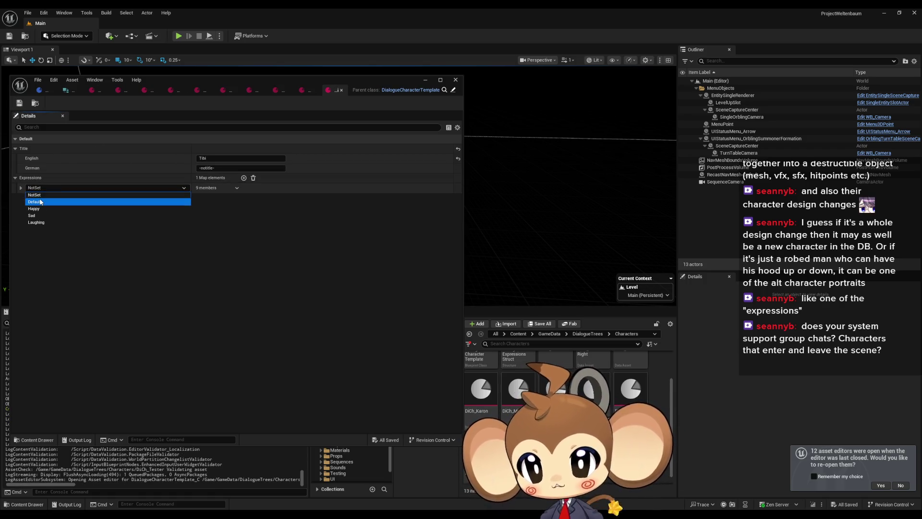
click(44, 202)
click(21, 188)
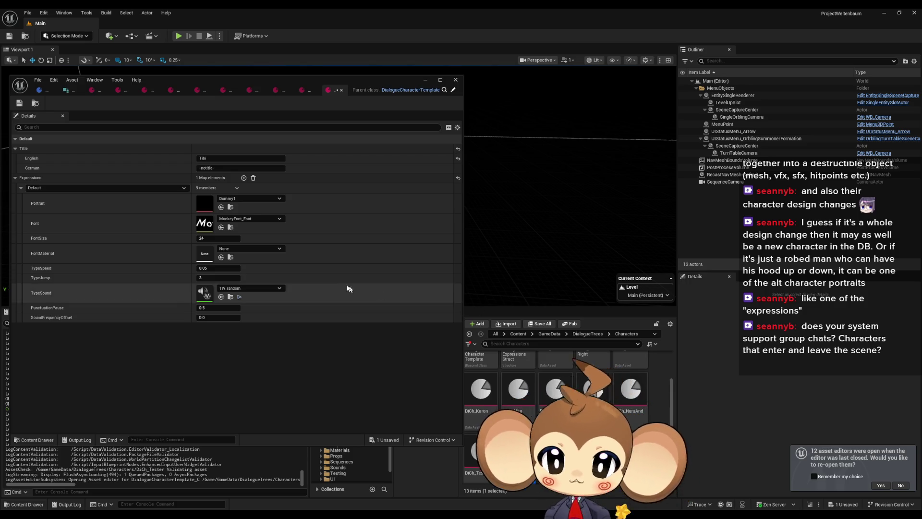
click(224, 268)
- Give Tibi TypeSpeed 0.07, PunctuationPause 0.7 and TW_random_tibi sound, save, and add a second expression
text(0.07)
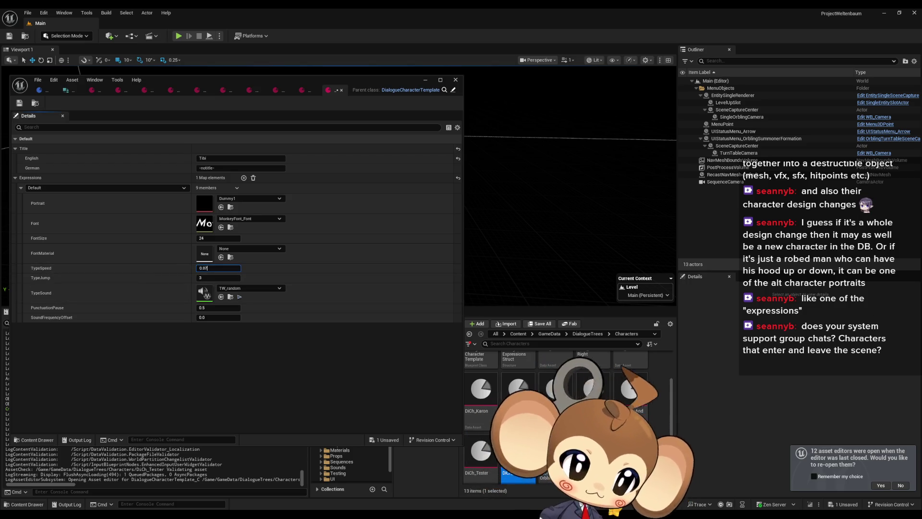
key(Return)
click(212, 307)
text(0.7)
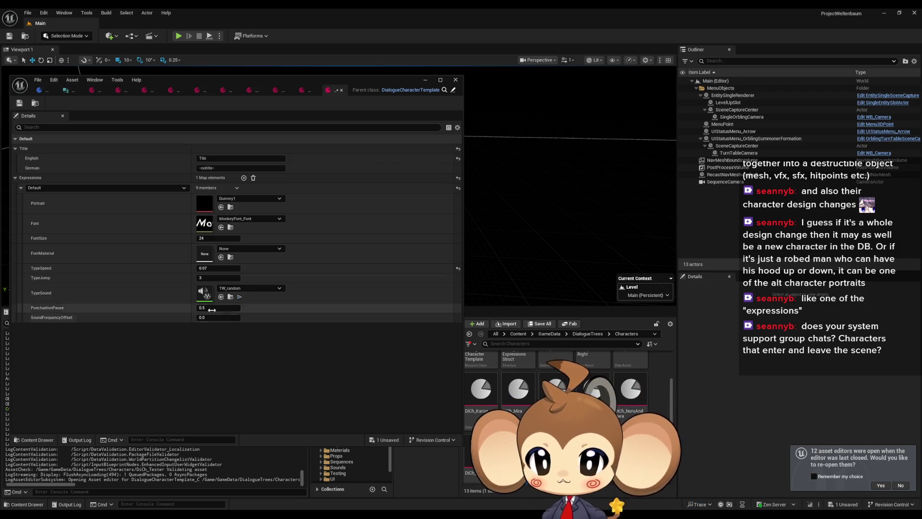
key(Return)
click(246, 290)
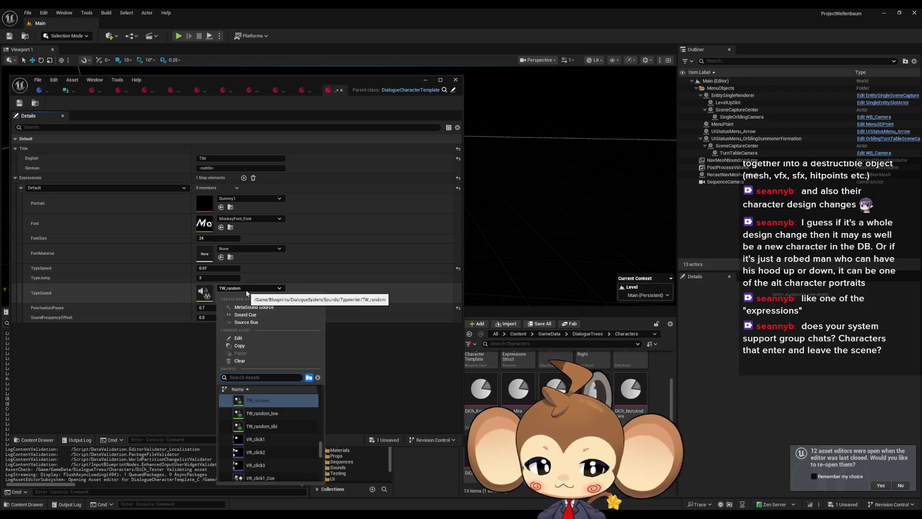
text(tibi)
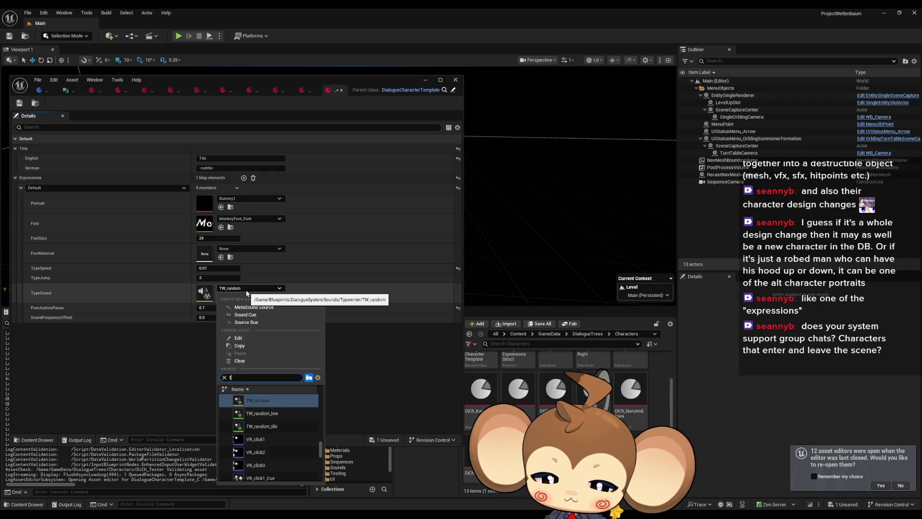
click(293, 396)
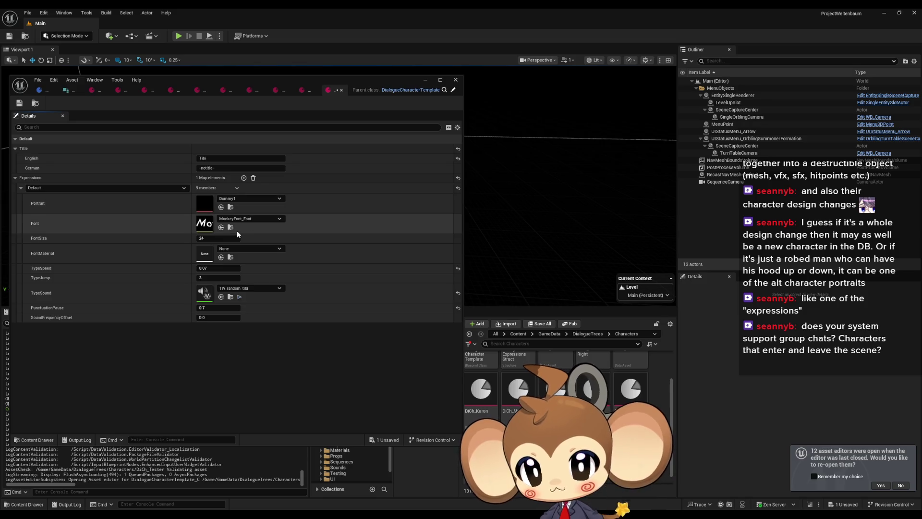
click(19, 103)
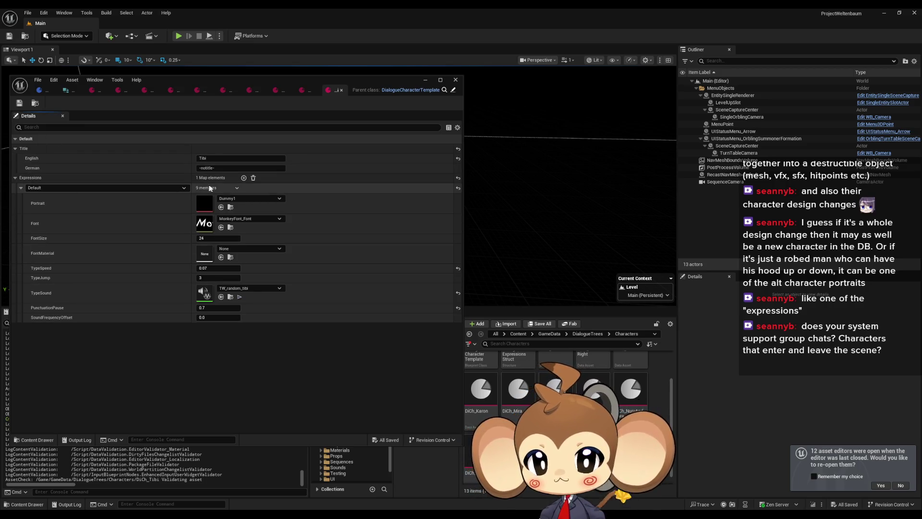
click(244, 178)
- Make Tibi's new expression entry Laughing and set its SoundFrequencyOffset to 600.0
click(96, 328)
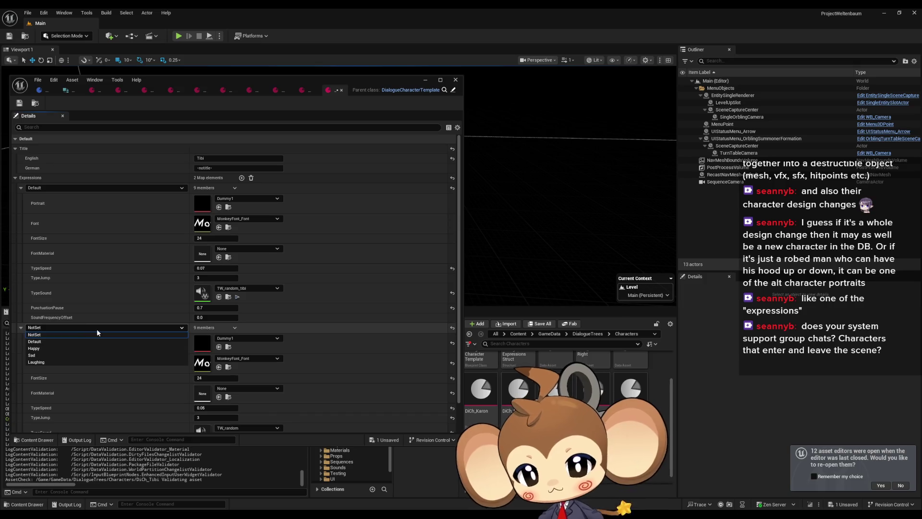
click(43, 362)
scroll(165, 353, down, 2)
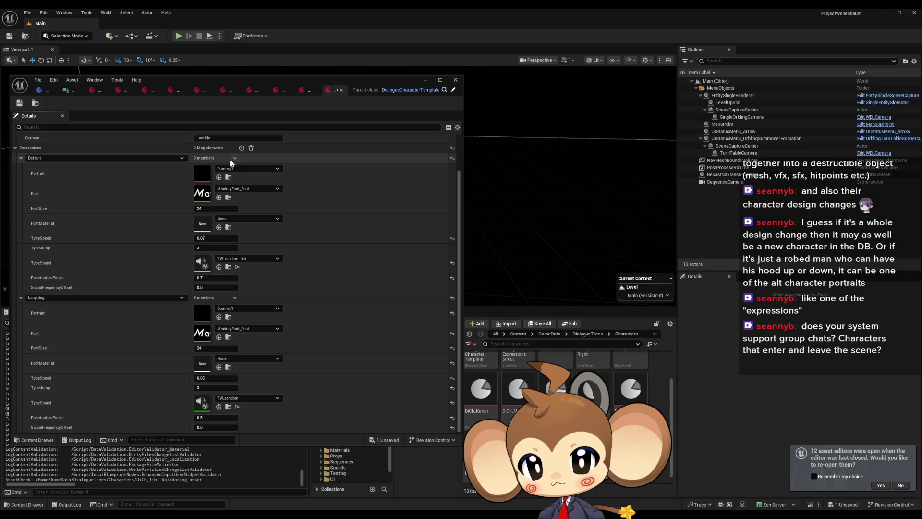
click(21, 158)
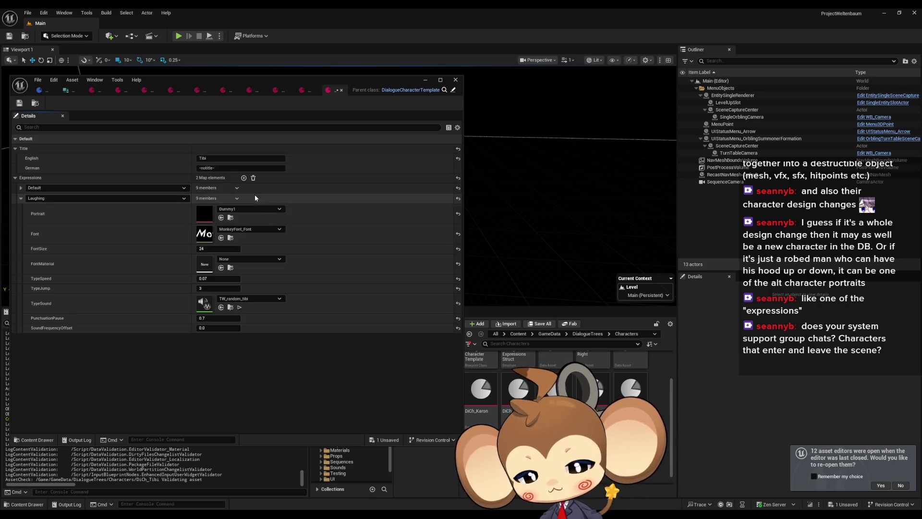
click(207, 332)
click(213, 251)
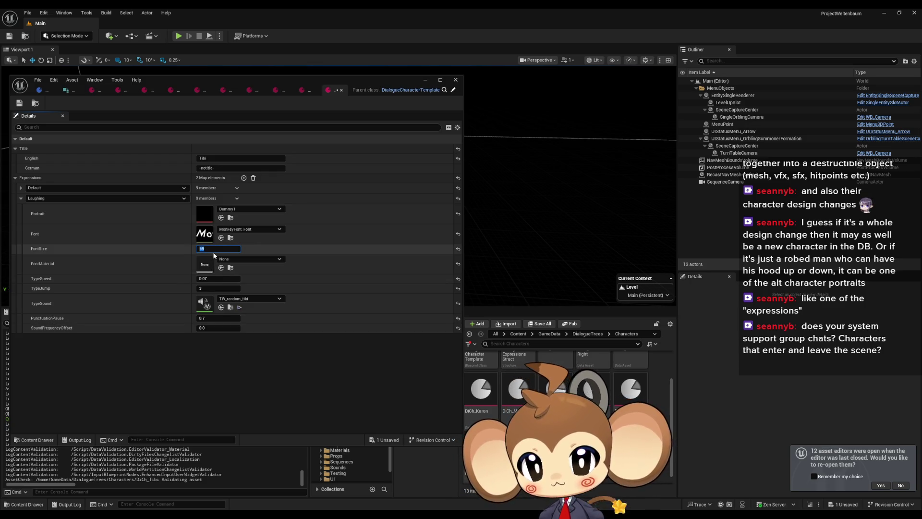
click(216, 328)
text(600)
key(Return)
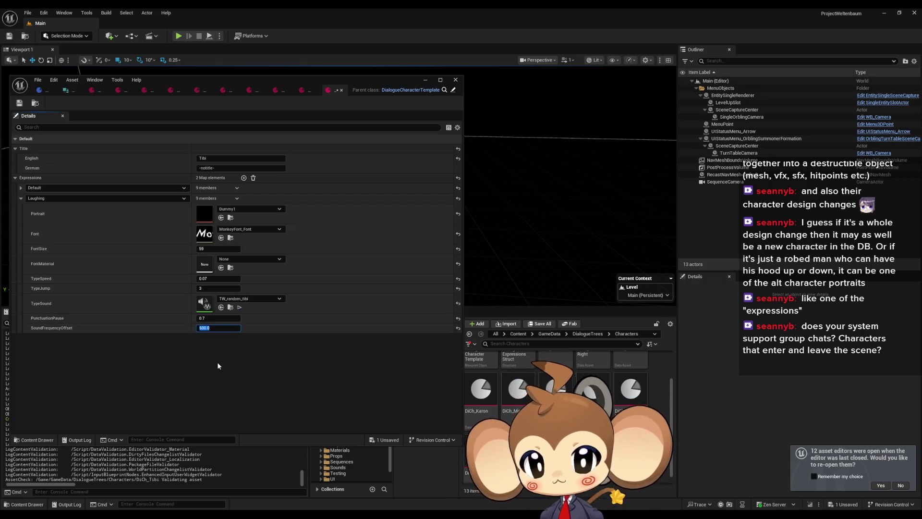
- Give the Laughing expression TypeJump 2 and FontSize 50, then save Tibi's asset
click(216, 288)
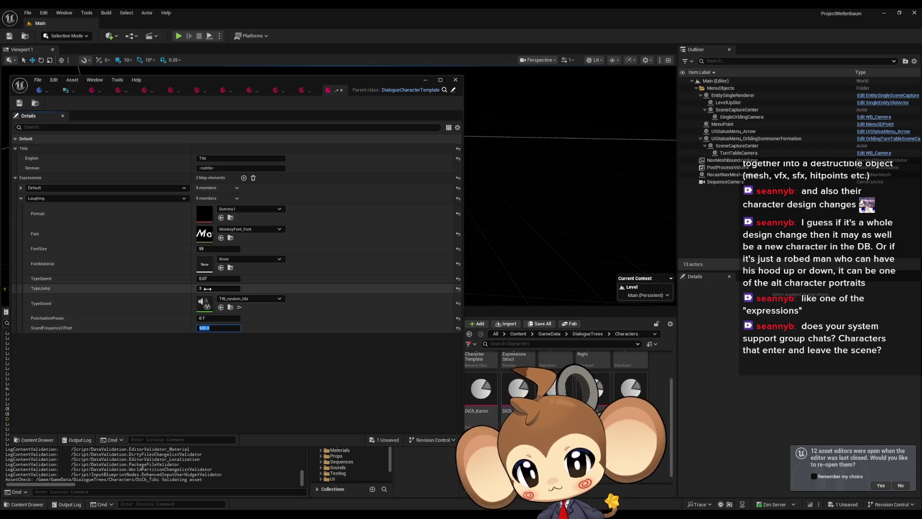
text(2)
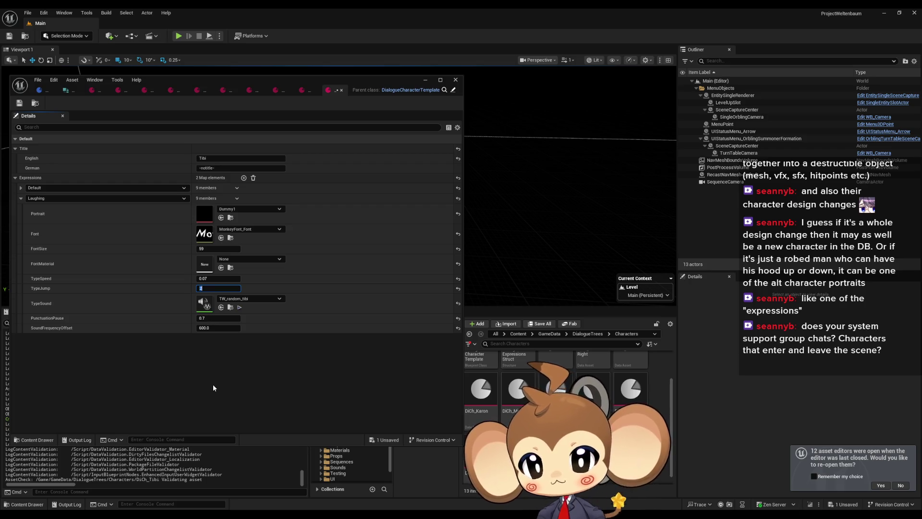
click(220, 248)
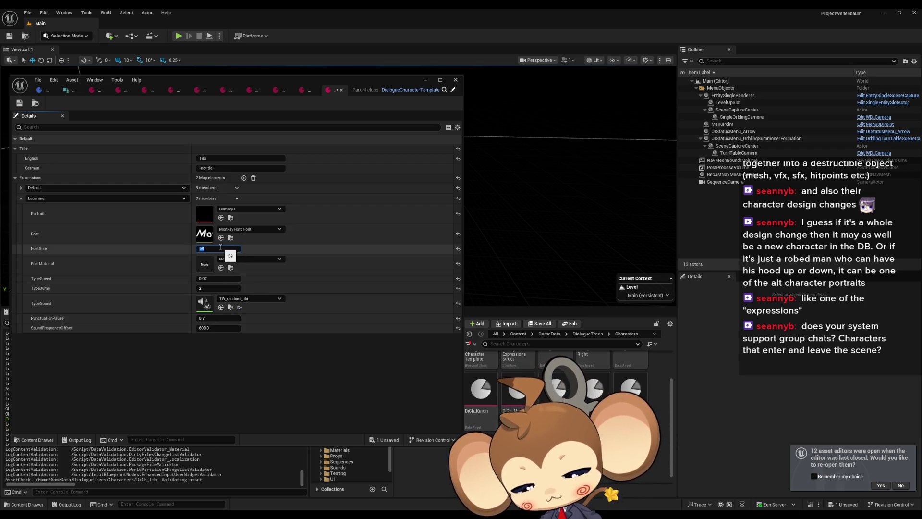
text(0)
key(Return)
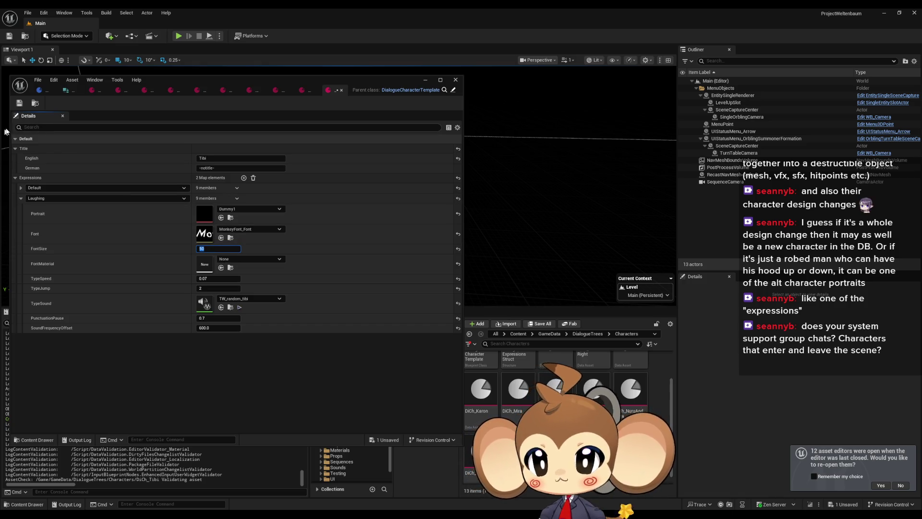
click(20, 104)
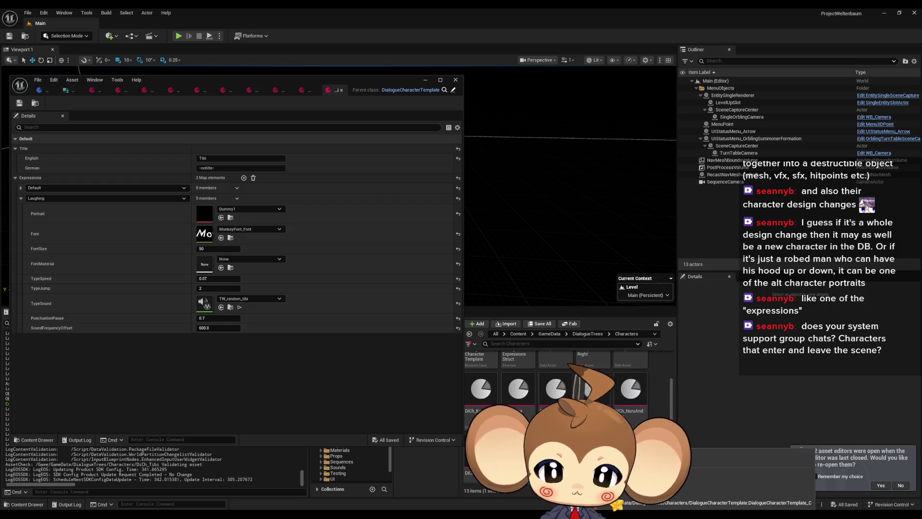
- Delete the NotSet expression from DiCh_TrialOrbling so only Default remains
click(453, 89)
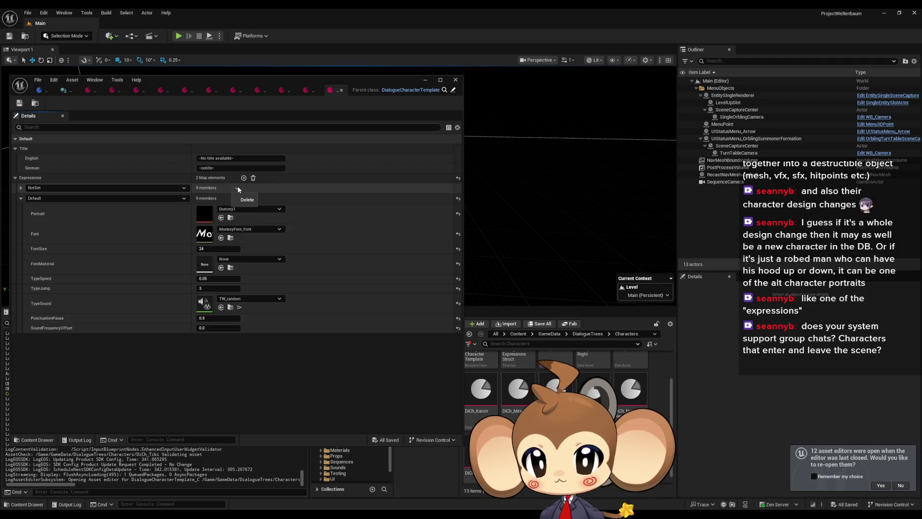
click(246, 199)
click(19, 104)
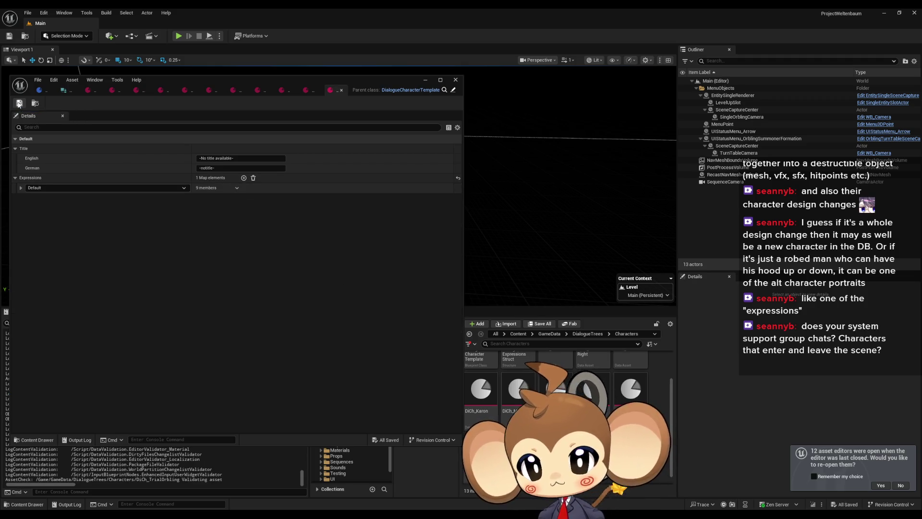
- Save all modified assets and go back to DiCh_Tibi
click(38, 79)
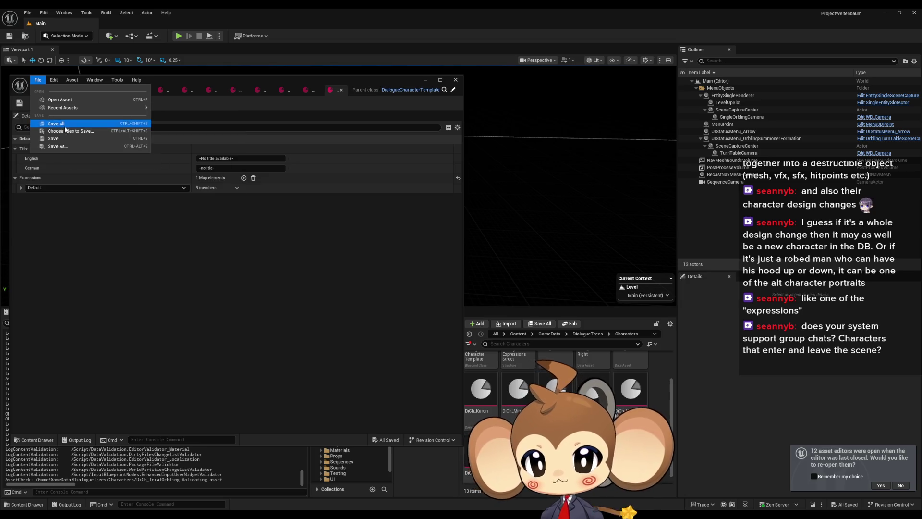
click(65, 126)
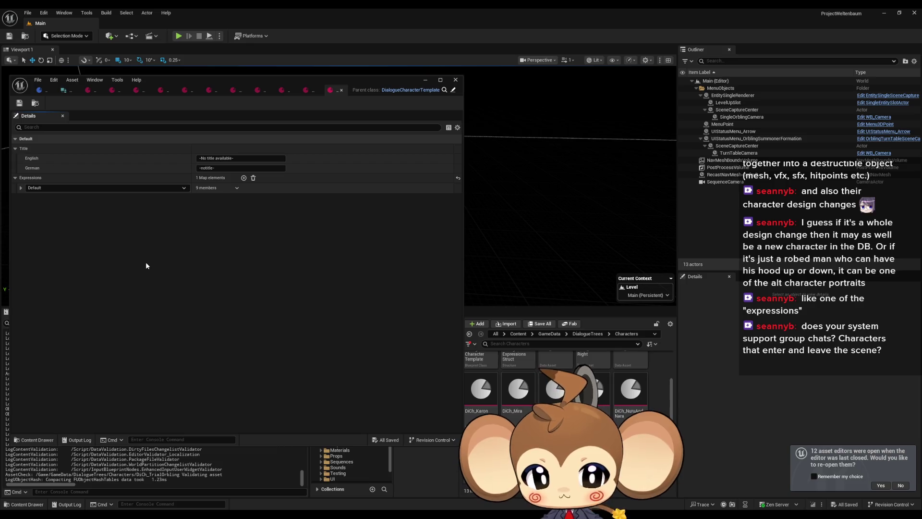
click(306, 90)
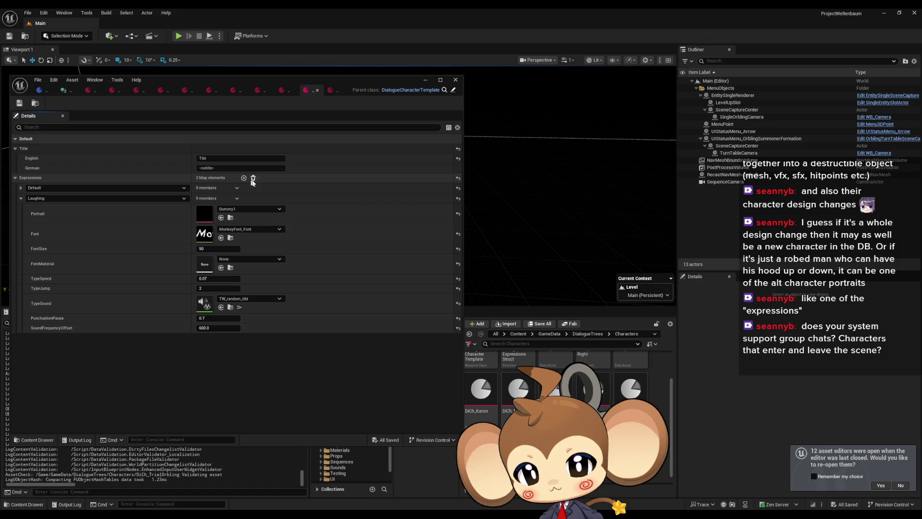
- Add a third expression entry to Tibi and open DD_StartArea_ItemRecovery from GameData > DialogueTrees > StartArea
click(244, 177)
click(21, 198)
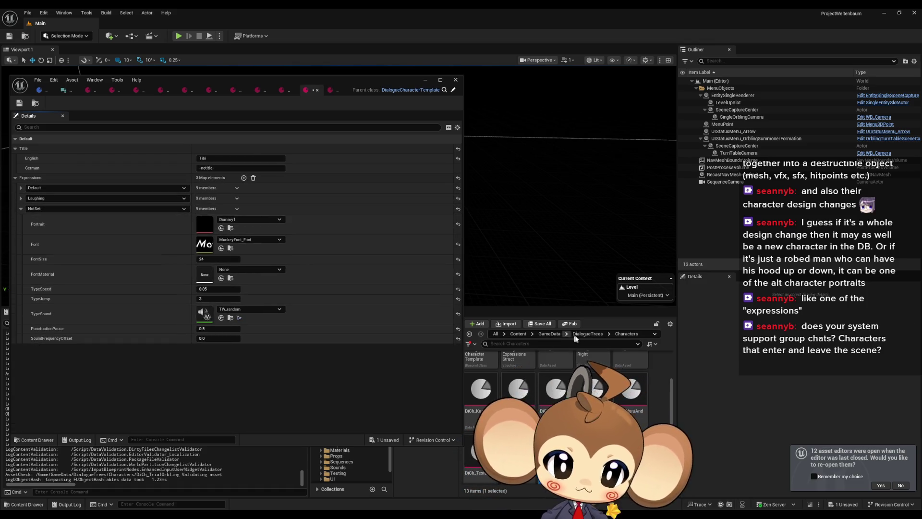
click(549, 334)
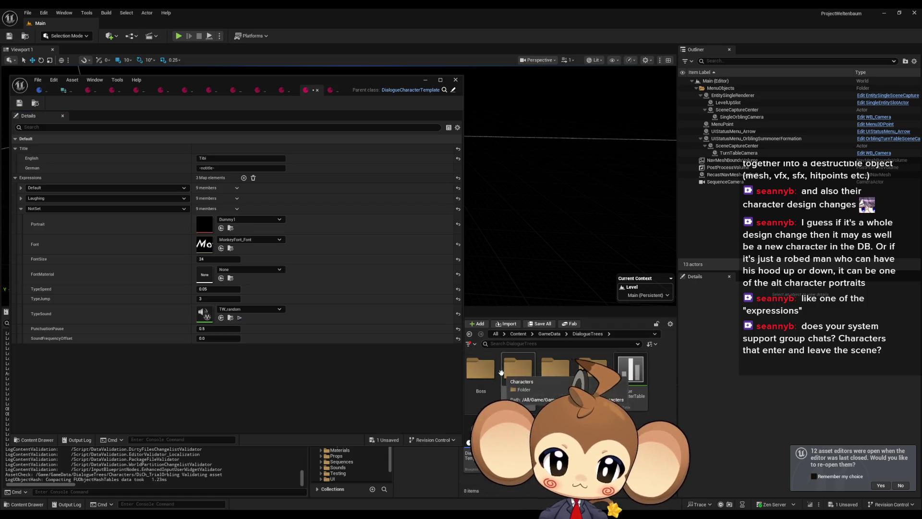
double_click(555, 370)
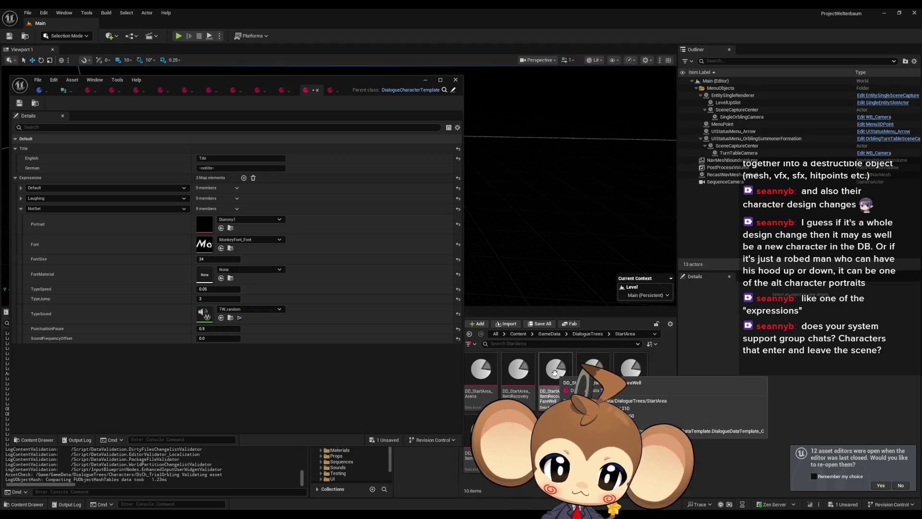
click(557, 376)
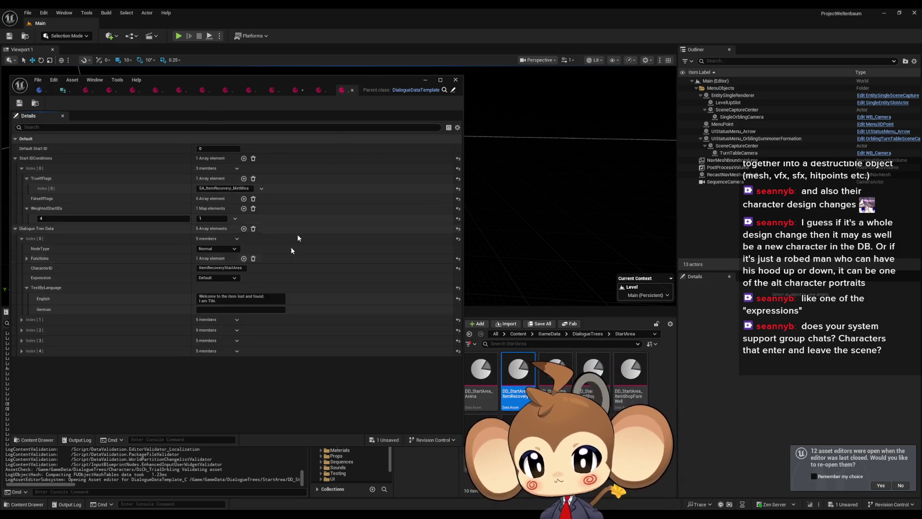
- Find the -380 offset in the English text of nodes Index [3] and [4], then return to DiCh_Tibi
click(21, 351)
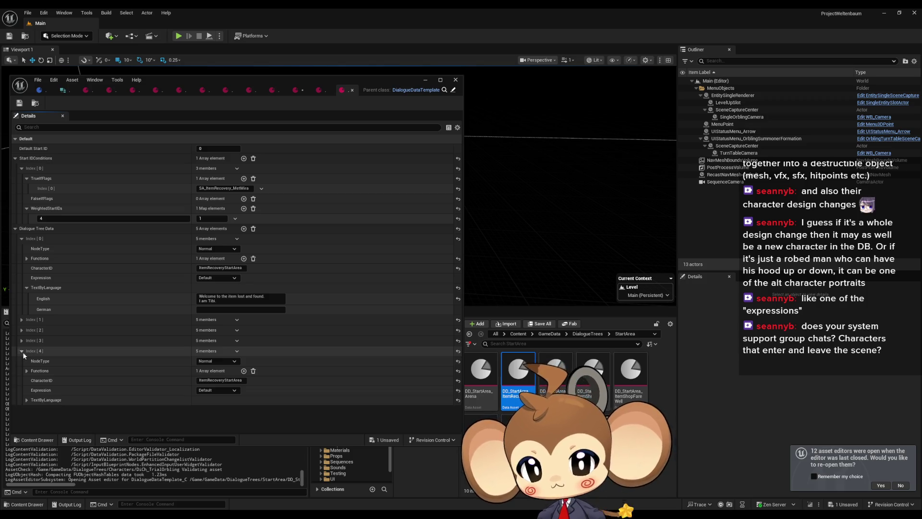
click(27, 400)
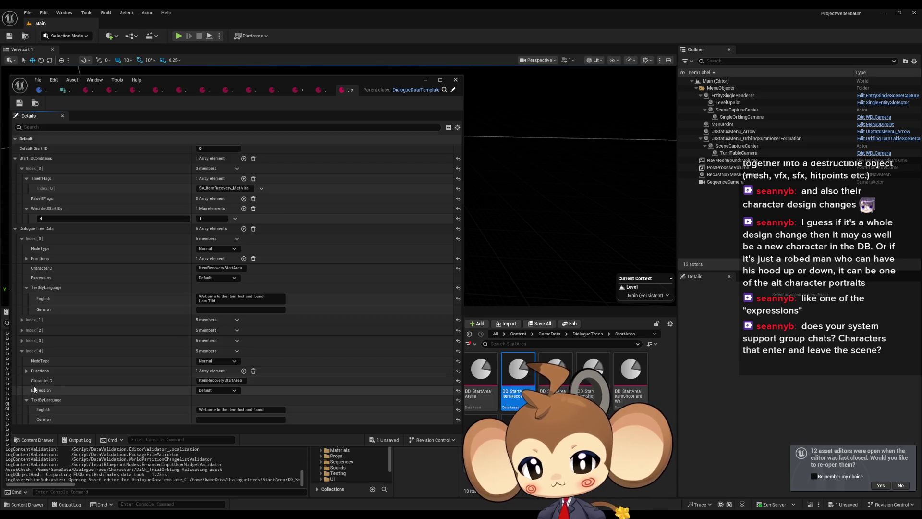
click(21, 341)
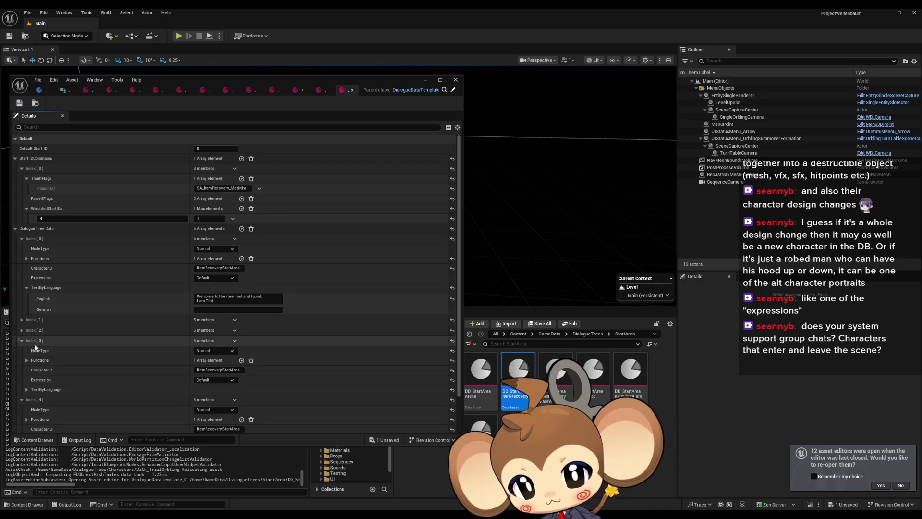
click(26, 390)
click(211, 399)
double_click(212, 399)
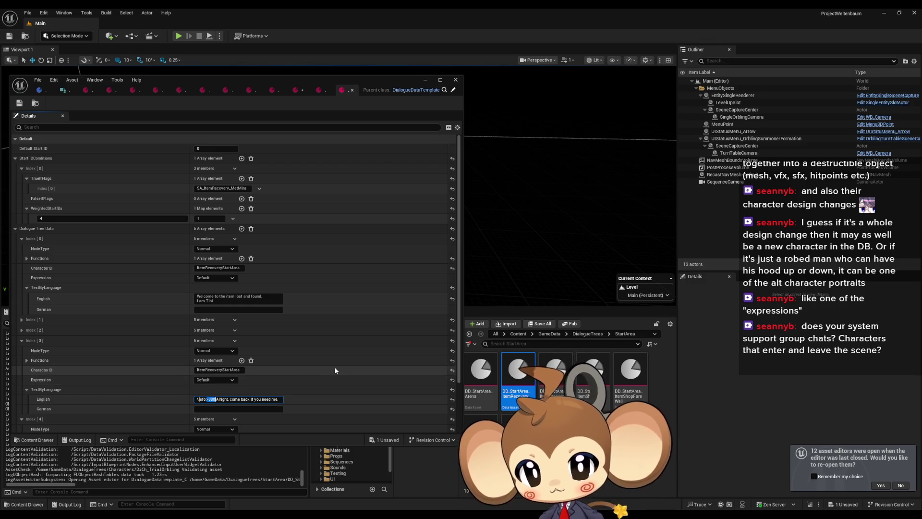
click(304, 91)
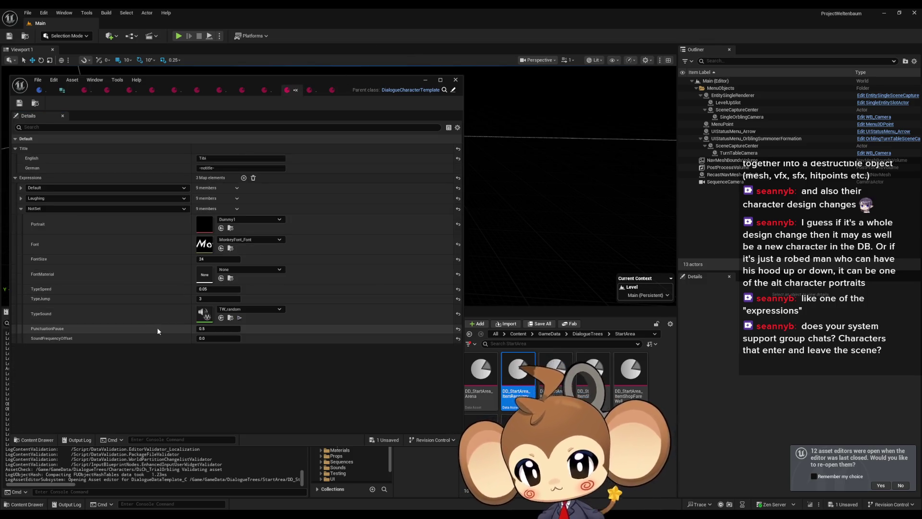
- Set Tibi's new expression key to Sad, checking it against the ItemRecovery dialogue
click(40, 209)
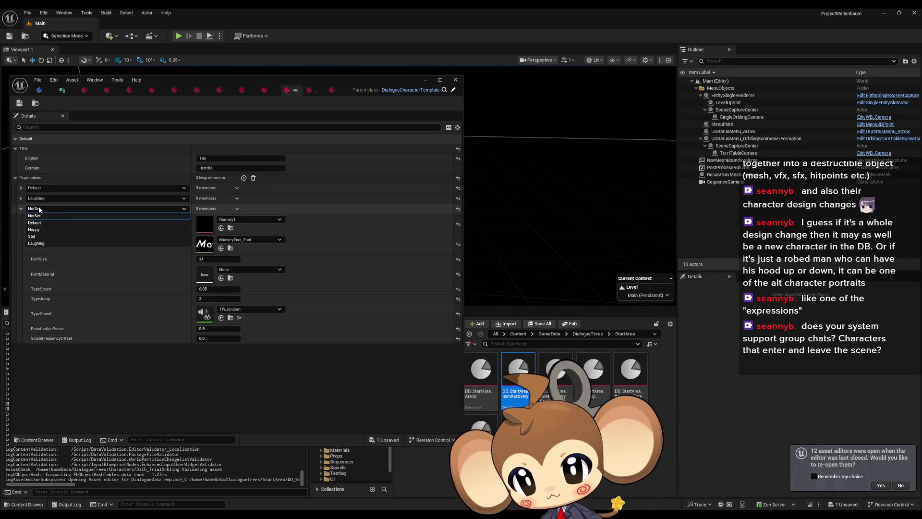
click(34, 236)
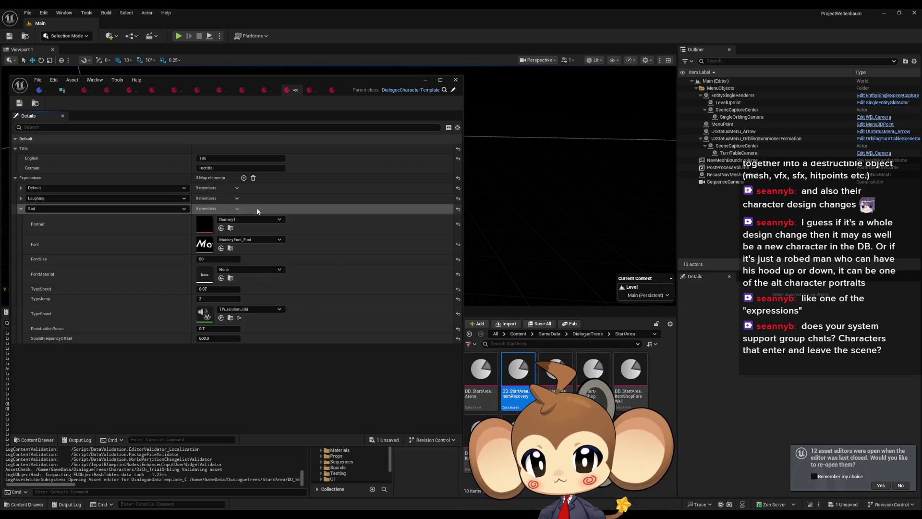
click(332, 89)
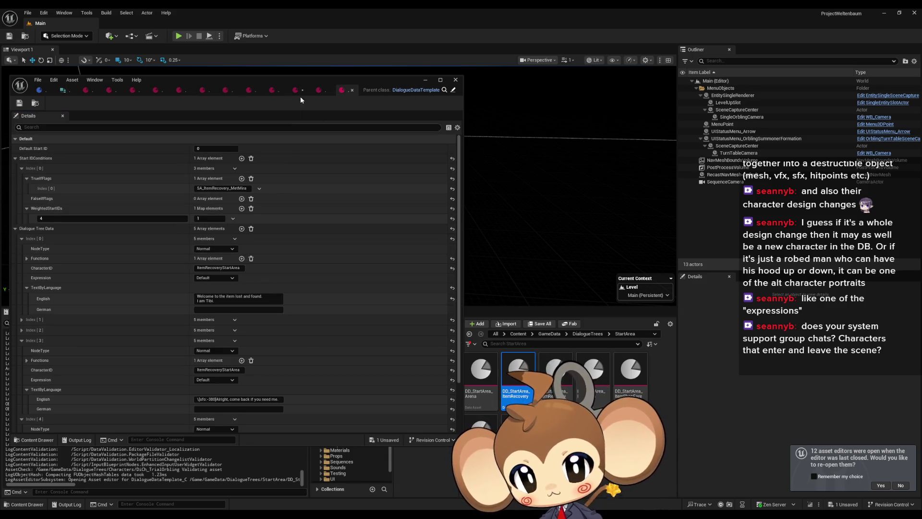
click(296, 90)
- Give the Sad expression SoundFrequencyOffset -380, save with Ctrl+S, and recheck the ItemRecovery data
click(214, 339)
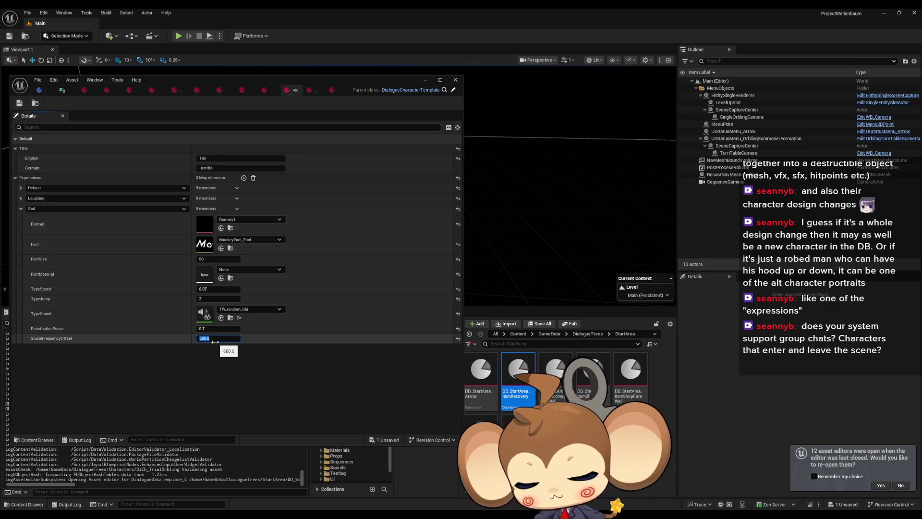
key(Return)
right_click(280, 187)
click(264, 188)
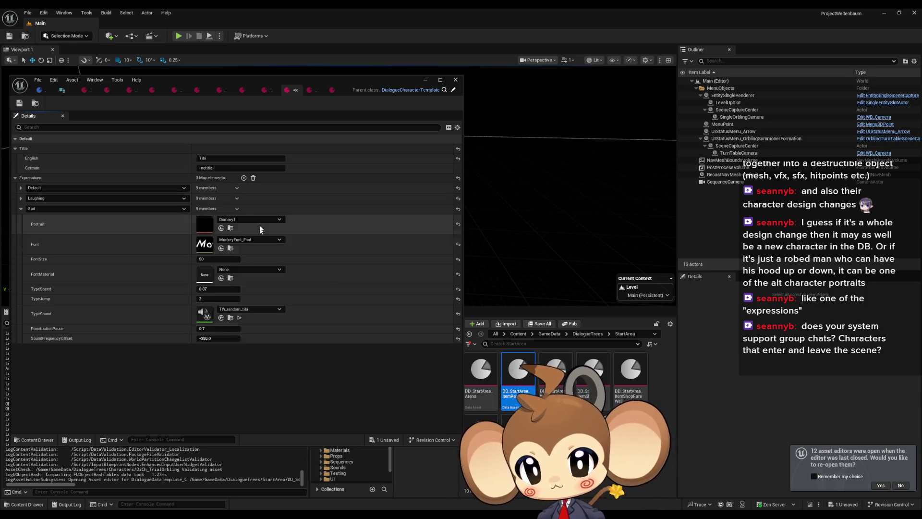
click(207, 338)
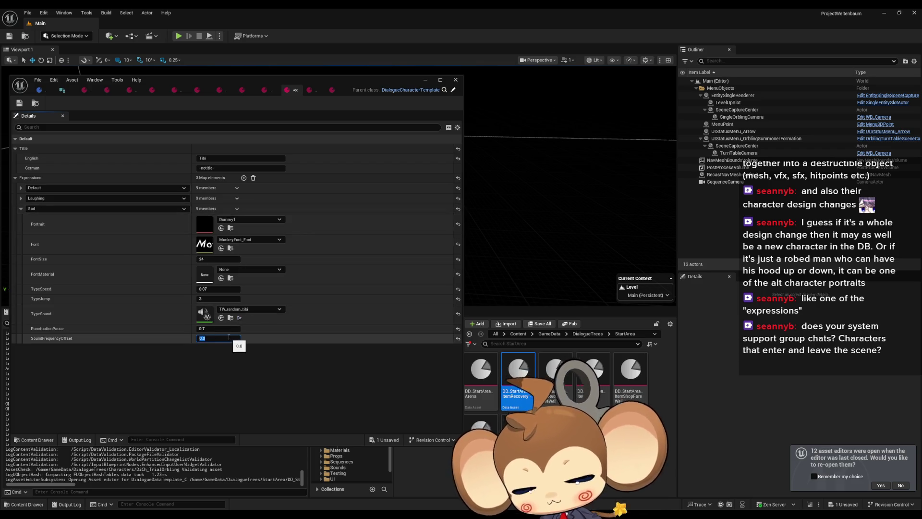
text(-3080)
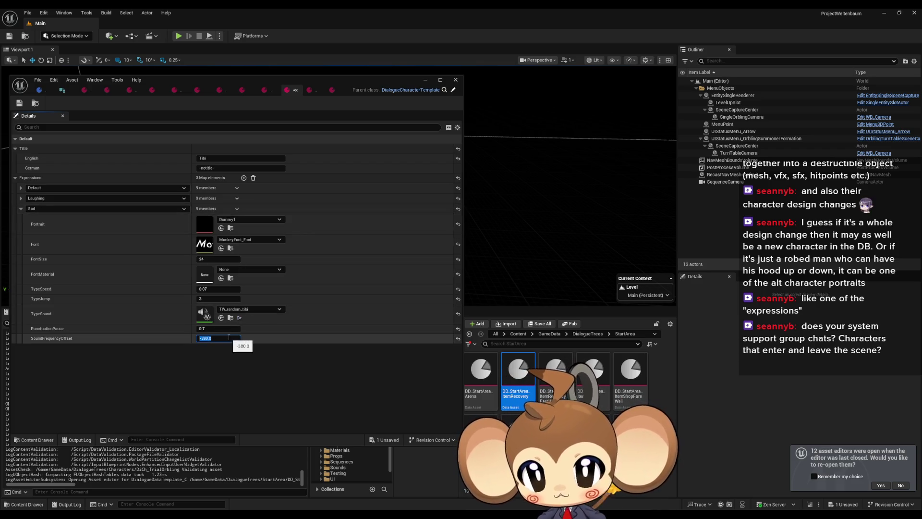
key(Return)
key(ctrl+s)
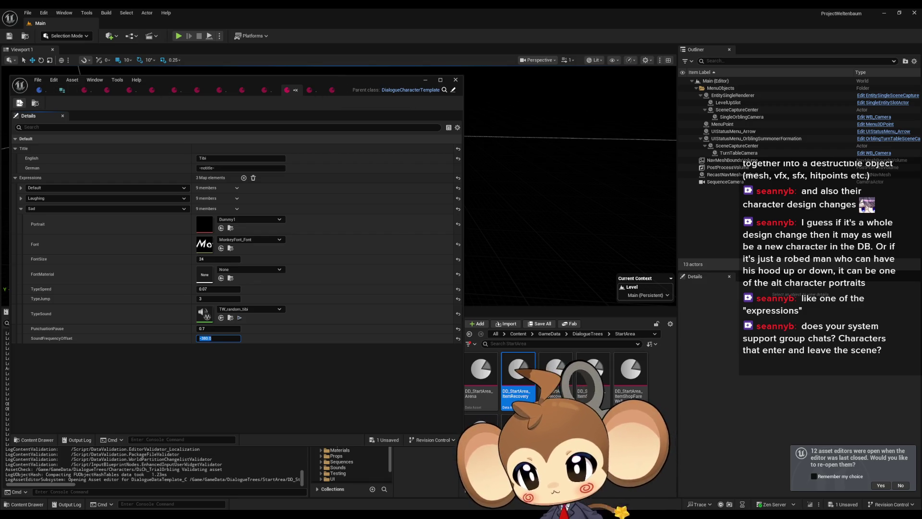
click(331, 90)
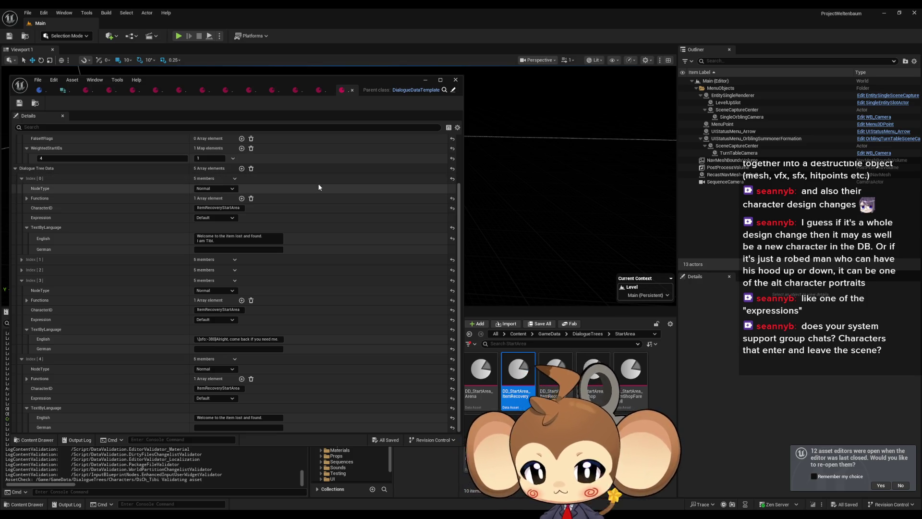
click(294, 90)
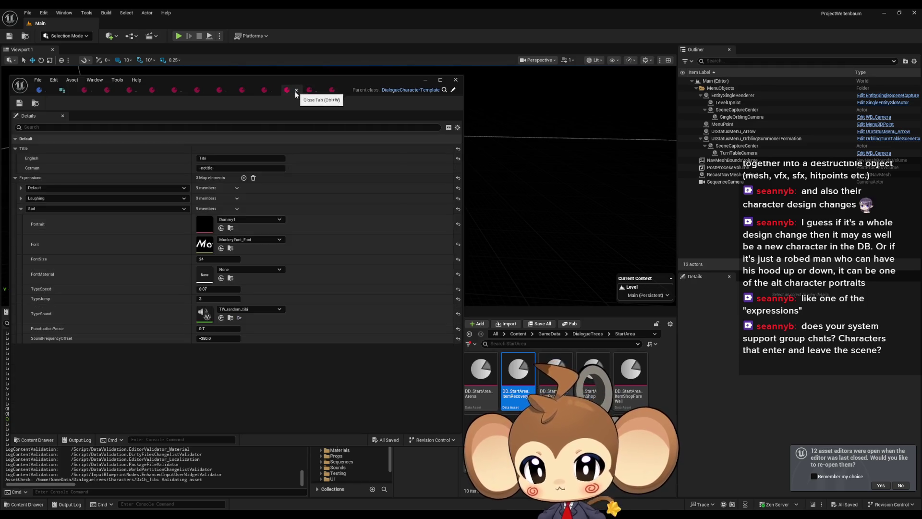
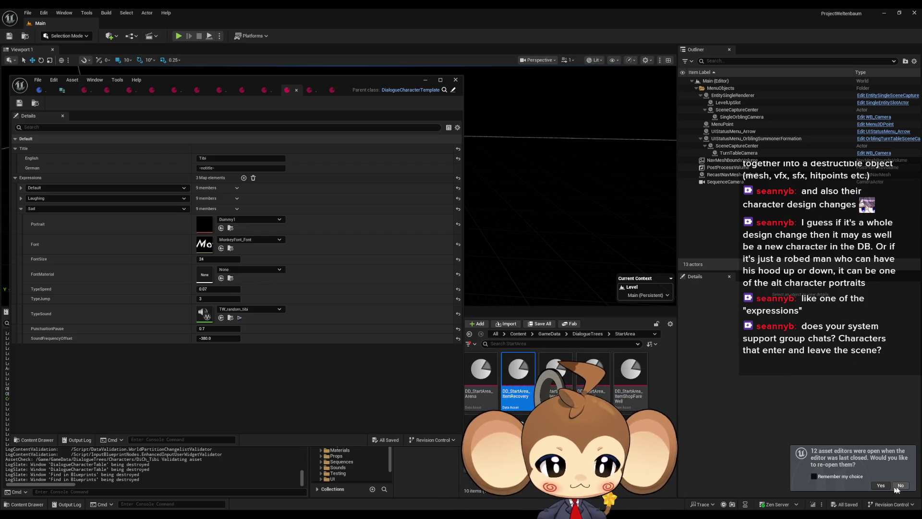
- Decline reopening the previously open asset editors
click(747, 481)
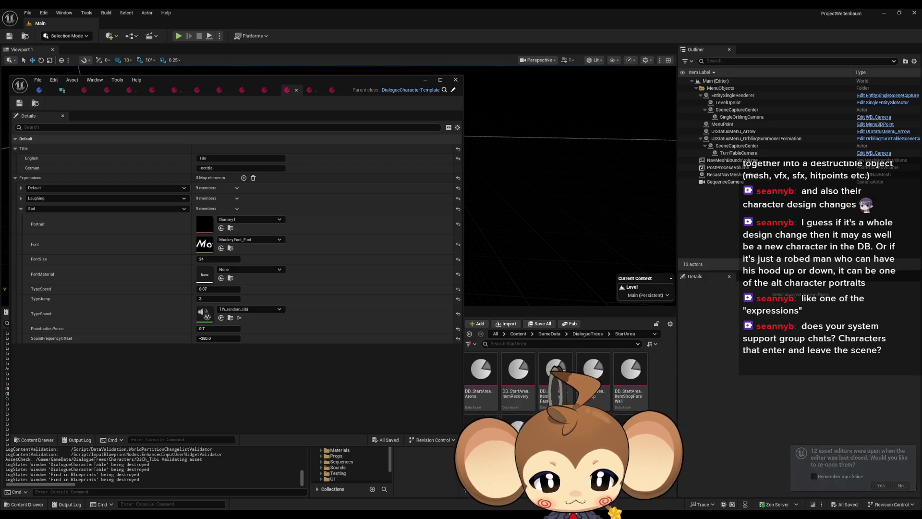
click(37, 80)
click(58, 126)
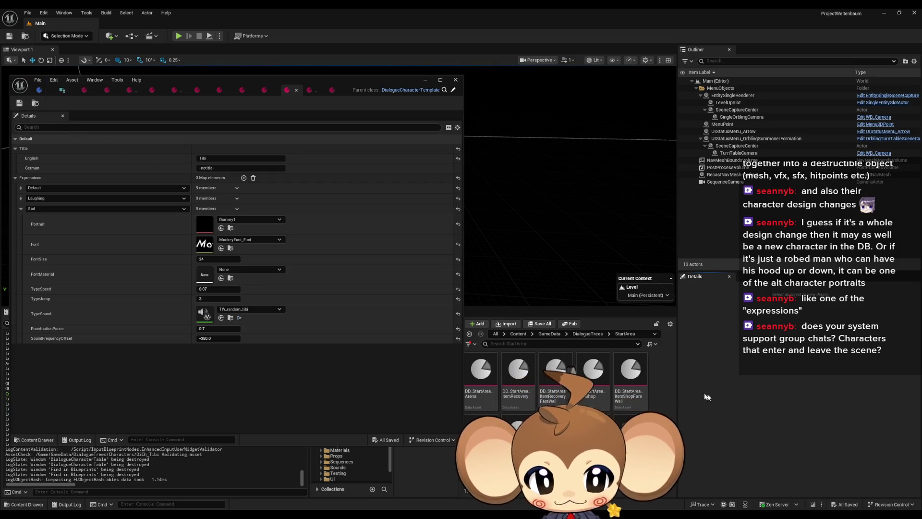
- Browse to Content > Blueprints > DialogueSystem > UI and open FontSizePaddingWorkaroundCurve
click(517, 334)
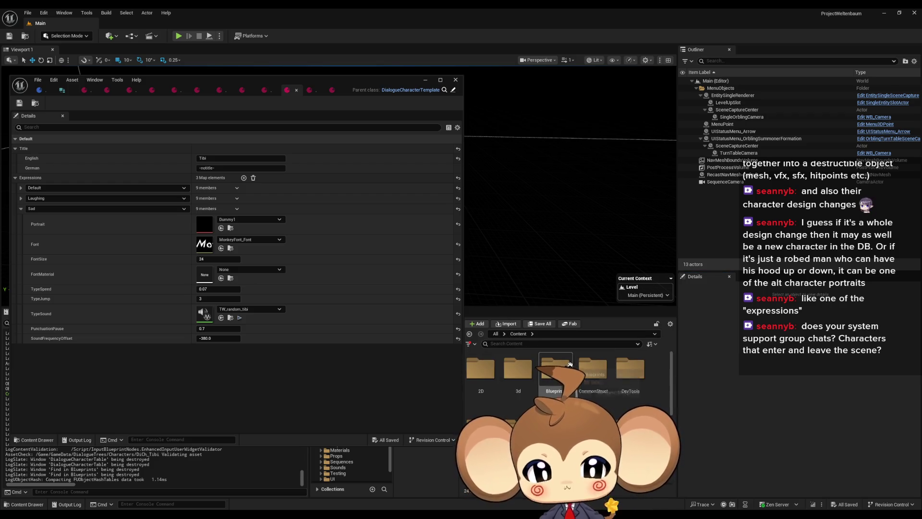
click(554, 370)
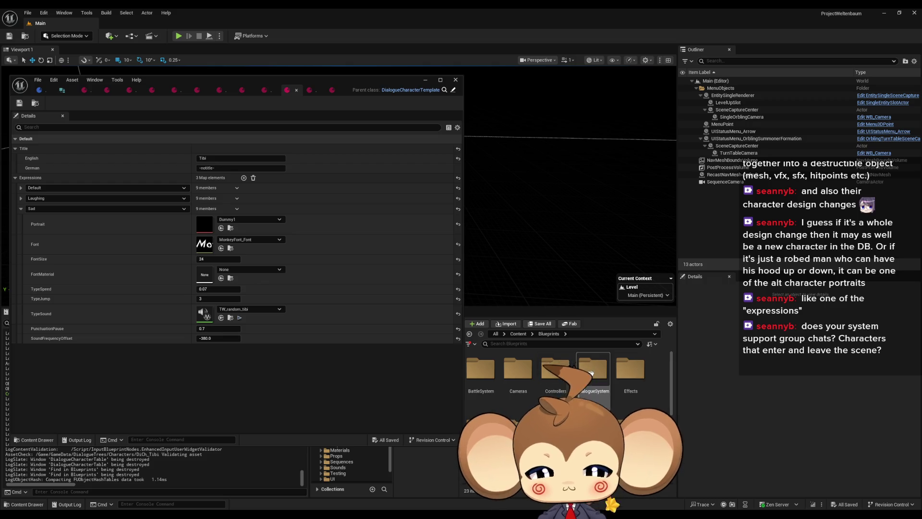
double_click(590, 372)
double_click(592, 373)
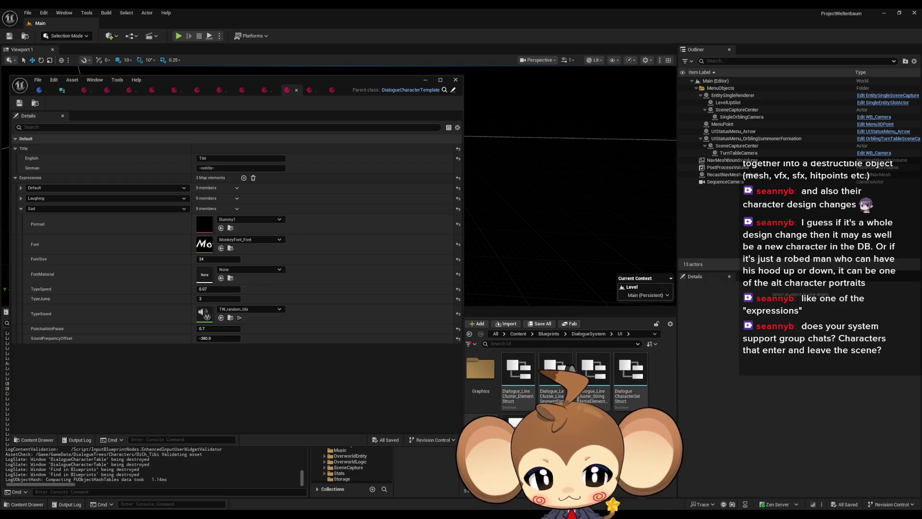
double_click(517, 425)
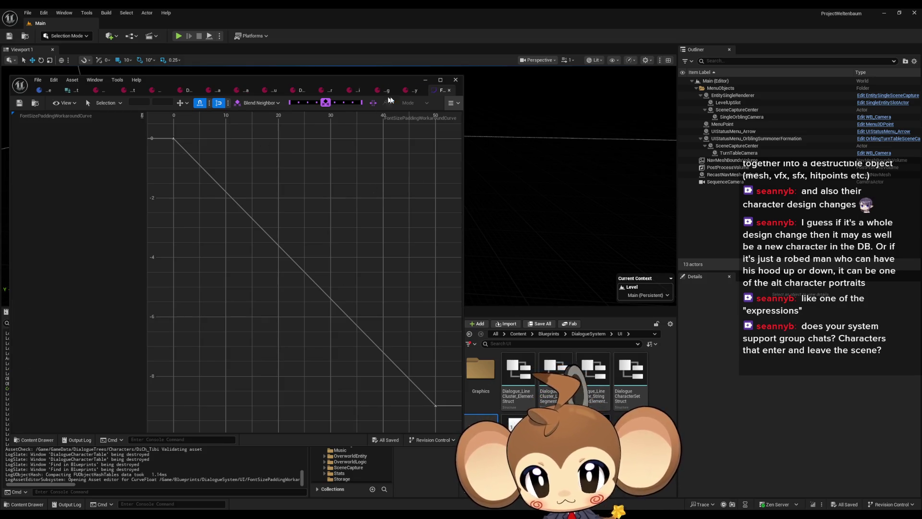
- Maximize DialogueMainWidget, view its SetVariablesFromCharacterSet graph, then restore the window size
click(449, 90)
double_click(338, 78)
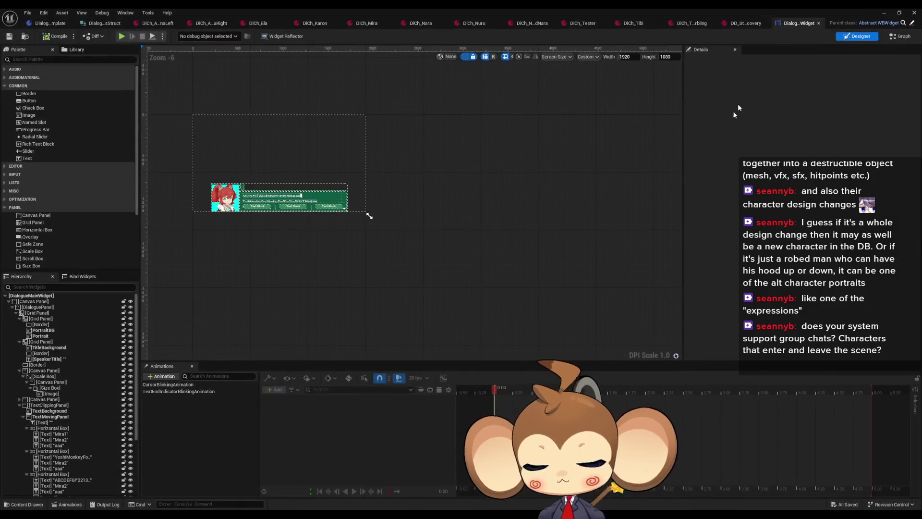
scroll(311, 186, up, 2)
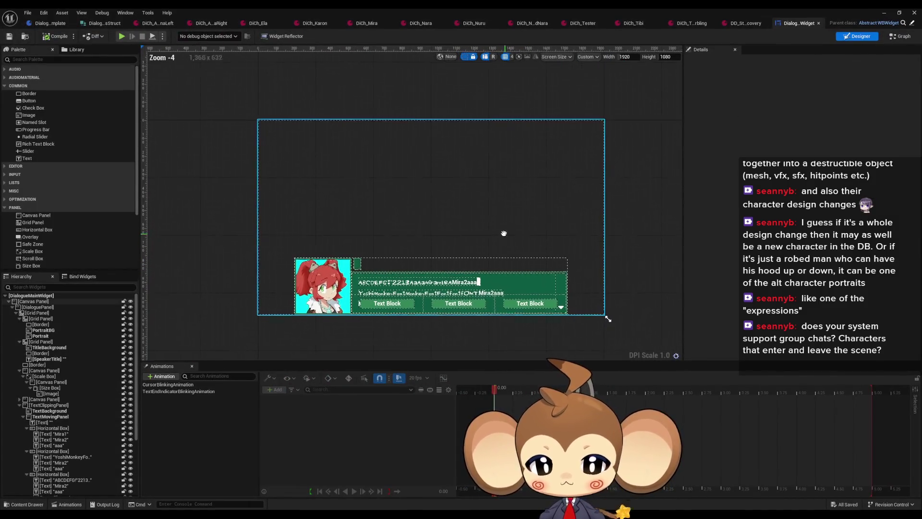
key(ctrl+shift+g)
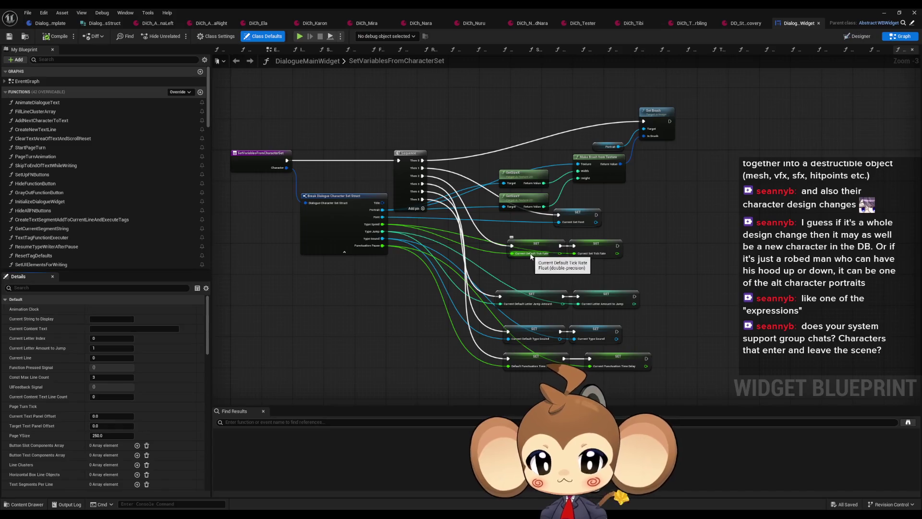
scroll(367, 317, up, 2)
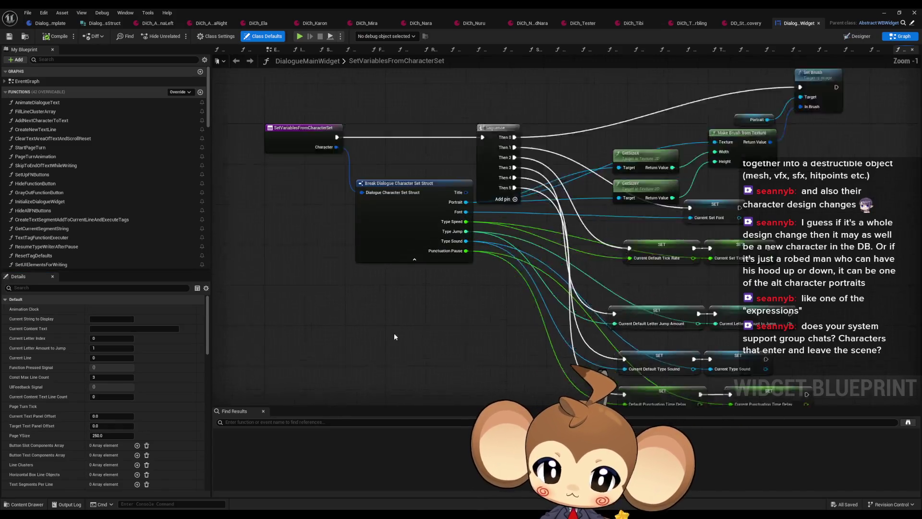
scroll(393, 336, up, 1)
scroll(57, 236, down, 1)
scroll(57, 236, down, 2)
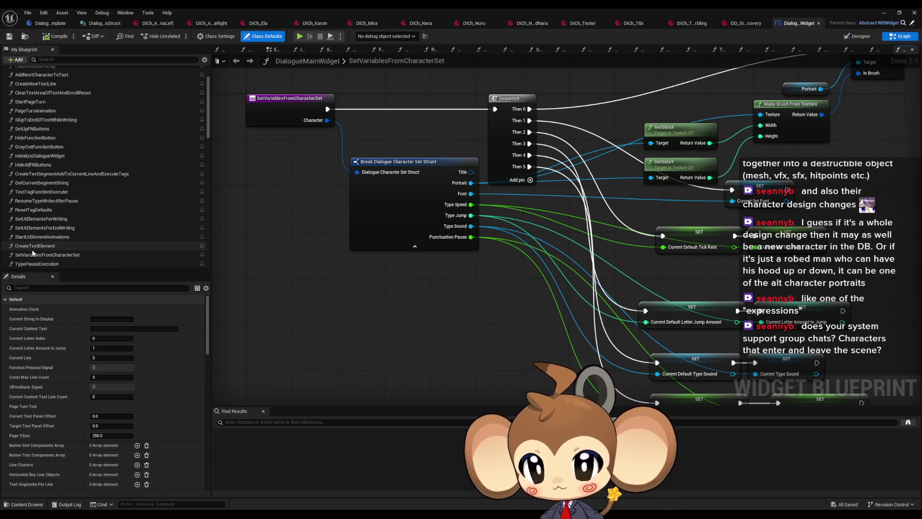
double_click(411, 25)
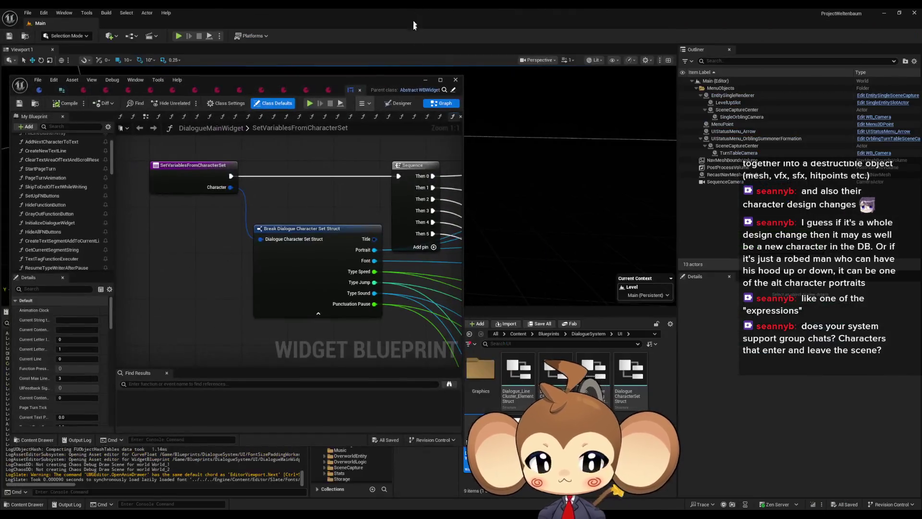
- Open the Dialogue_Line structs and DialogueCharacterSet Struct to inspect their members
double_click(551, 374)
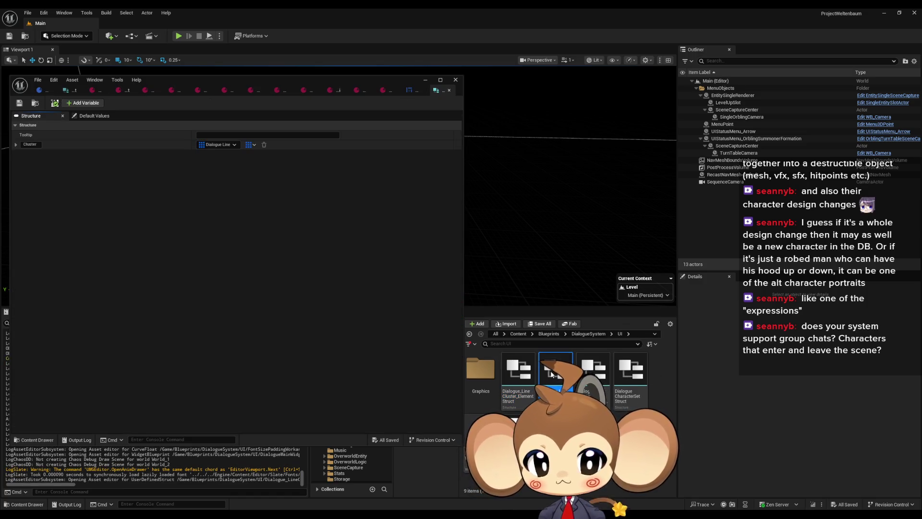
double_click(591, 368)
click(633, 369)
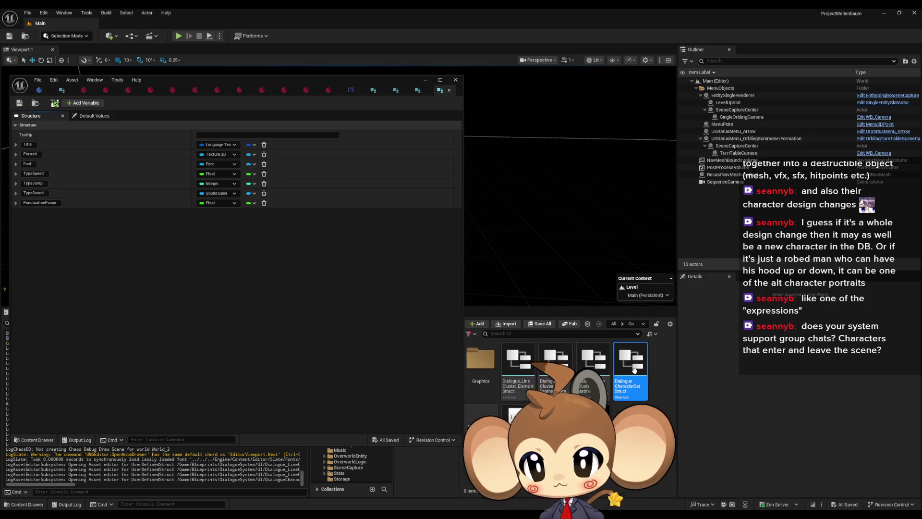
double_click(634, 369)
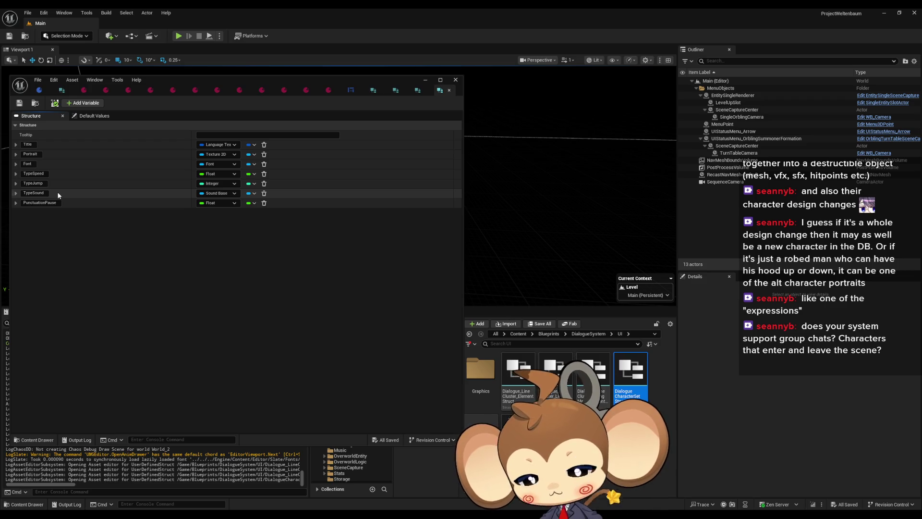
click(586, 335)
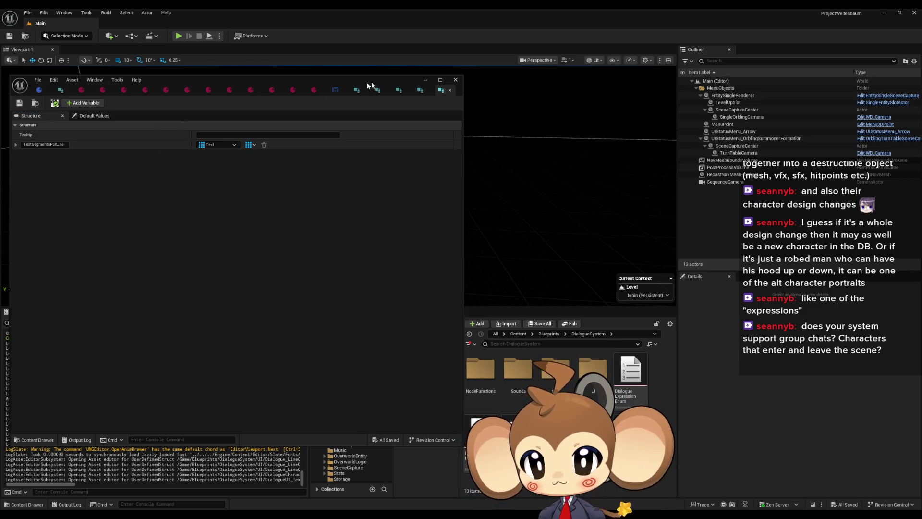
- Close the extra open editor tabs, including the DialogueMainWidget blueprint
click(402, 91)
click(402, 91)
click(402, 91)
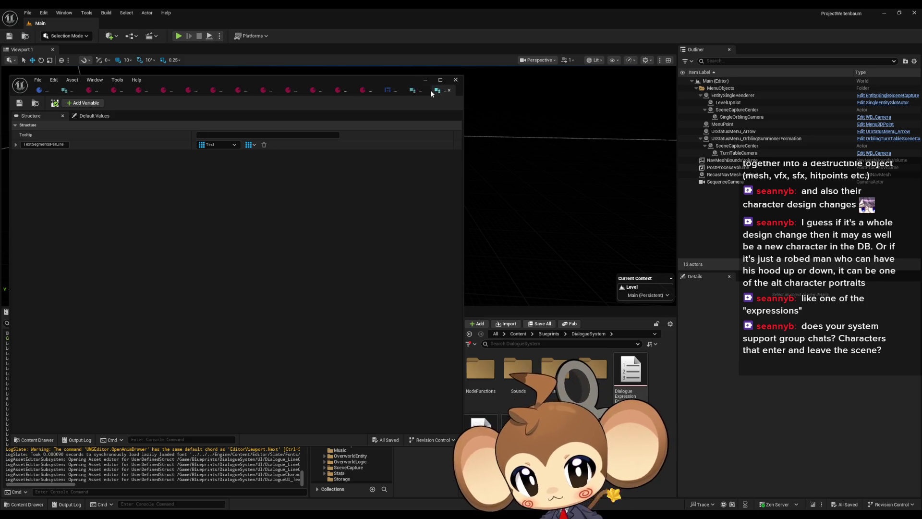
click(432, 91)
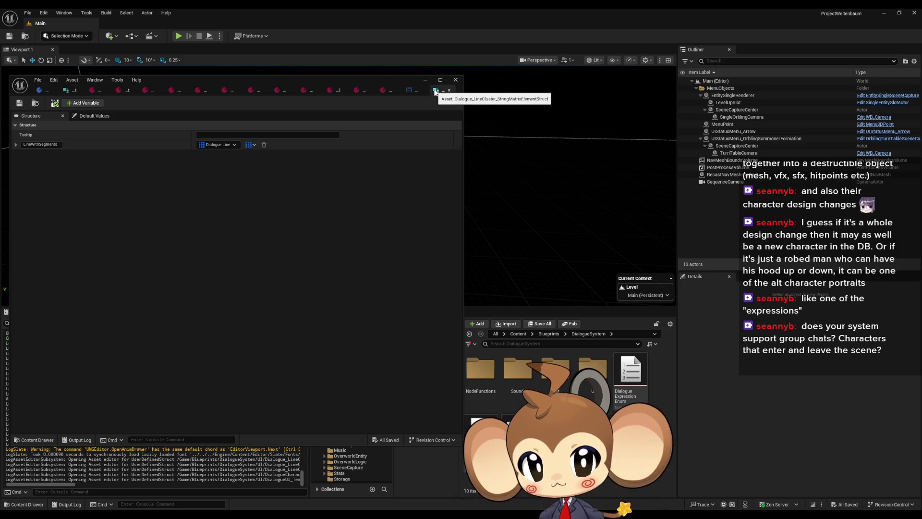
click(431, 90)
click(360, 90)
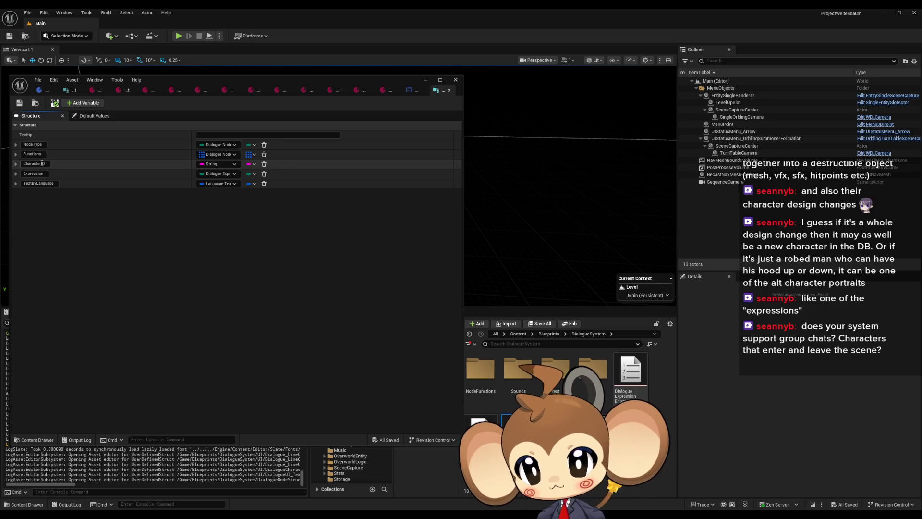
- Add a CharacterAsset member of type Dialogue Character Template after CharacterID, then save
click(83, 104)
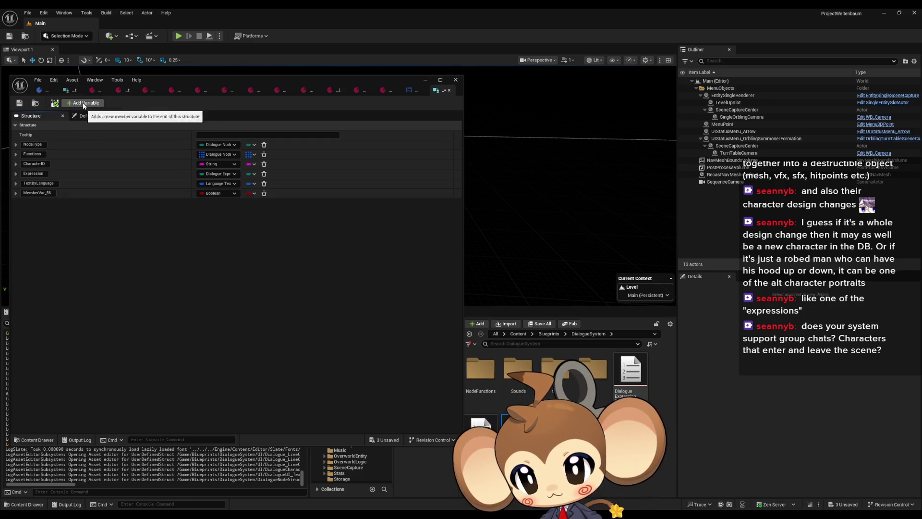
drag(11, 193, 13, 174)
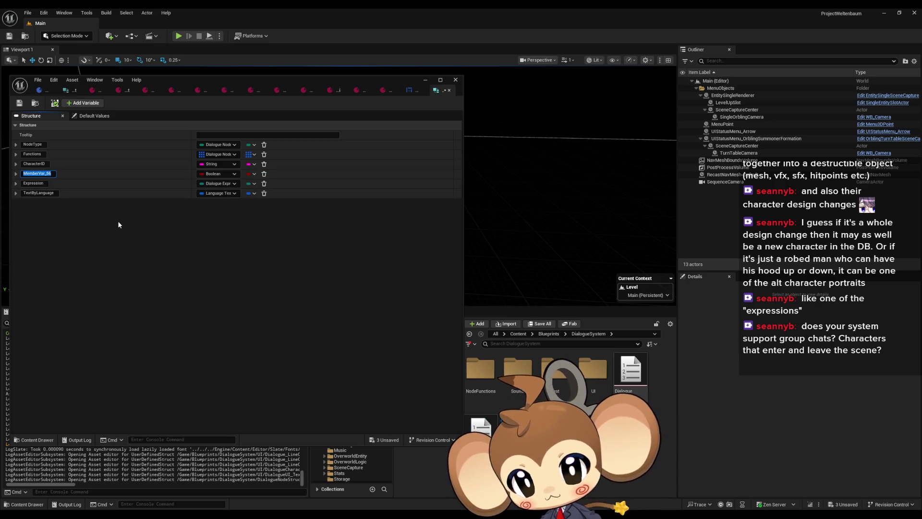
text(CharacterAsset)
key(Return)
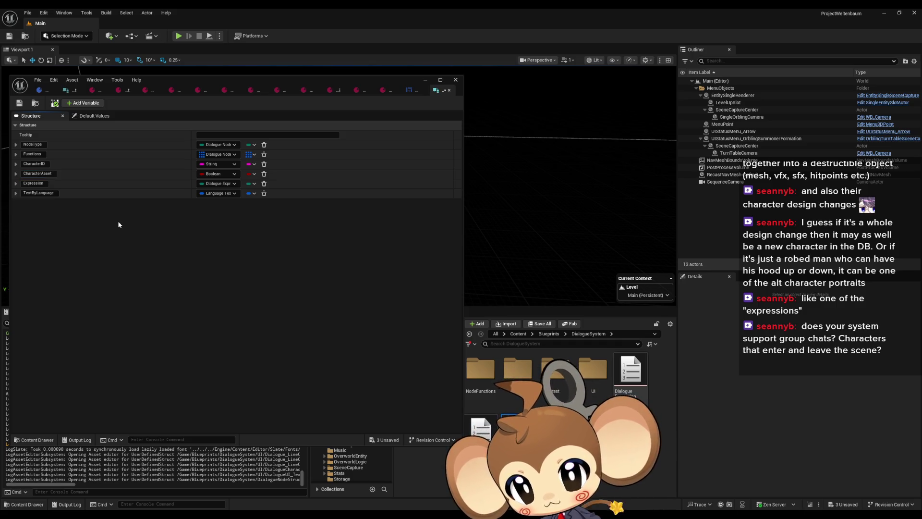
click(215, 174)
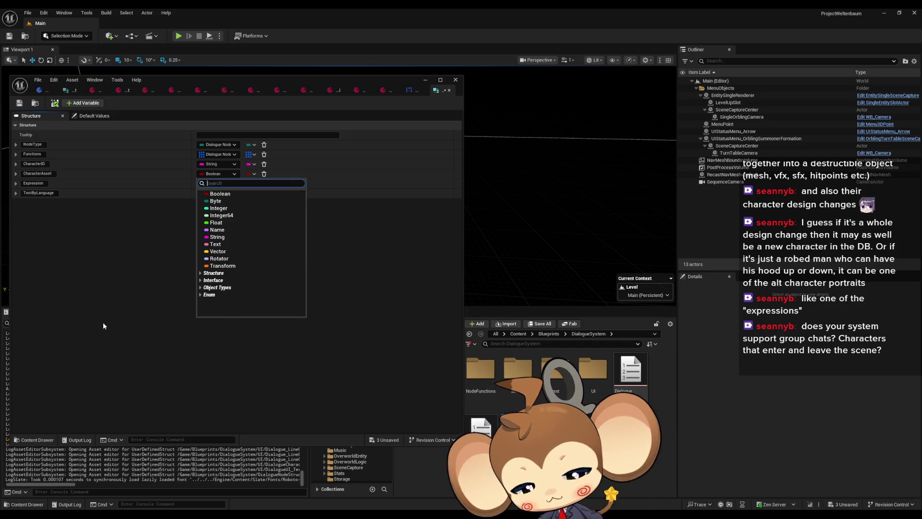
text(char )
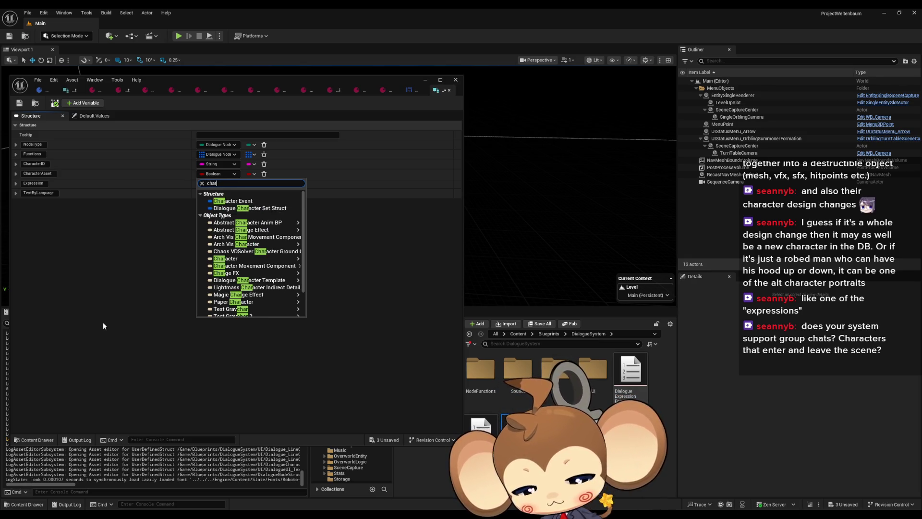
text(temp)
mouse_move(259, 203)
click(334, 201)
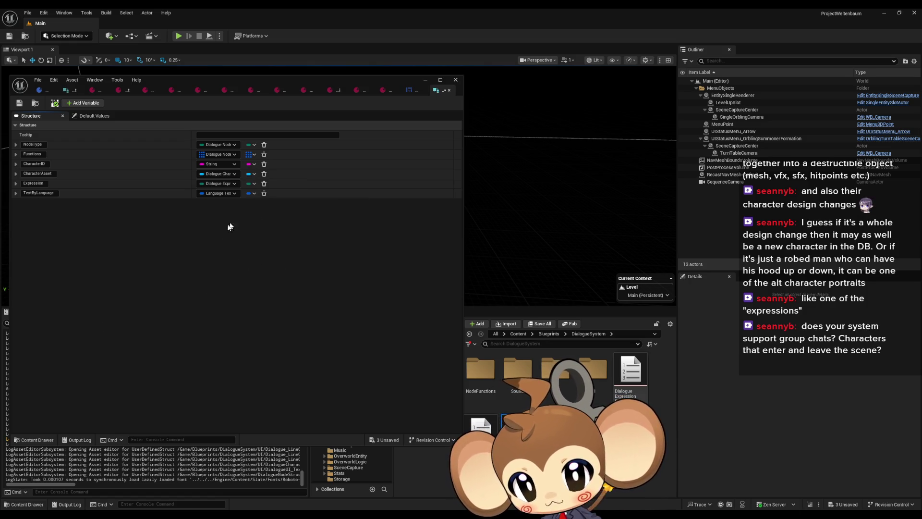
click(19, 103)
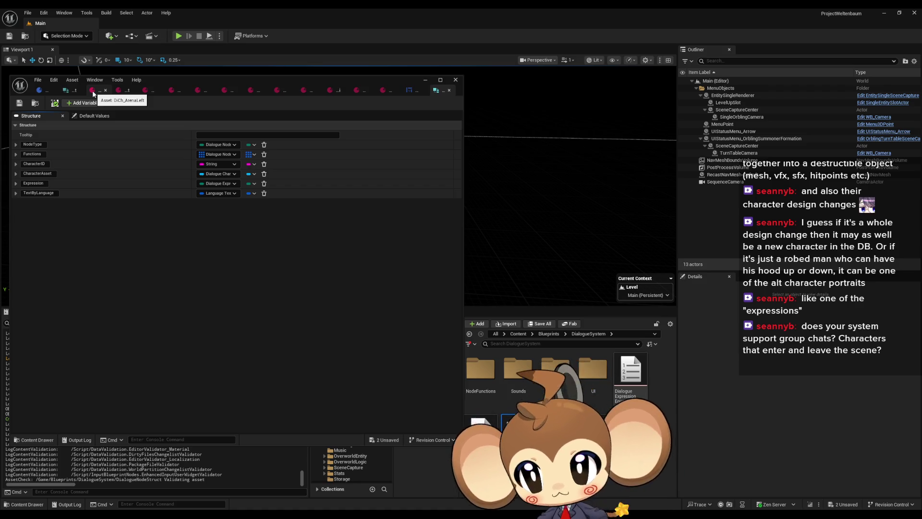
- Navigate Content > GameData > DialogueTrees > StartArea and open DD_StartArea_Arena
click(548, 377)
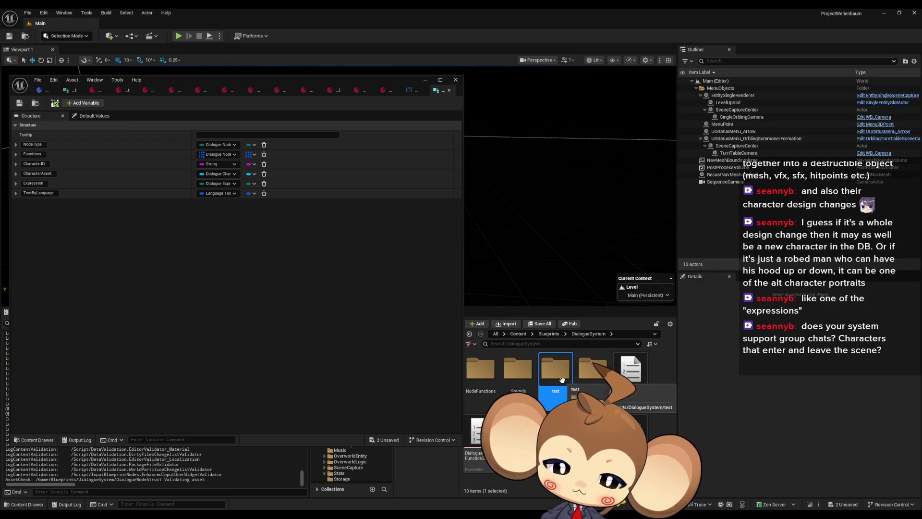
click(517, 333)
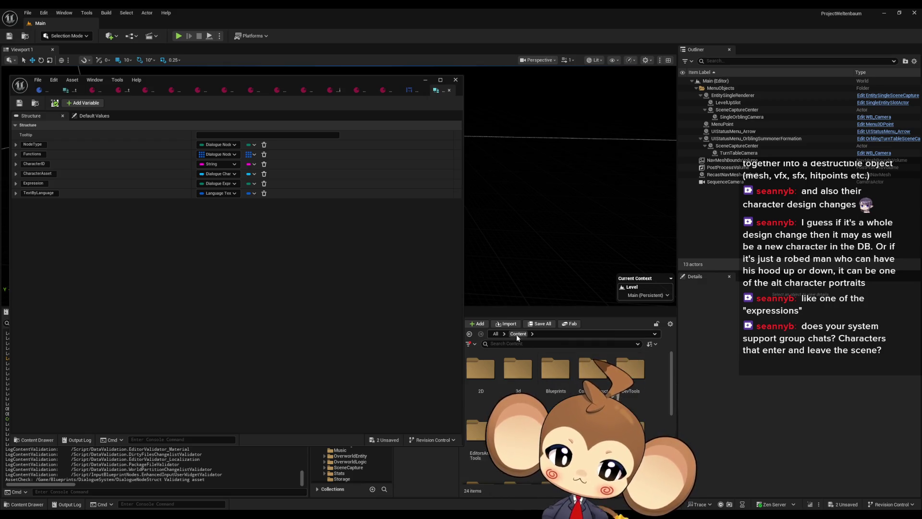
double_click(518, 430)
double_click(512, 376)
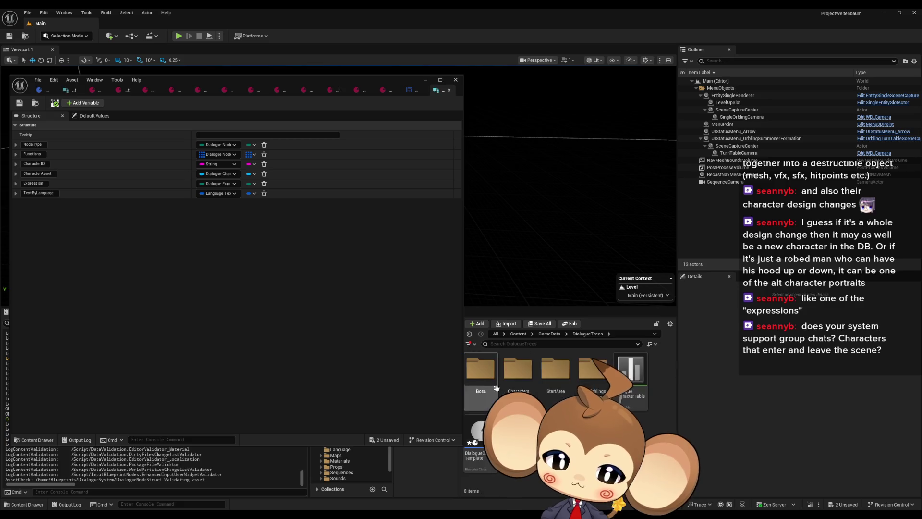
double_click(555, 369)
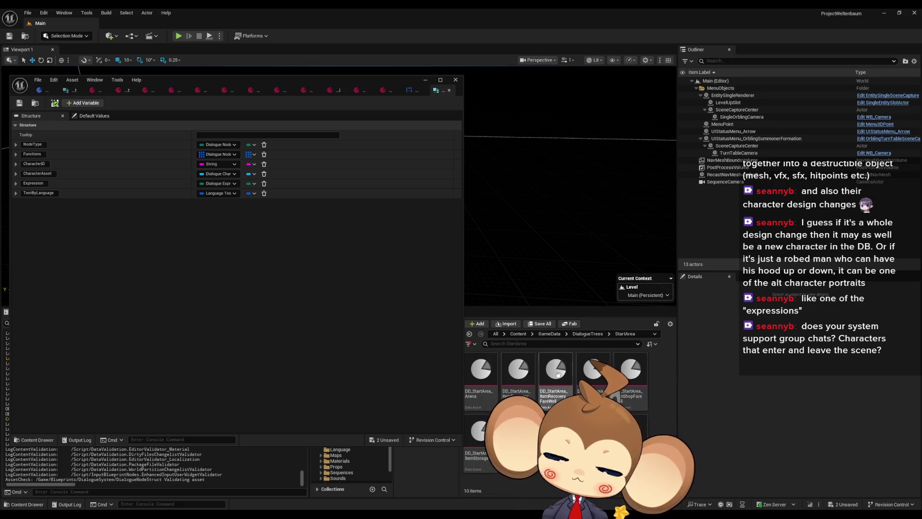
double_click(491, 379)
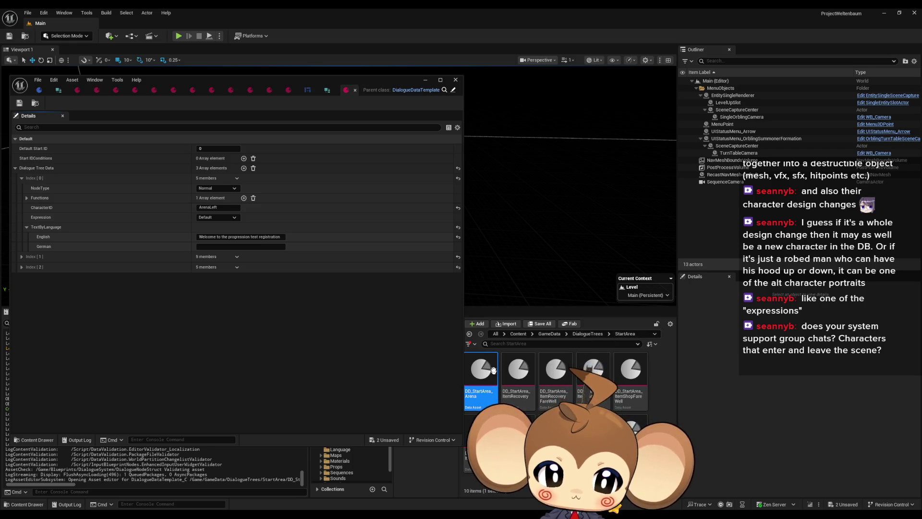
- Delete the Expression member from DialogueNodeStruct and save the structure
mouse_move(490, 383)
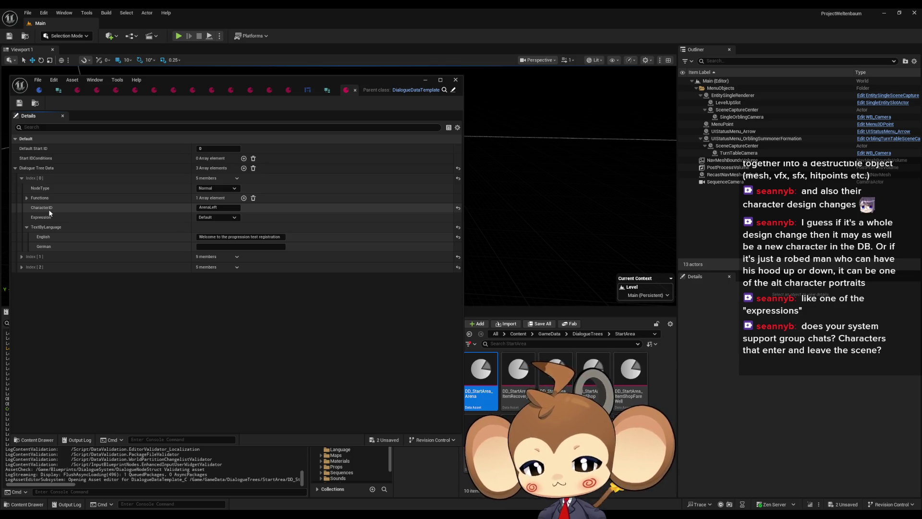
click(326, 92)
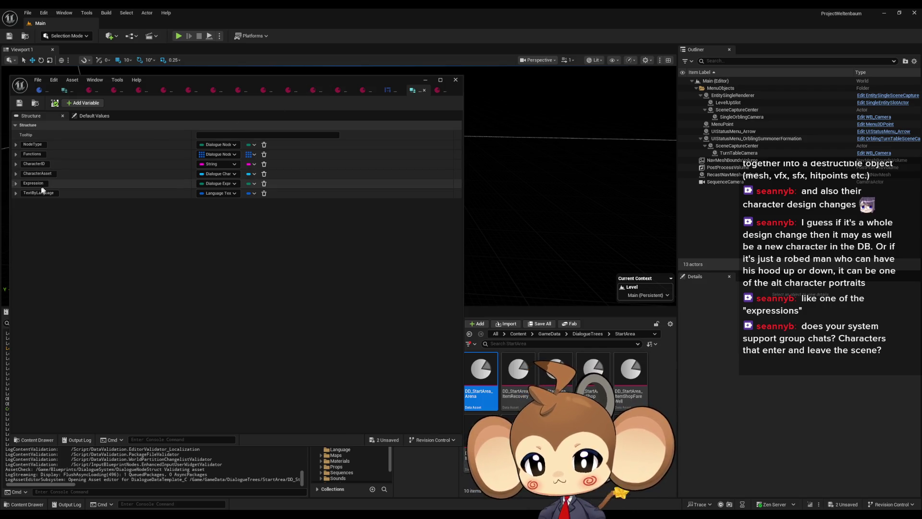
click(436, 90)
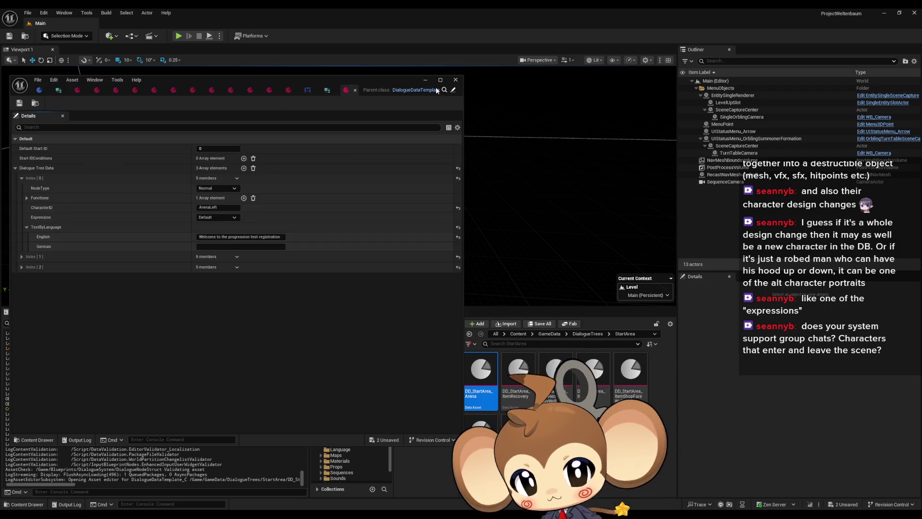
click(325, 91)
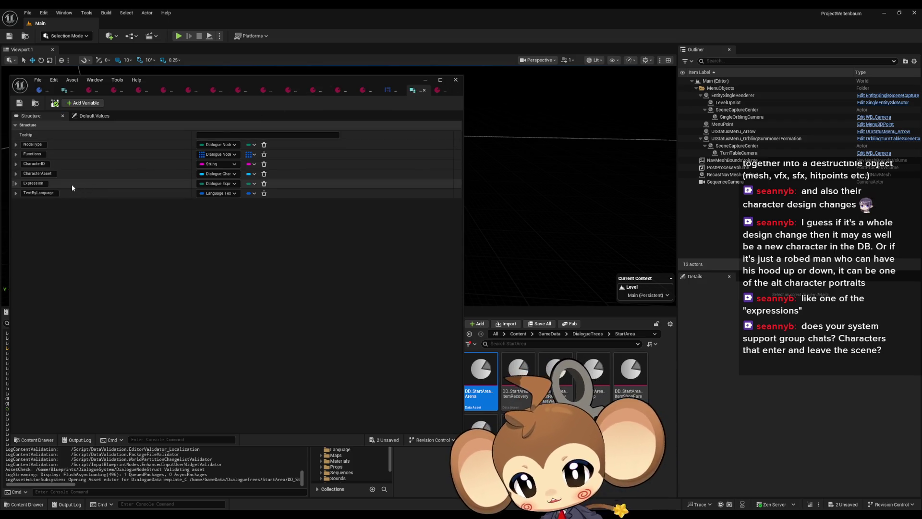
click(263, 184)
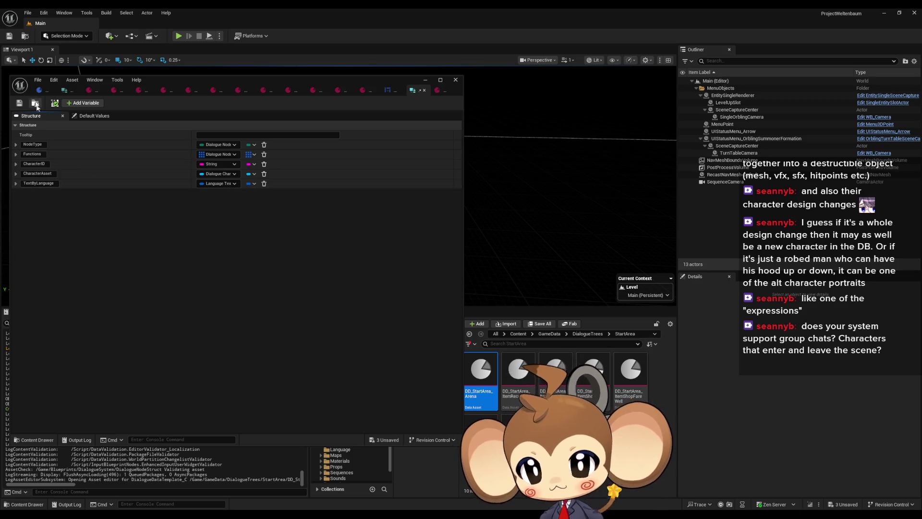
click(19, 104)
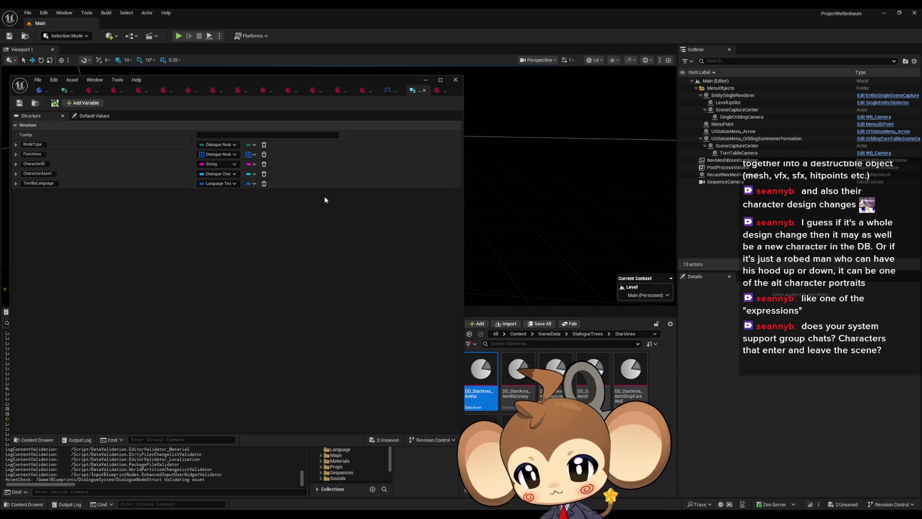
click(437, 90)
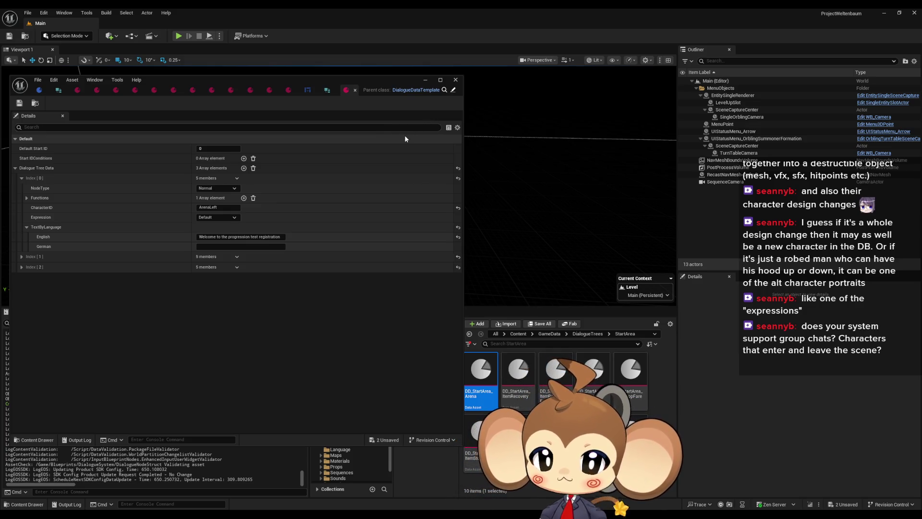
click(330, 91)
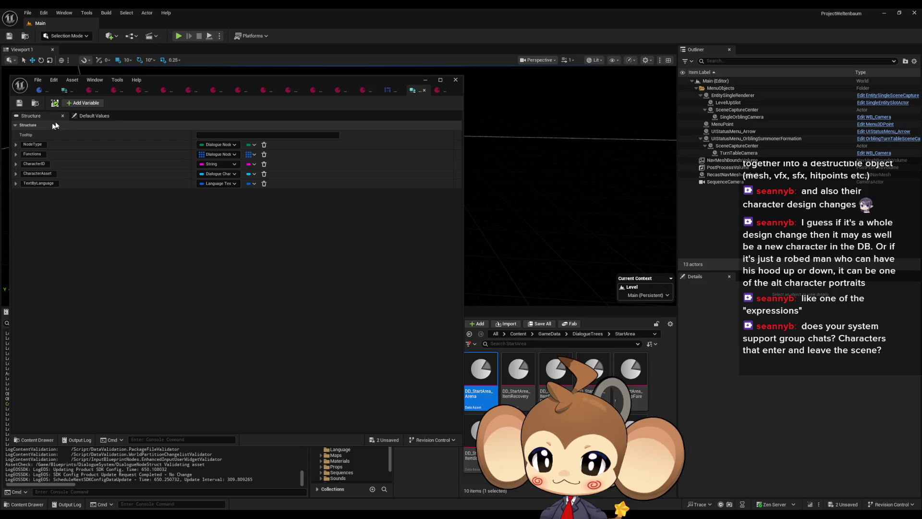
- Add an Expression member of type Dialogue Expression Enum above TextByLanguage and save
click(81, 103)
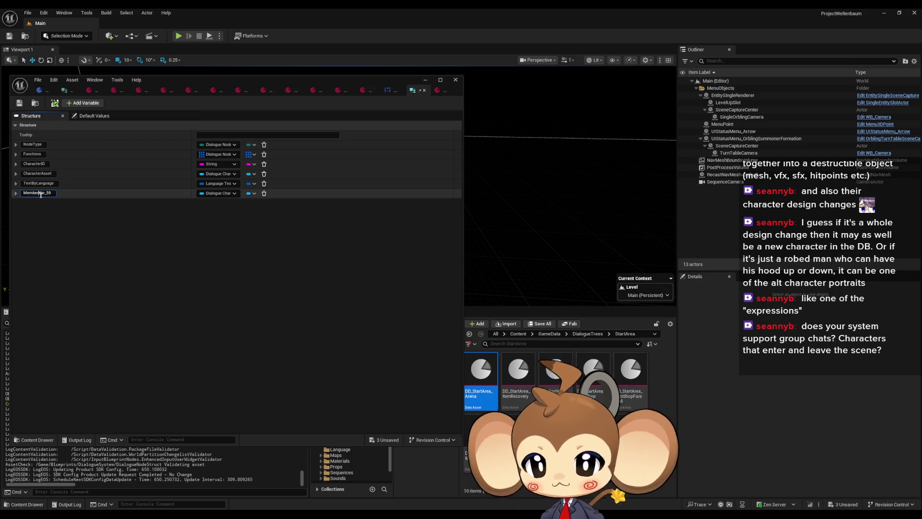
key(ctrl+a)
text(Expression)
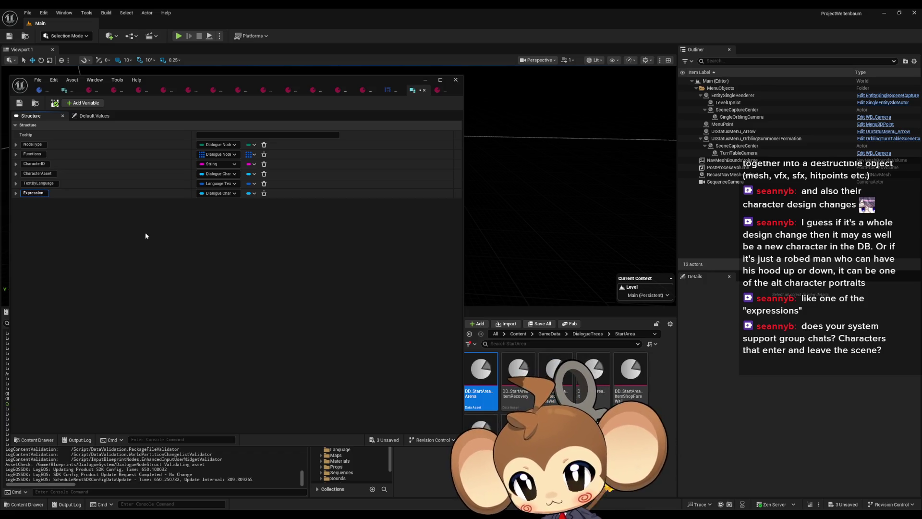
click(212, 193)
text(exp)
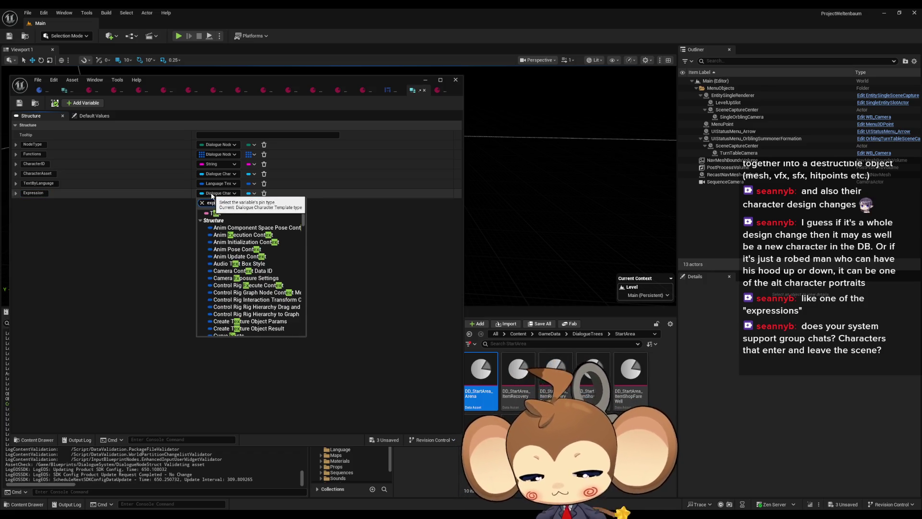
text( enum)
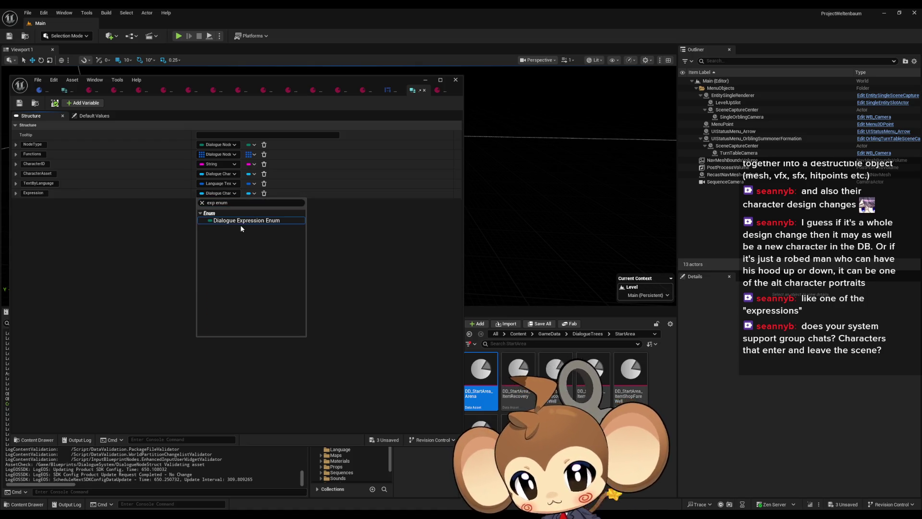
click(230, 221)
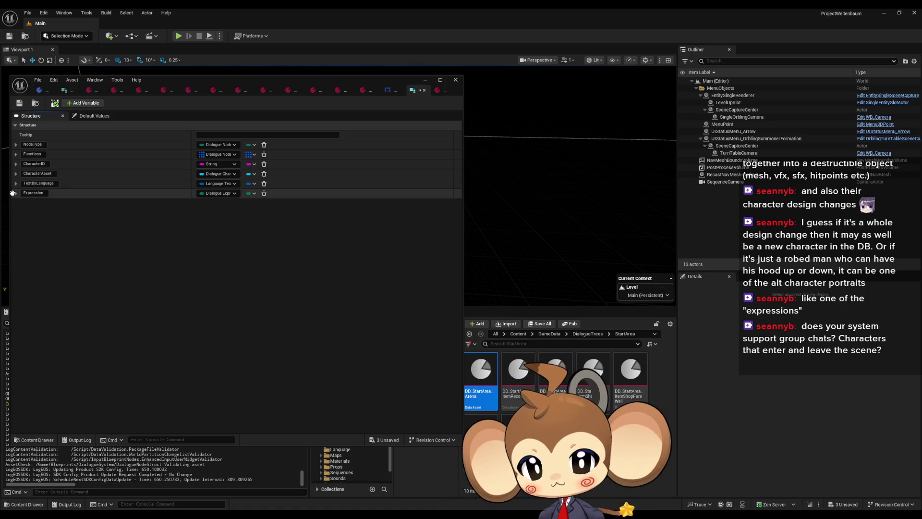
drag(12, 194, 16, 183)
click(19, 104)
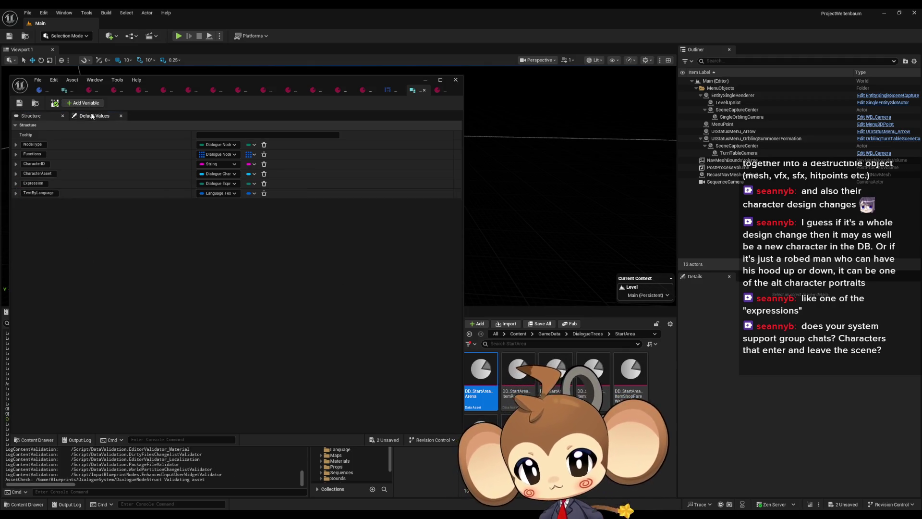
click(96, 116)
click(214, 184)
- Set the Expression default value to Default and save the structure
click(207, 198)
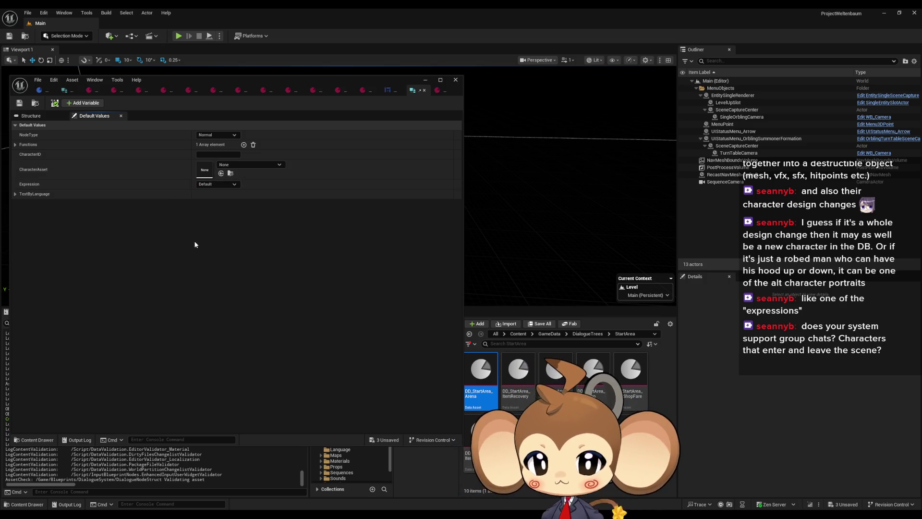
click(19, 102)
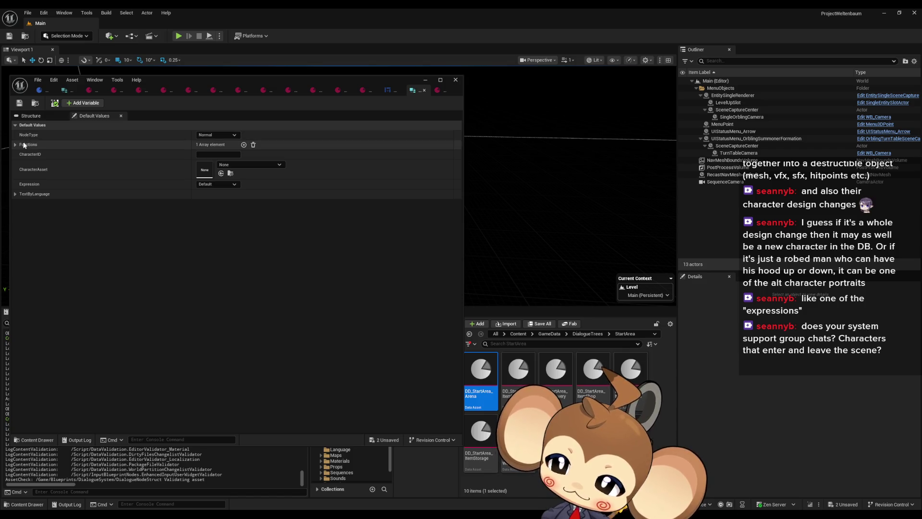
click(15, 195)
click(13, 196)
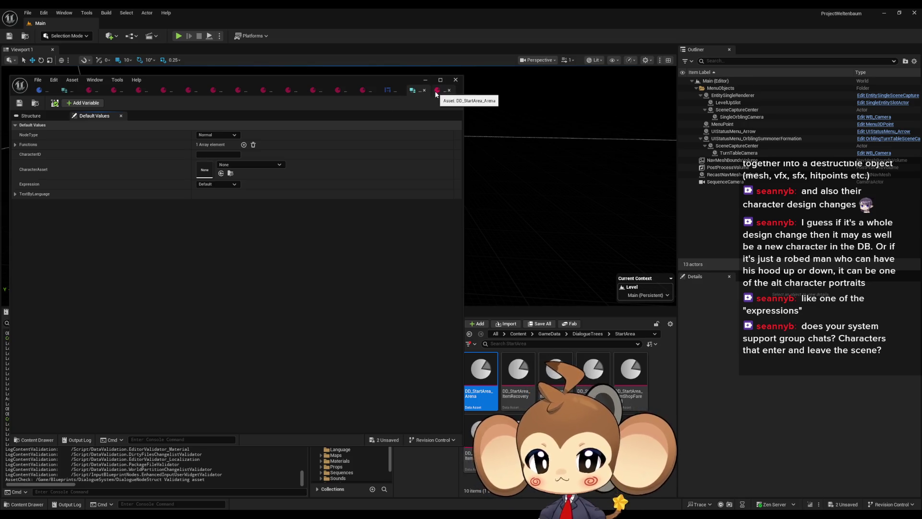
- Reopen DD_StartArea_Arena from StartArea and expand its Index [1] and Index [2] entries
click(436, 93)
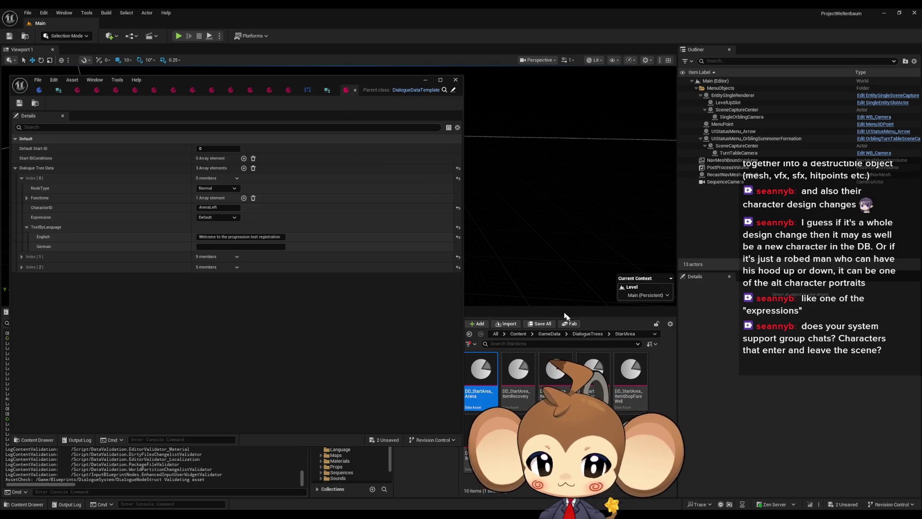
click(588, 334)
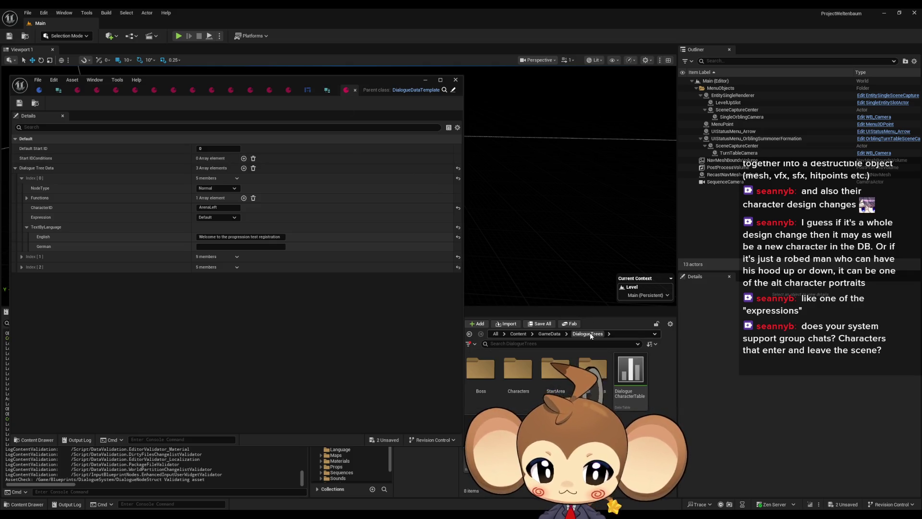
double_click(473, 437)
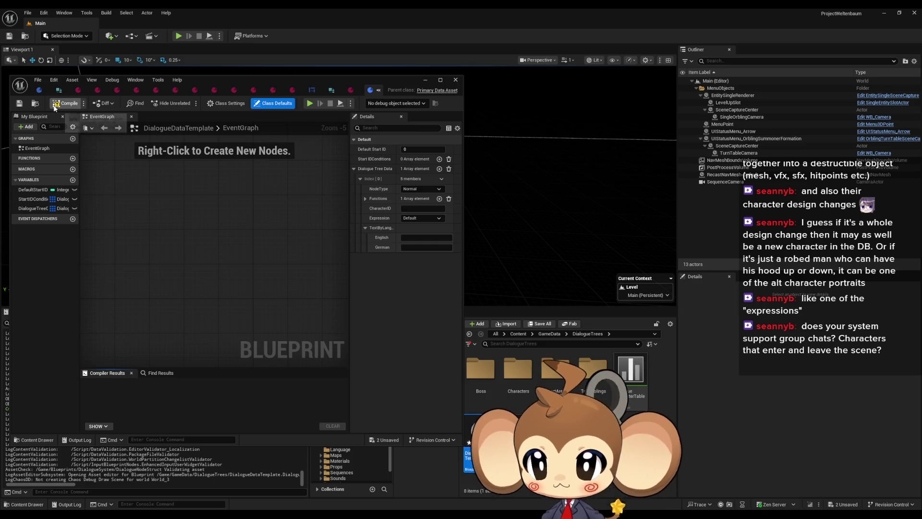
click(350, 91)
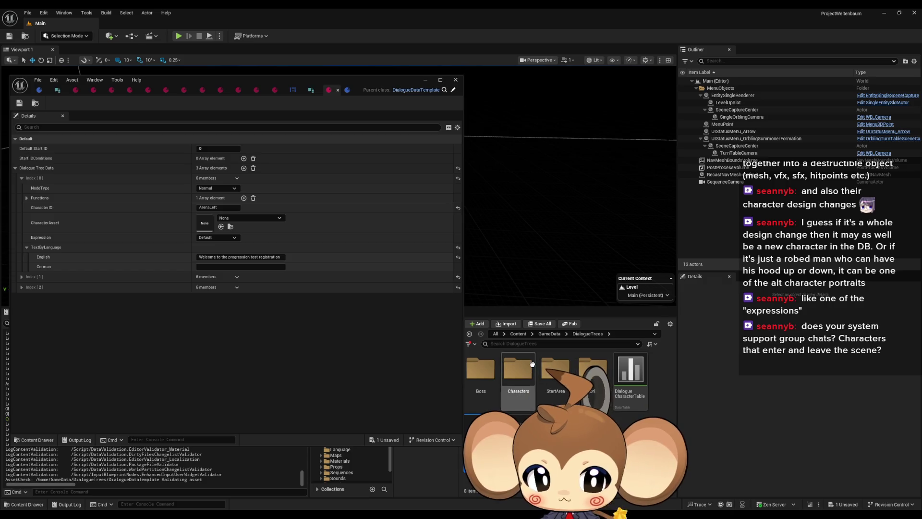
double_click(555, 372)
double_click(480, 372)
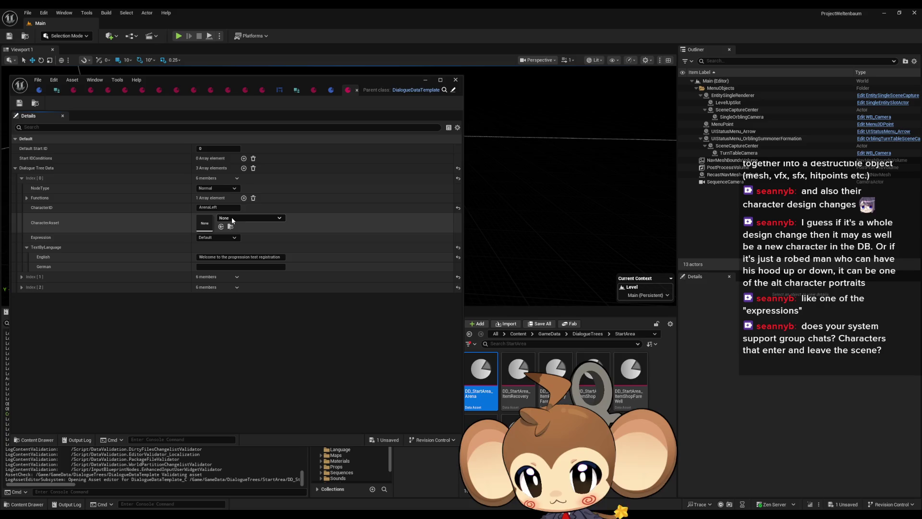
click(21, 287)
click(21, 277)
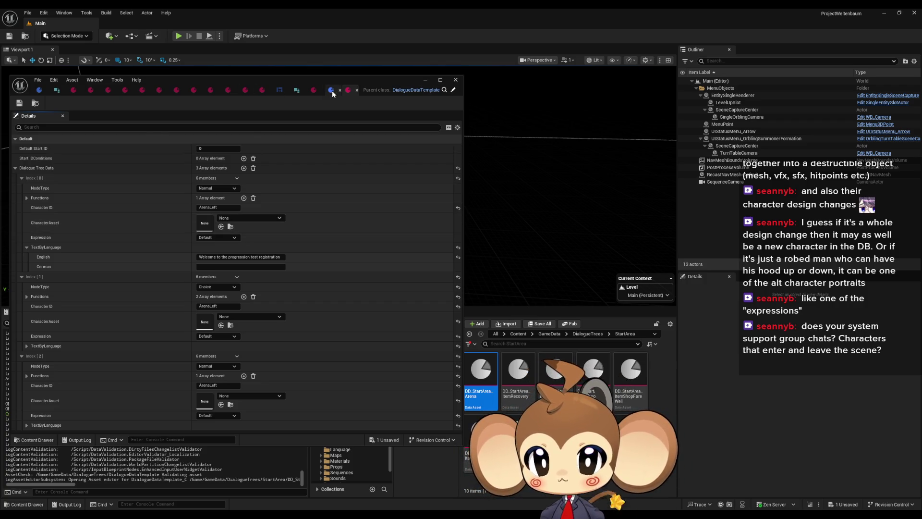
- Rename the struct's CharacterAsset member to CharacterAssetOverride
click(296, 91)
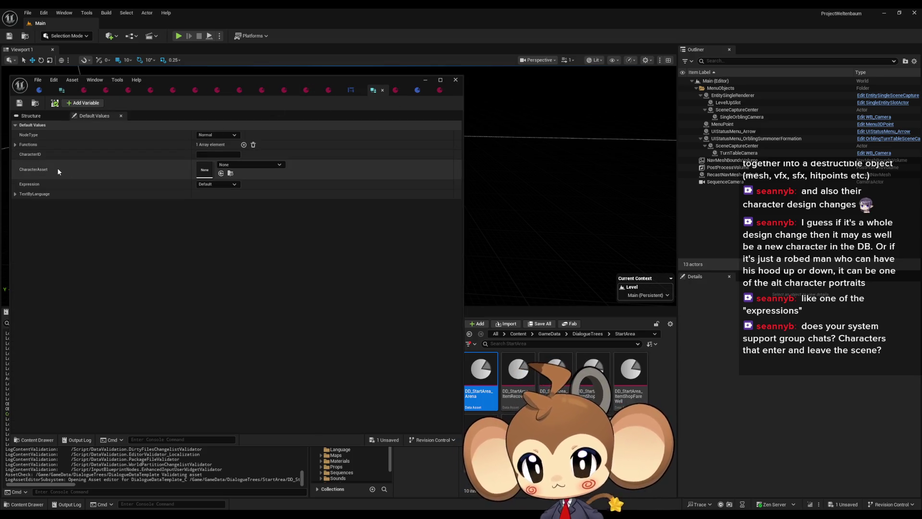
click(32, 116)
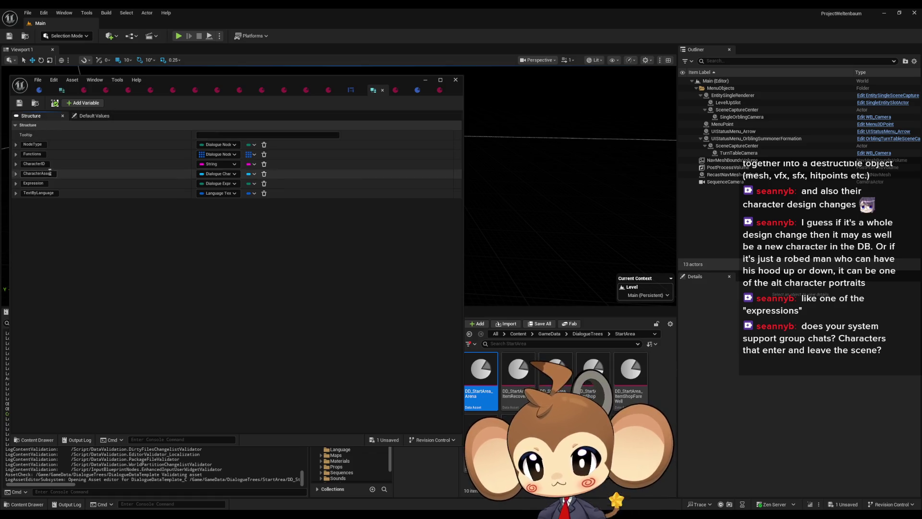
text(Override)
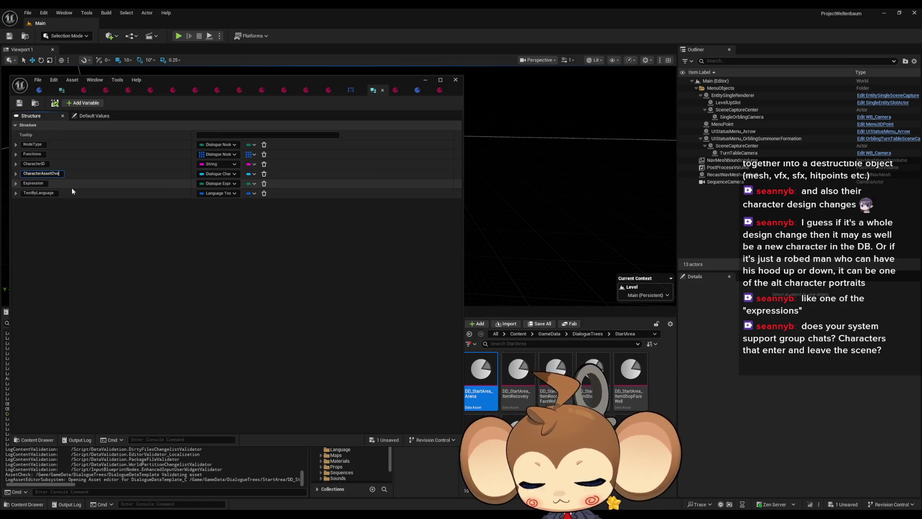
key(Return)
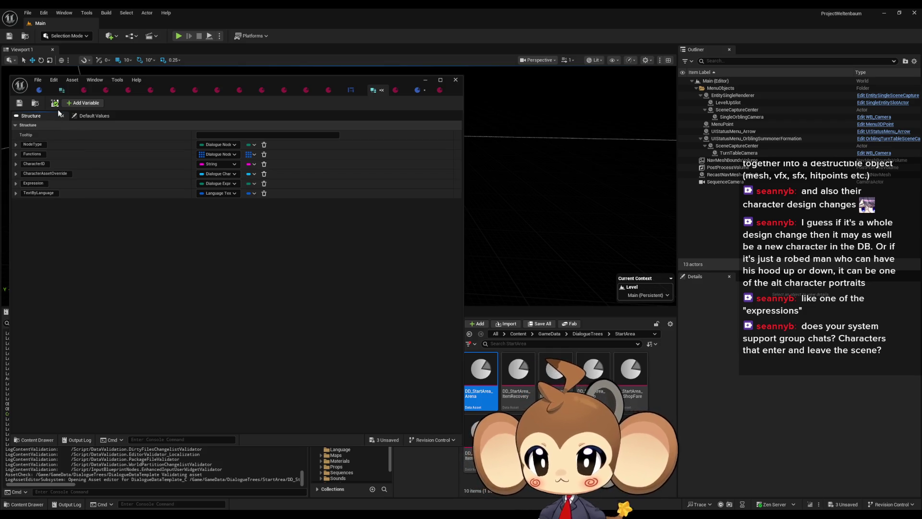
- Open DialogueDataTemplate and DialogueTableElement from DialogueTrees, then return to the data asset details
click(584, 334)
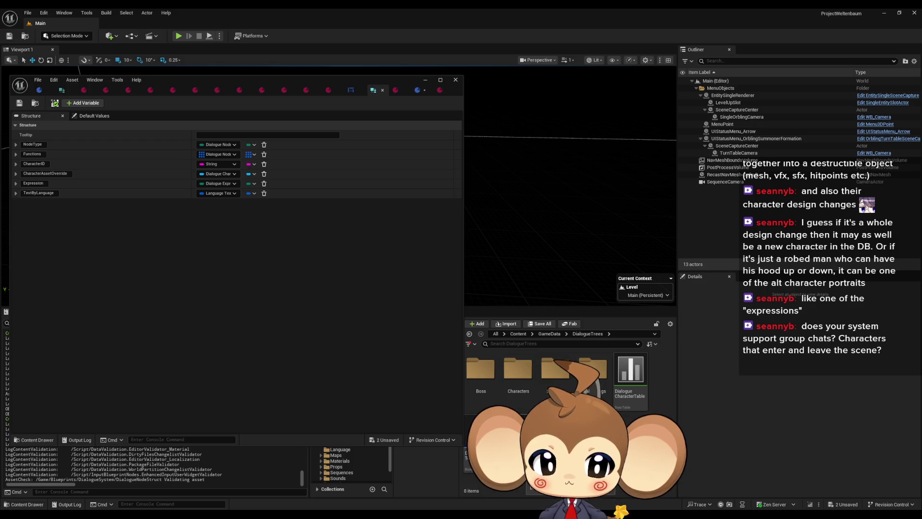
click(481, 444)
double_click(482, 444)
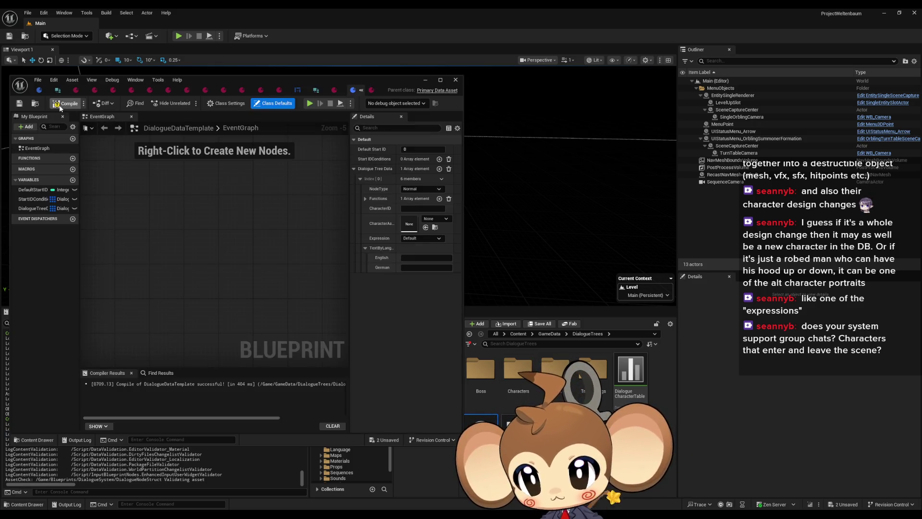
double_click(518, 433)
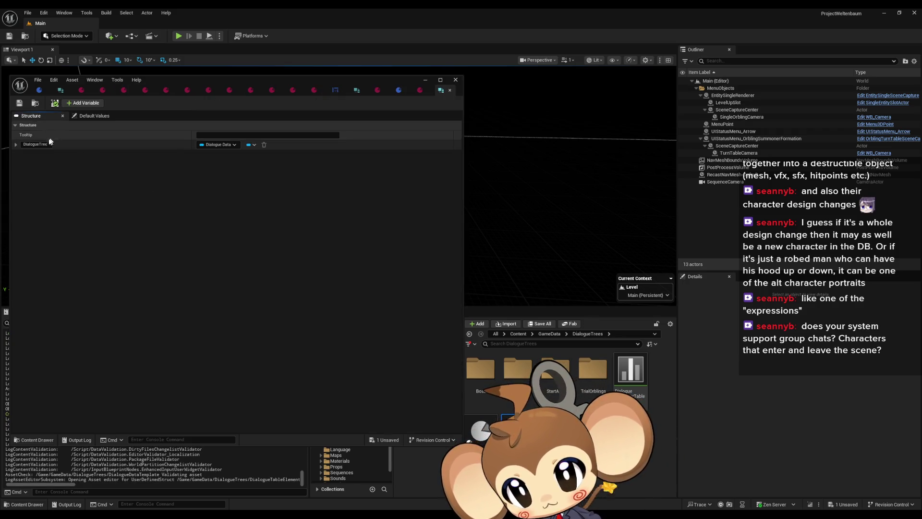
click(16, 144)
click(16, 145)
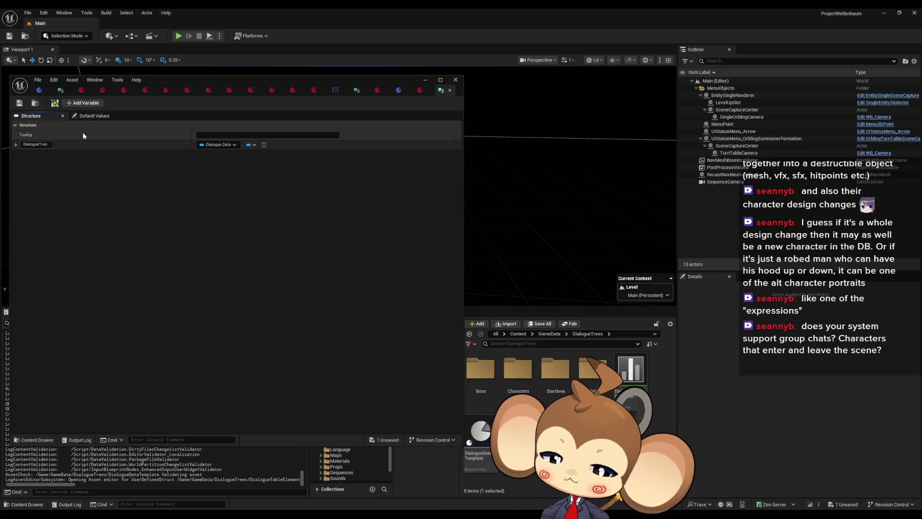
click(420, 90)
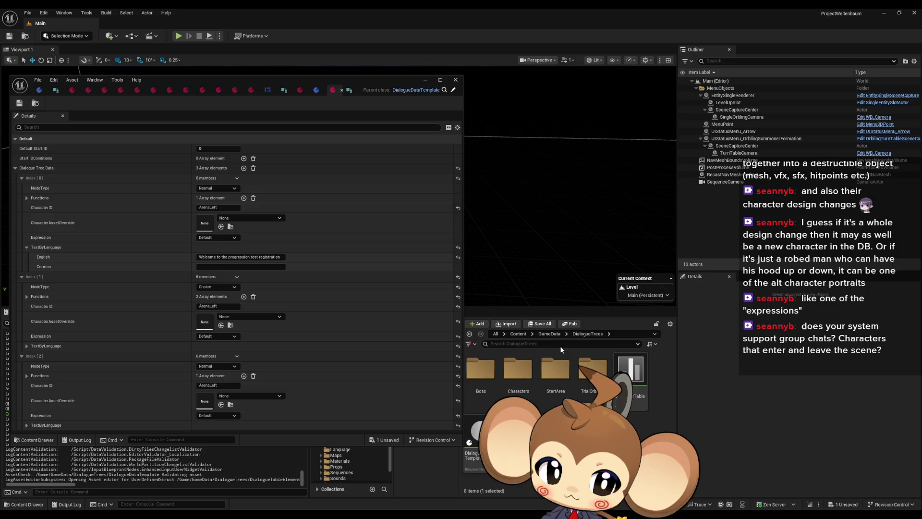
- Go to Blueprints > DialogueSystem and open the dialogue node struct and DialogueStartID
click(513, 334)
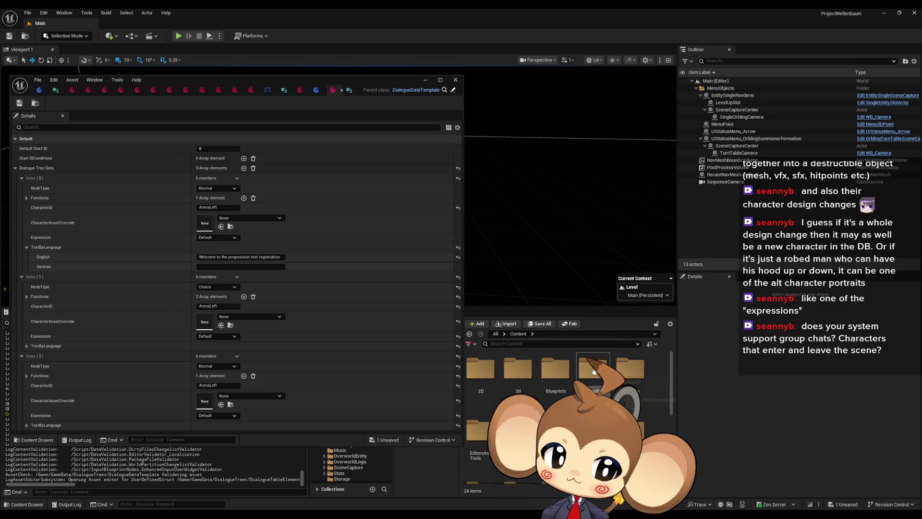
click(554, 369)
double_click(554, 369)
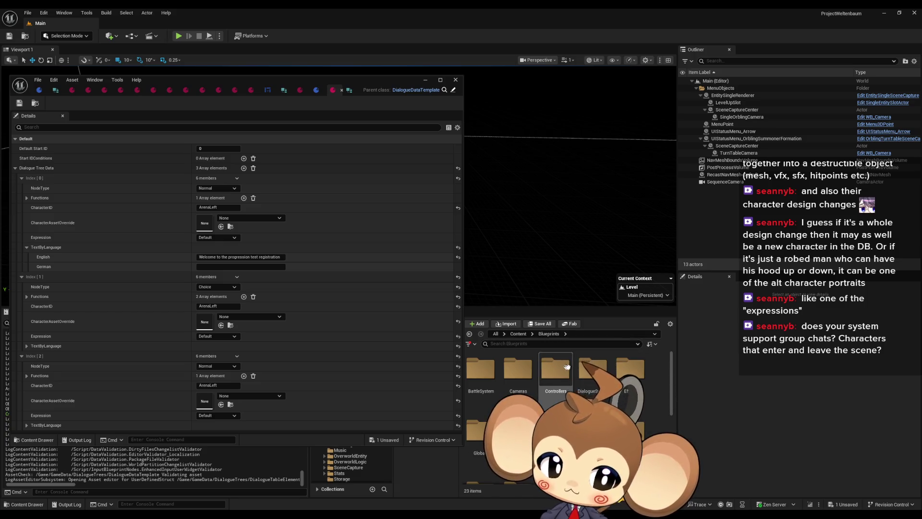
double_click(592, 369)
double_click(630, 369)
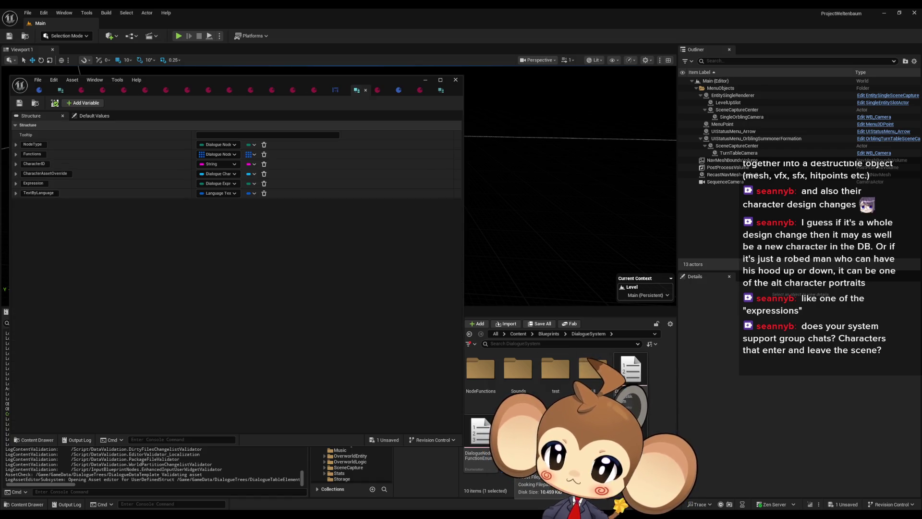
double_click(517, 430)
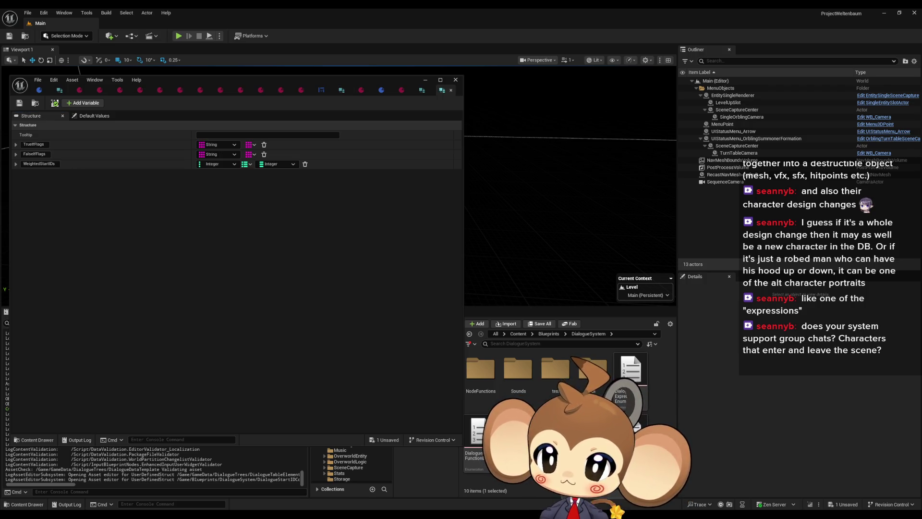
- Open the node function structs in the NodeFunctions folder, including the hide and grey-out one
double_click(480, 372)
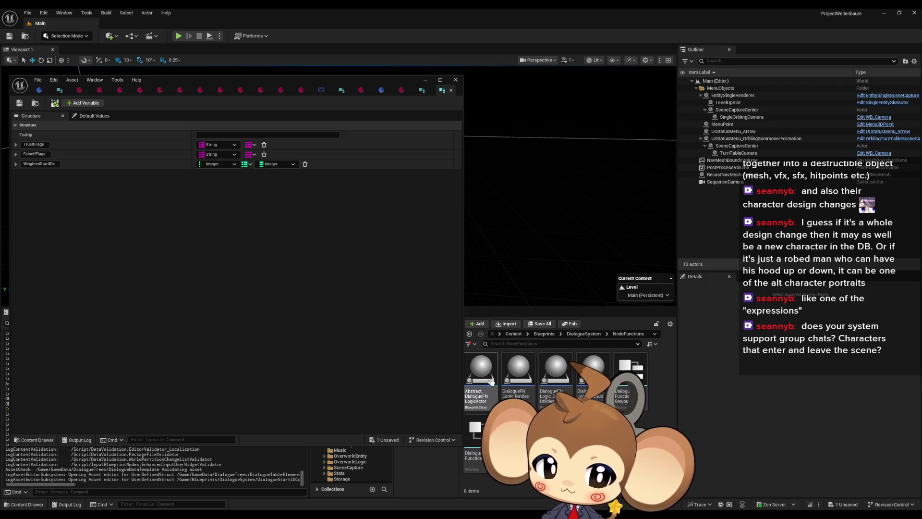
double_click(480, 443)
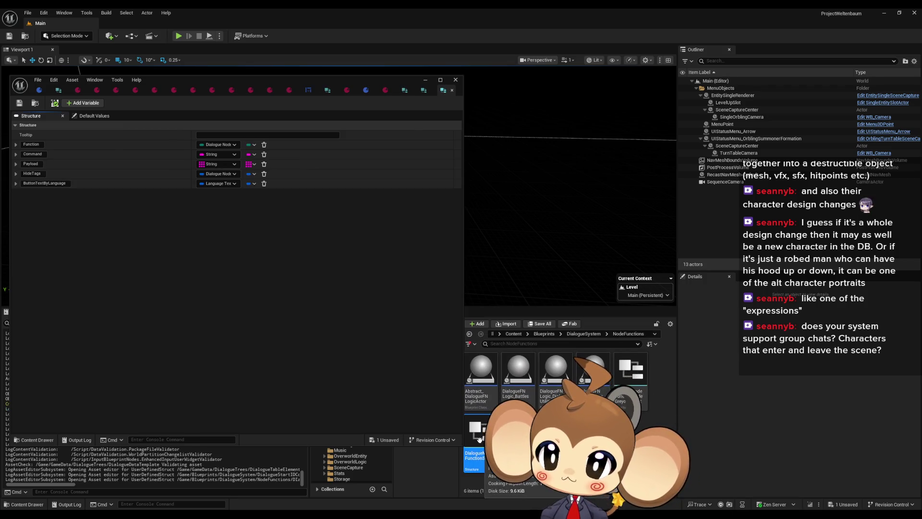
double_click(631, 370)
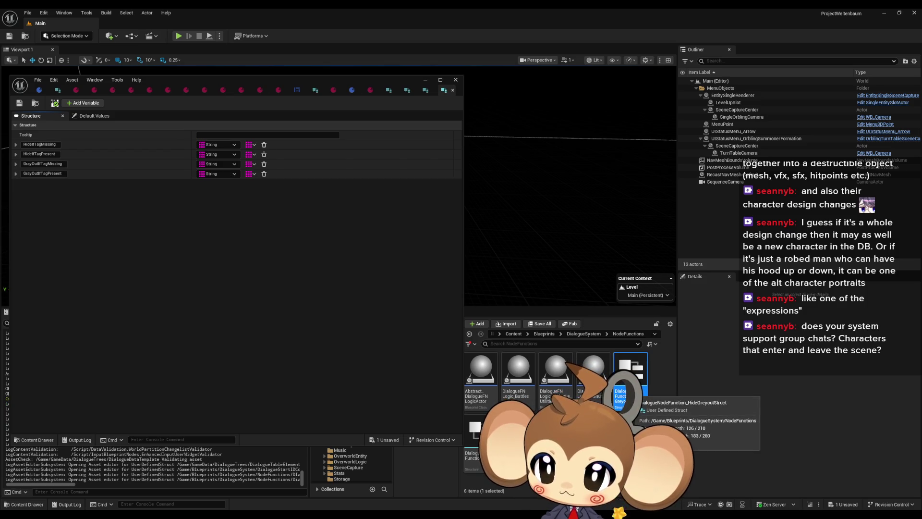
click(368, 91)
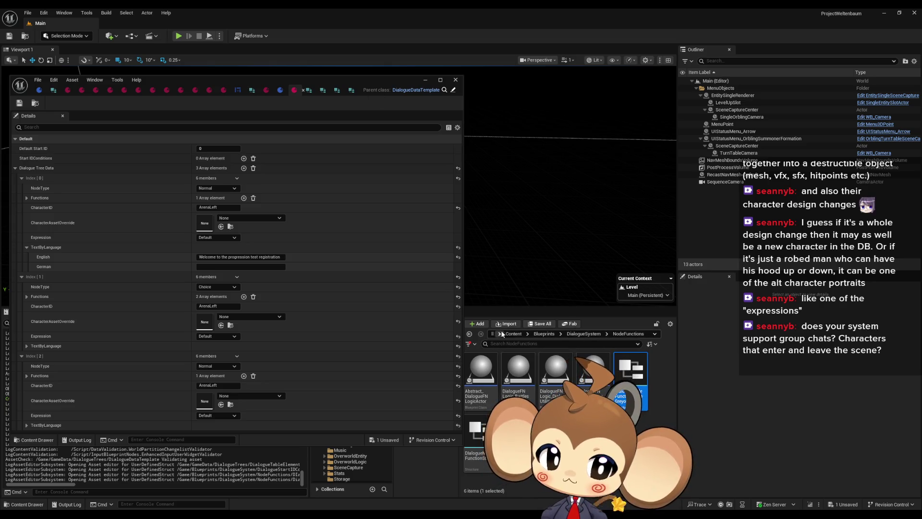
- Open the dialogue line structs and DialogueCharacterSet, then the DialogueDataTemplate parent Blueprint
click(469, 334)
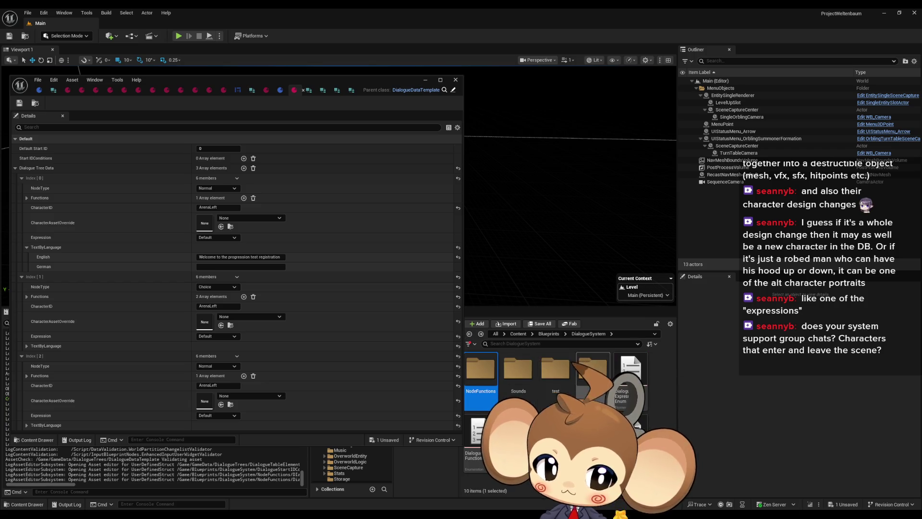
double_click(504, 376)
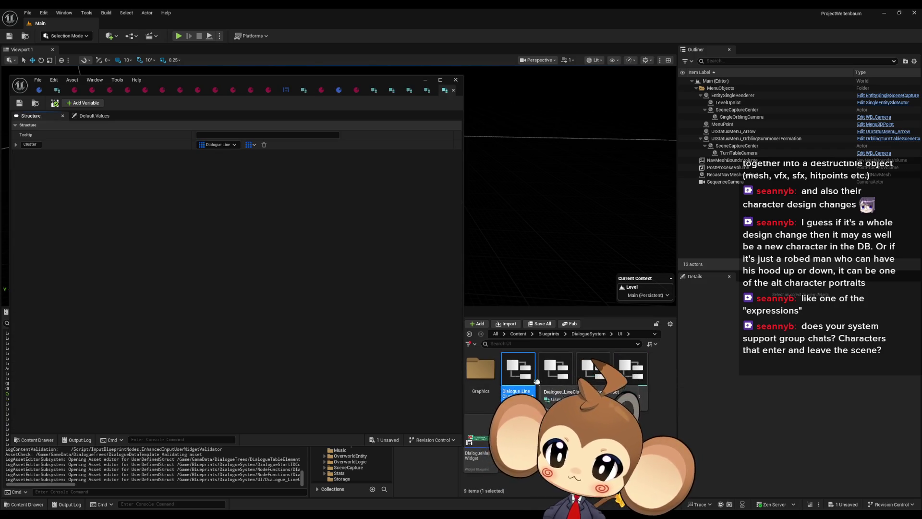
double_click(553, 377)
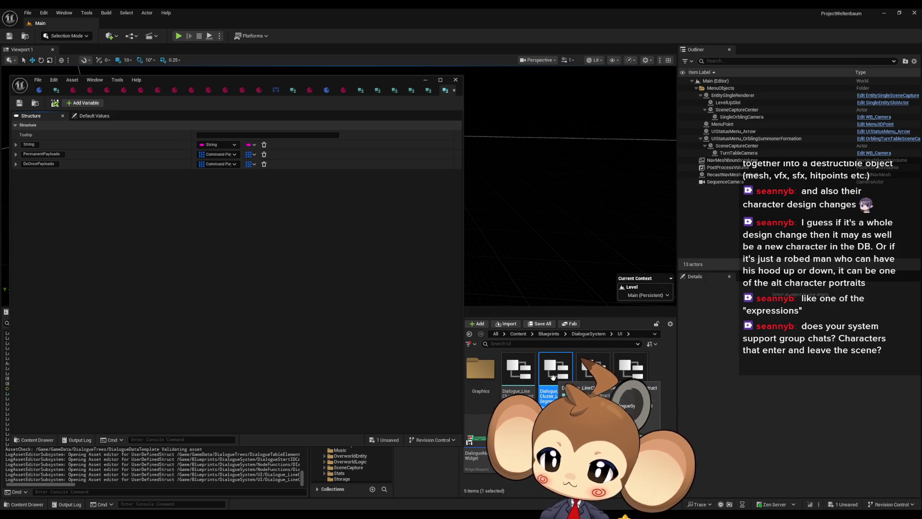
double_click(593, 370)
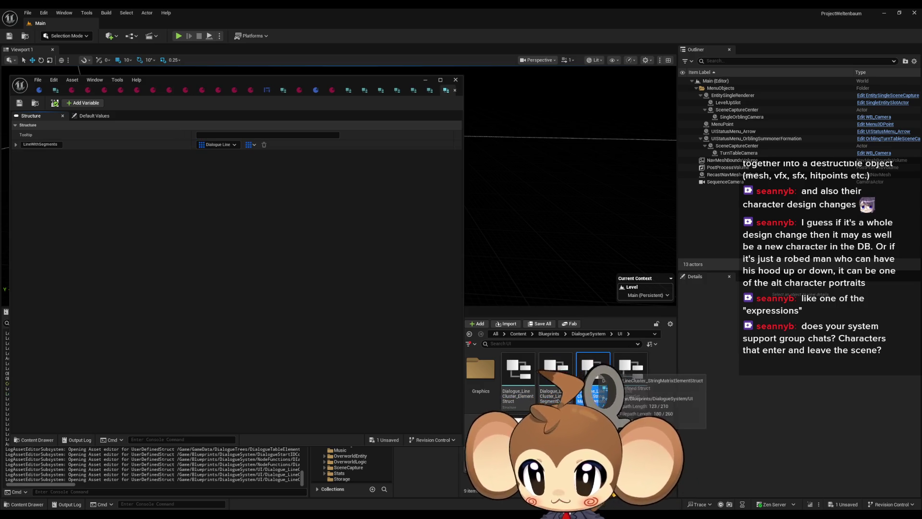
double_click(635, 375)
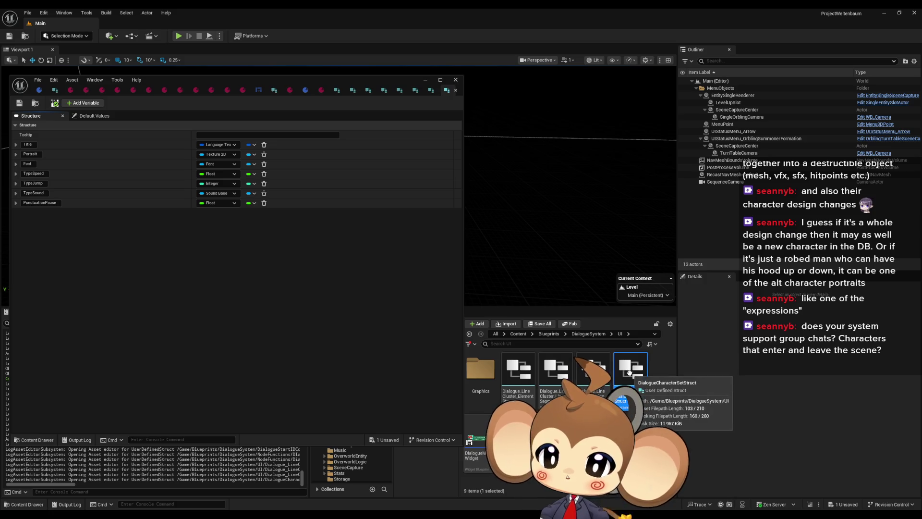
click(277, 90)
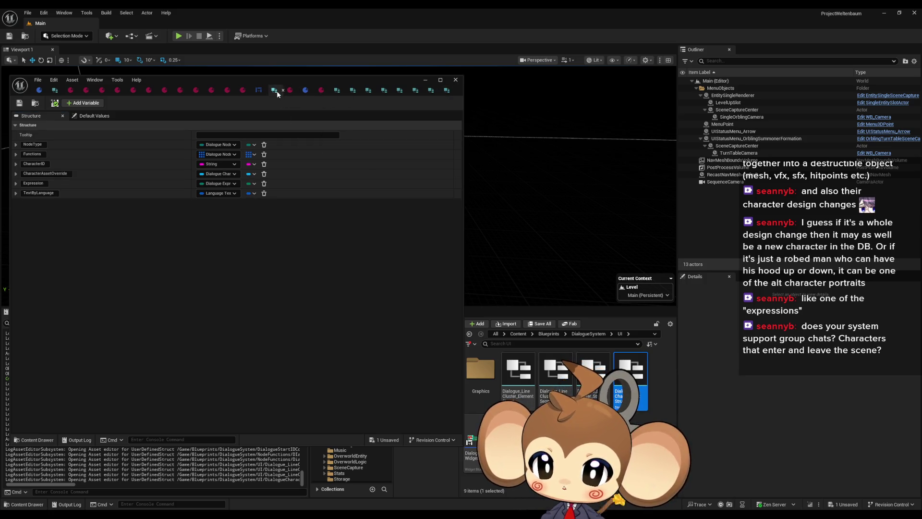
click(323, 91)
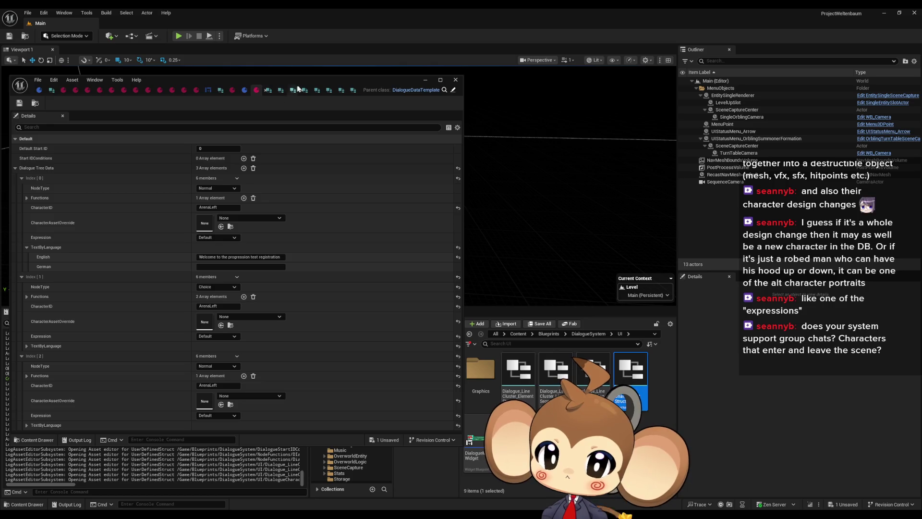
click(453, 91)
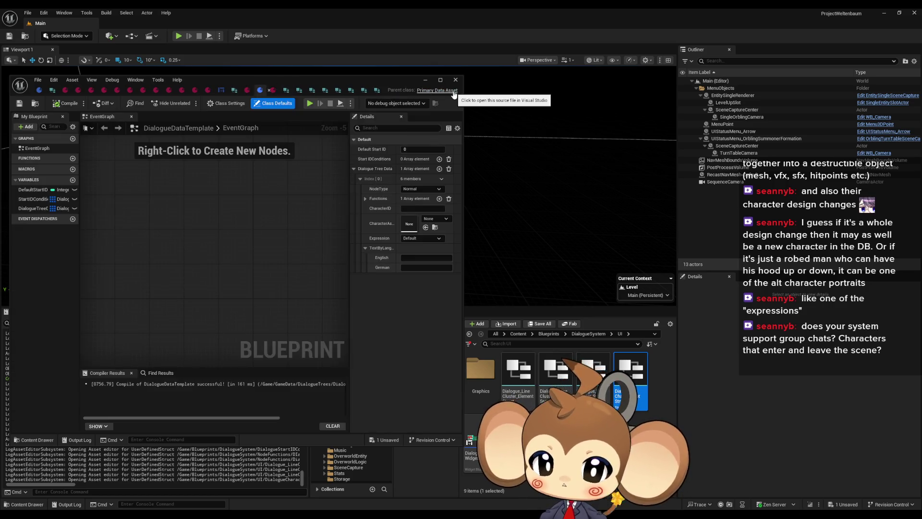
- Add a DefaultCharacterAsset variable of type Dialogue Character Template, move it to the top, and compile
click(30, 199)
click(31, 190)
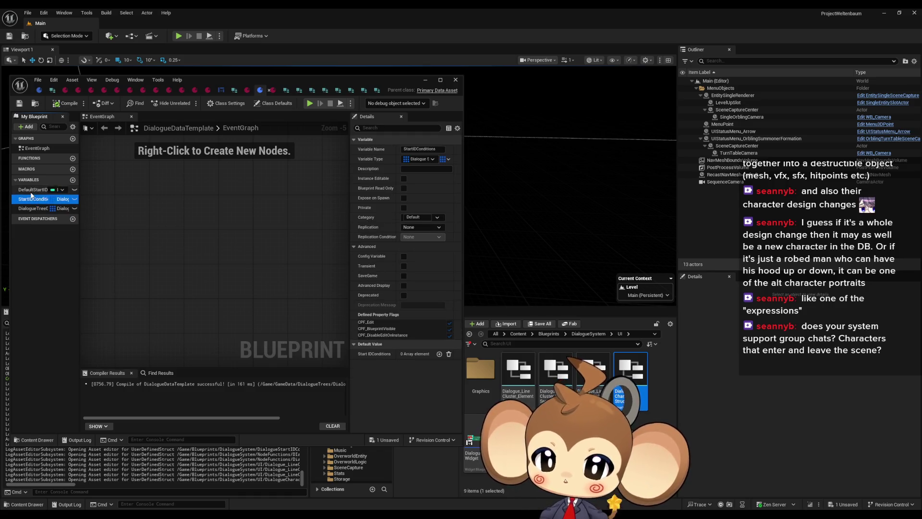
click(157, 195)
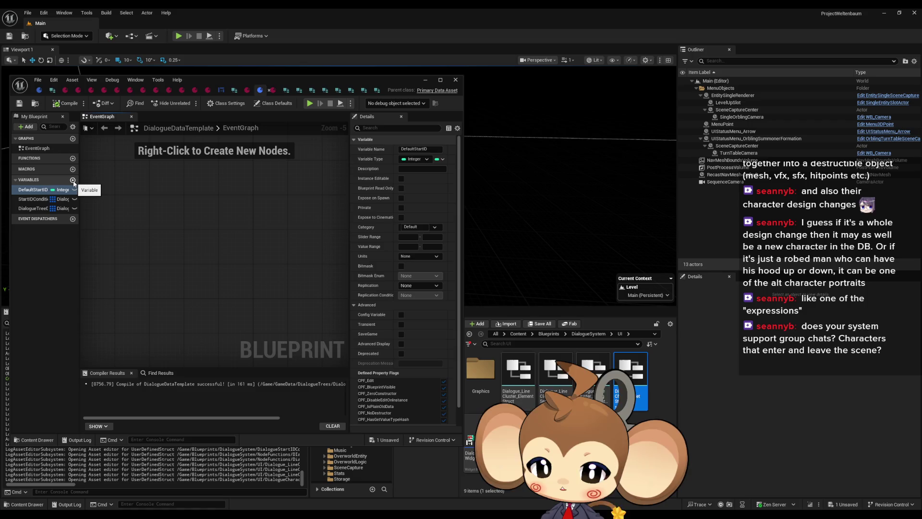
click(73, 180)
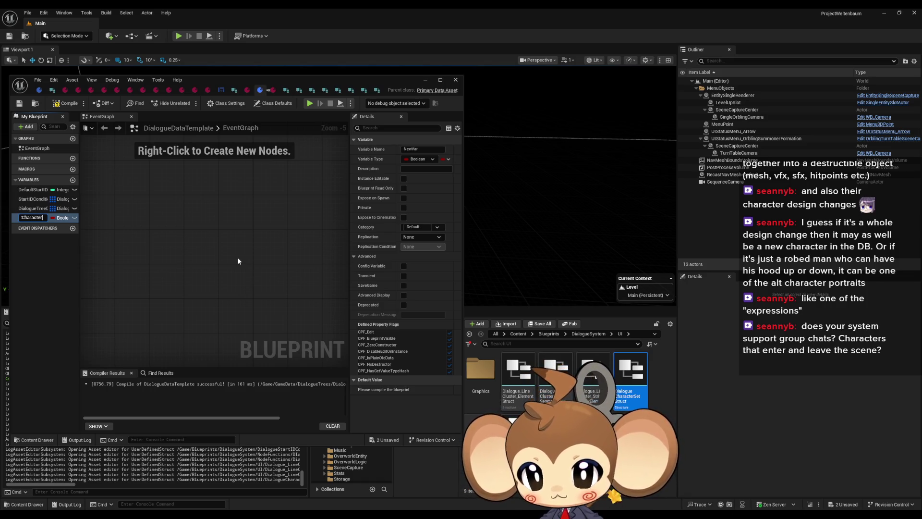
text(Default)
key(Return)
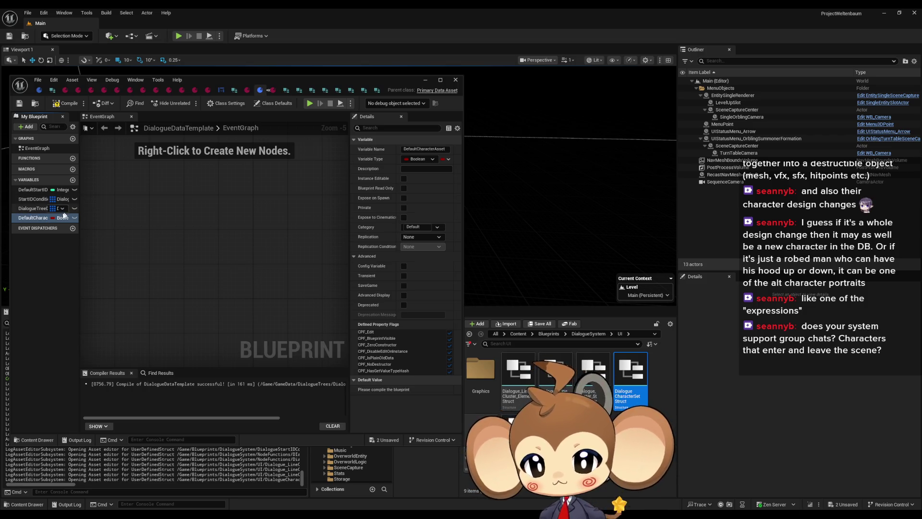
click(61, 219)
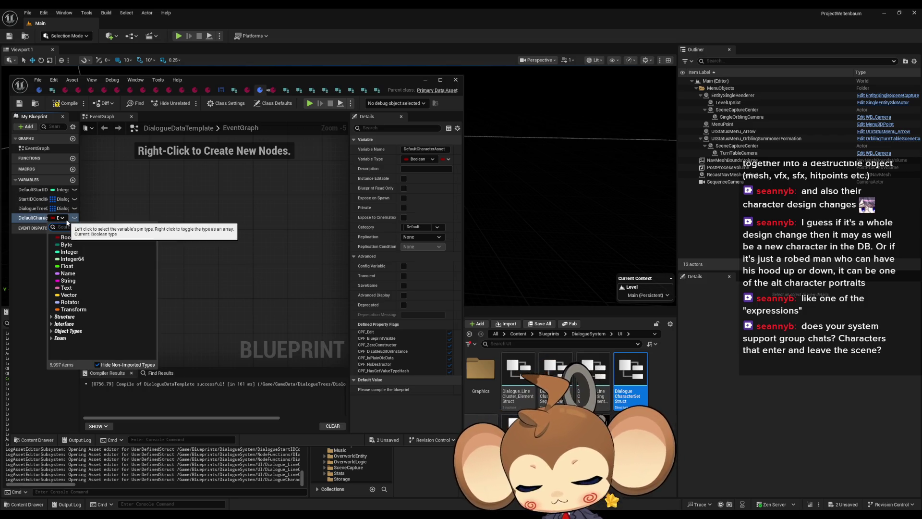
text(temp)
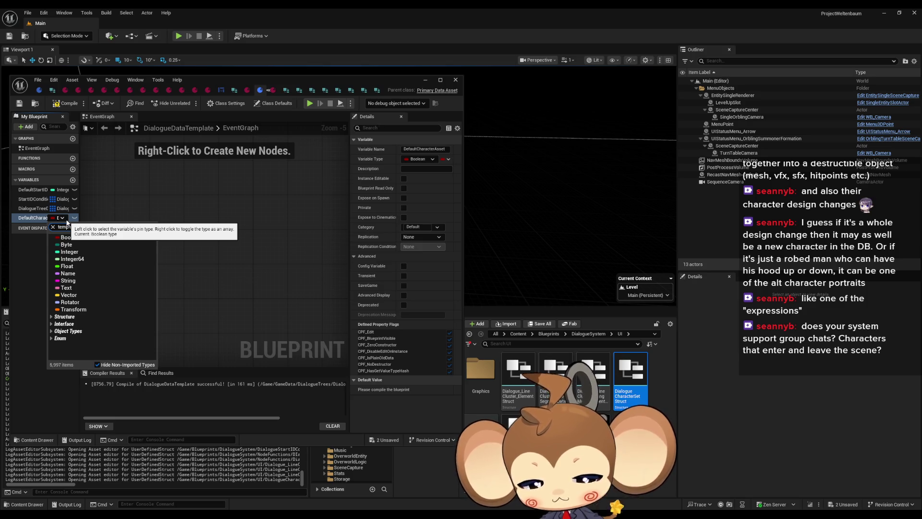
text( ch)
click(99, 259)
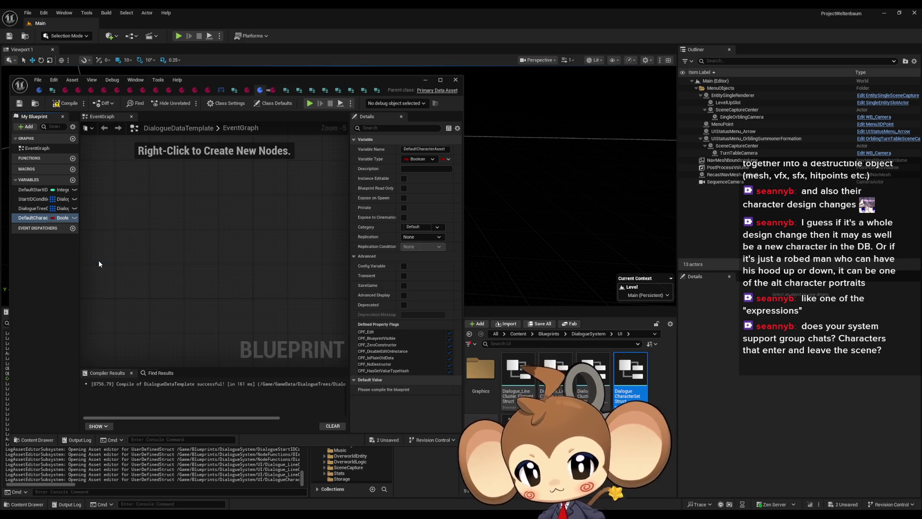
drag(30, 217, 31, 189)
click(61, 104)
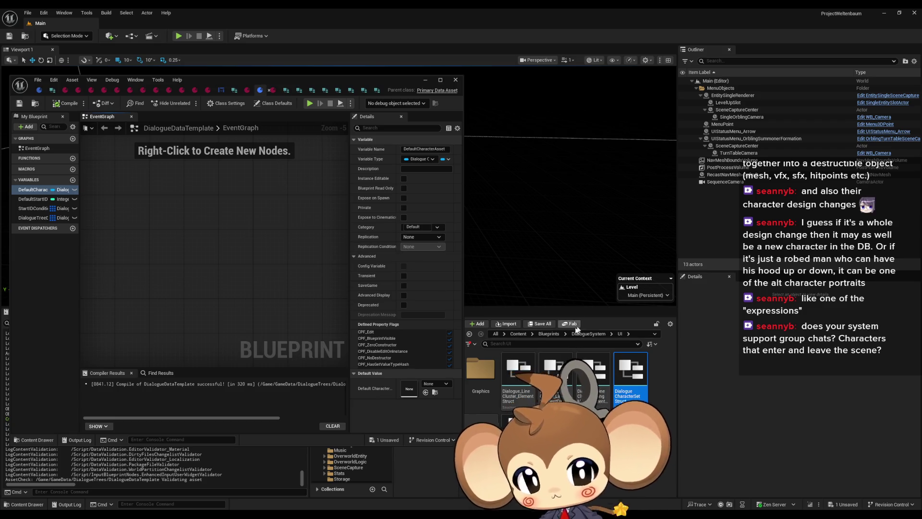
- Browse GameData > DialogueTrees > StartArea and open DD_StartArea_Arena with its tree data expanded
click(547, 334)
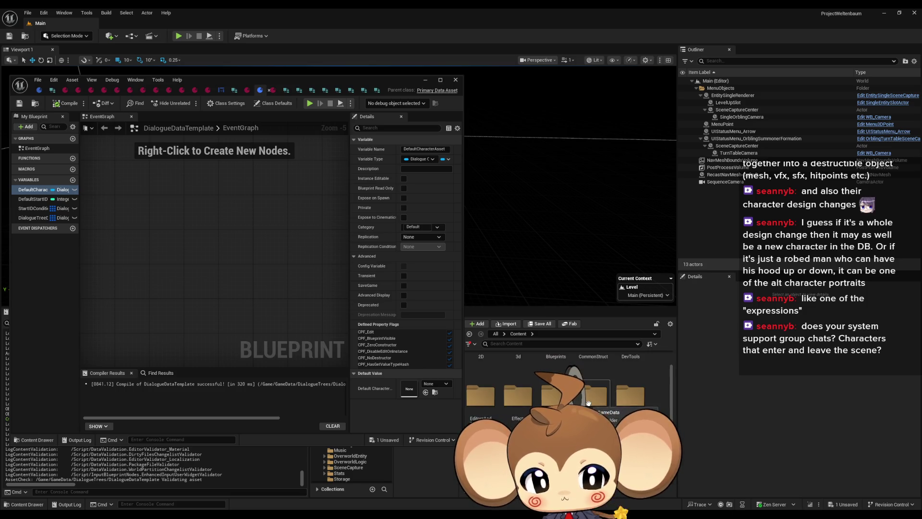
double_click(557, 380)
double_click(557, 380)
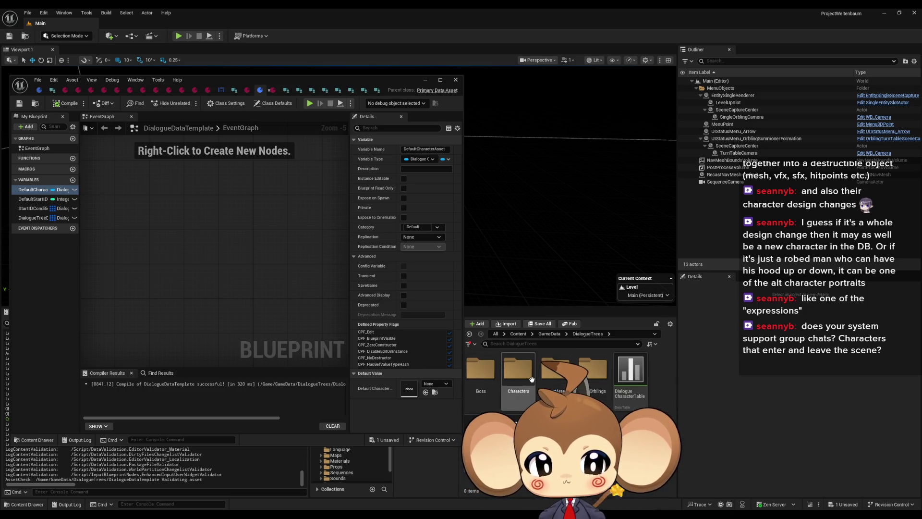
double_click(546, 377)
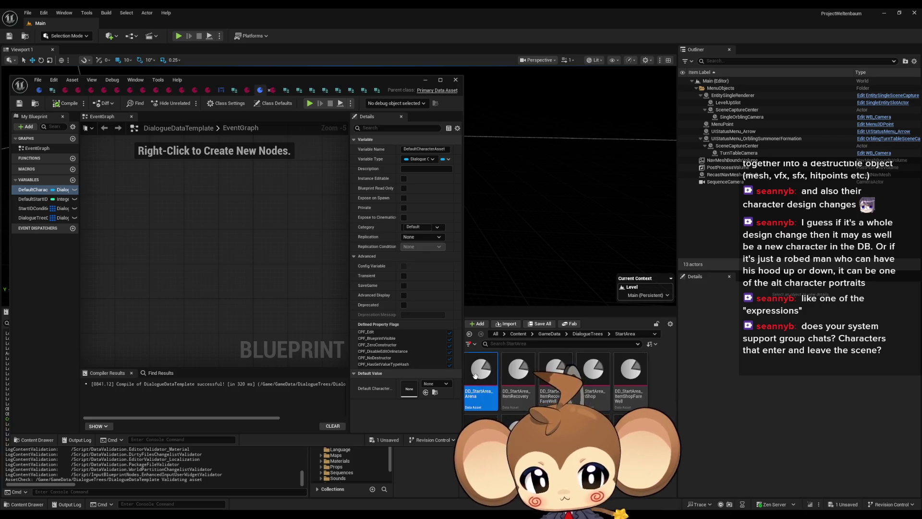
double_click(475, 375)
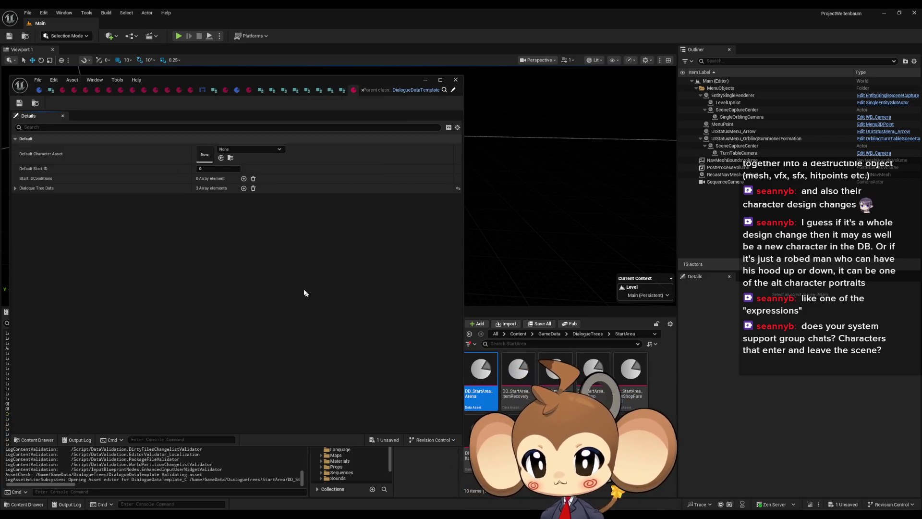
click(14, 188)
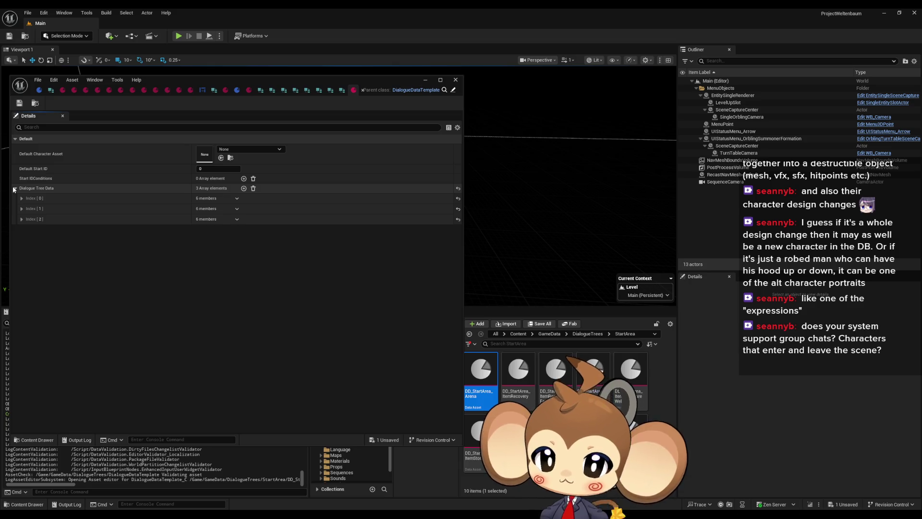
- Set DD_StartArea_Arena's Default Character Asset to DiCh_ArenaLeft and save it
click(20, 199)
click(20, 199)
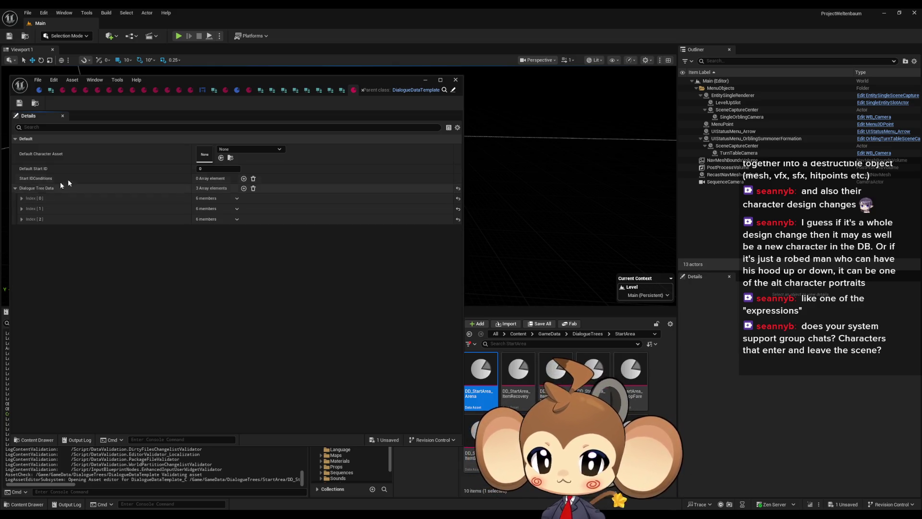
click(238, 150)
text(left)
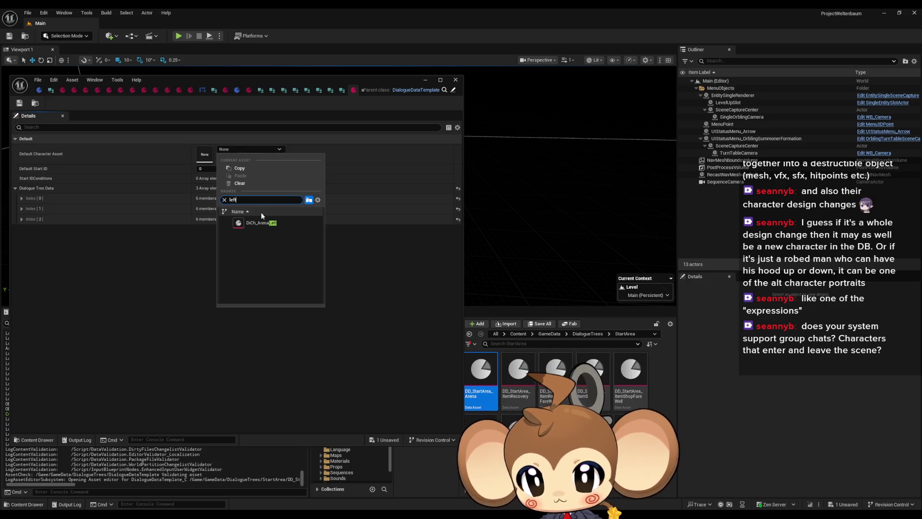
click(261, 223)
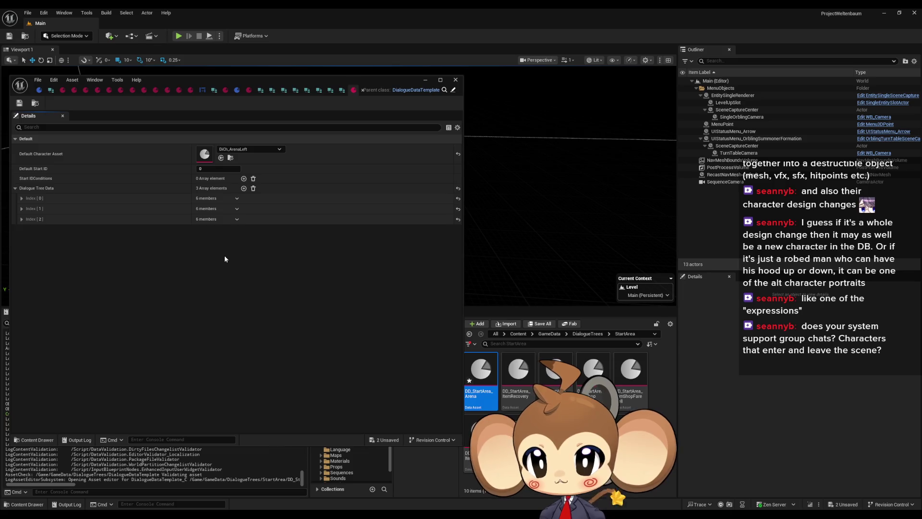
click(19, 103)
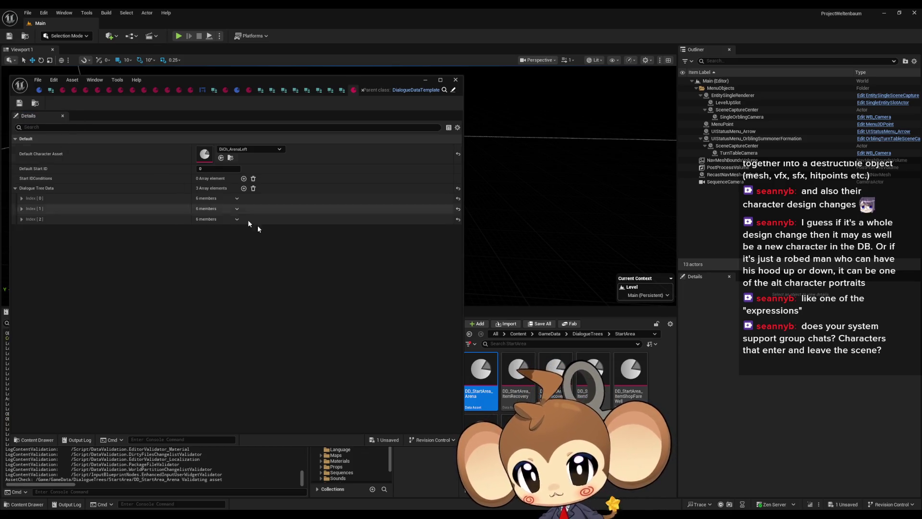
- Assign DiCh_Tibi as default character to DD_StartArea_ItemRecovery and ItemRecoveryFareWell, saving the first
double_click(518, 374)
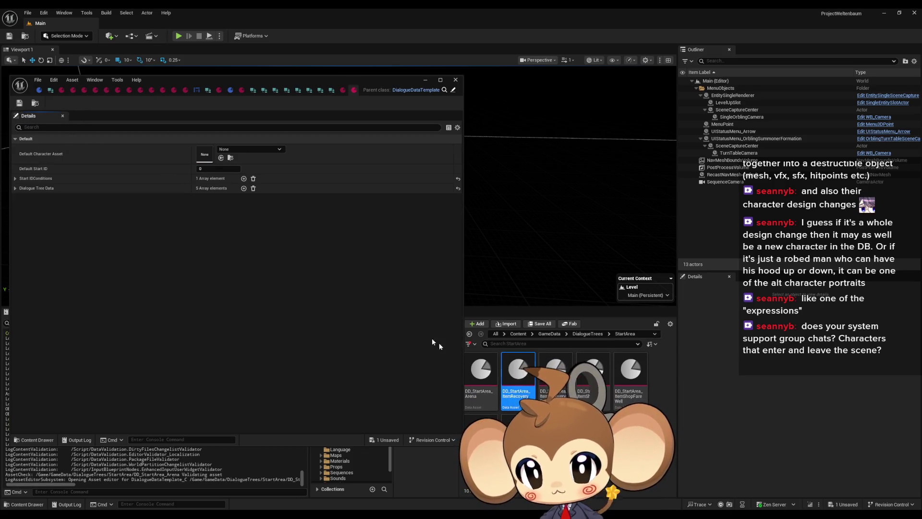
click(234, 149)
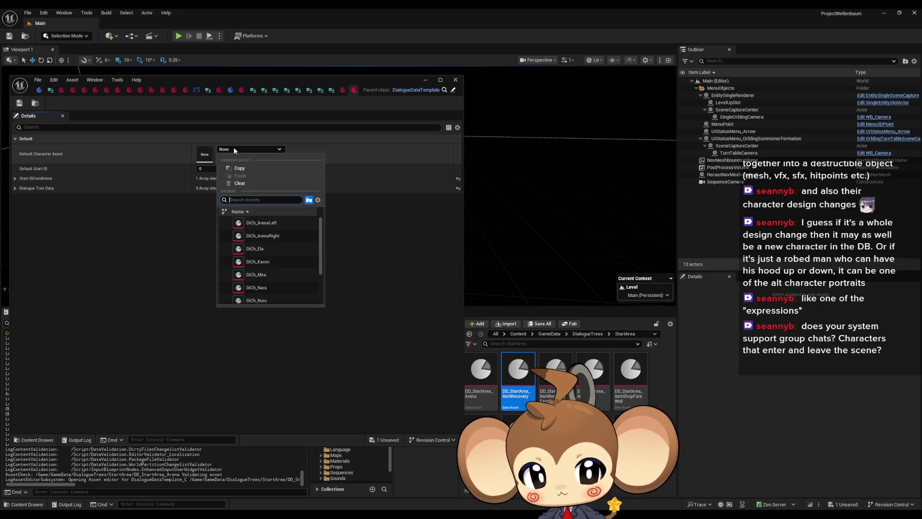
text(tibi)
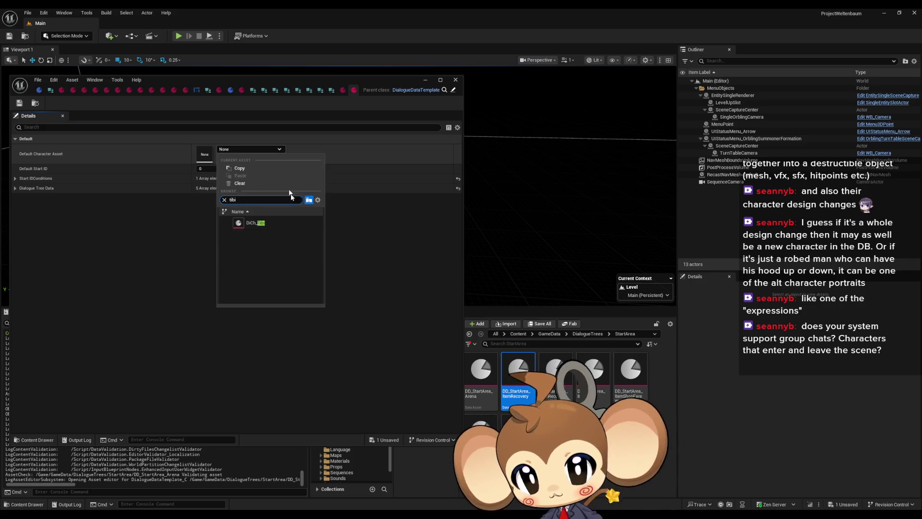
click(291, 222)
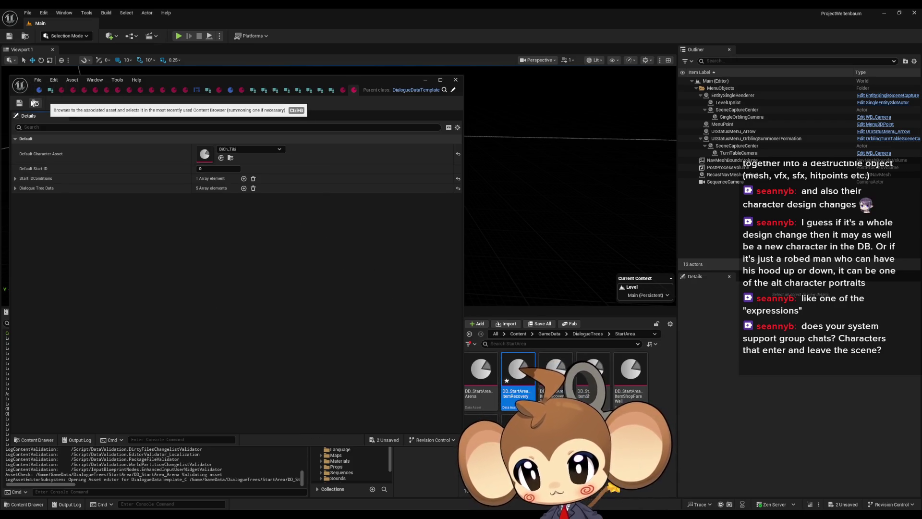
key(ctrl+s)
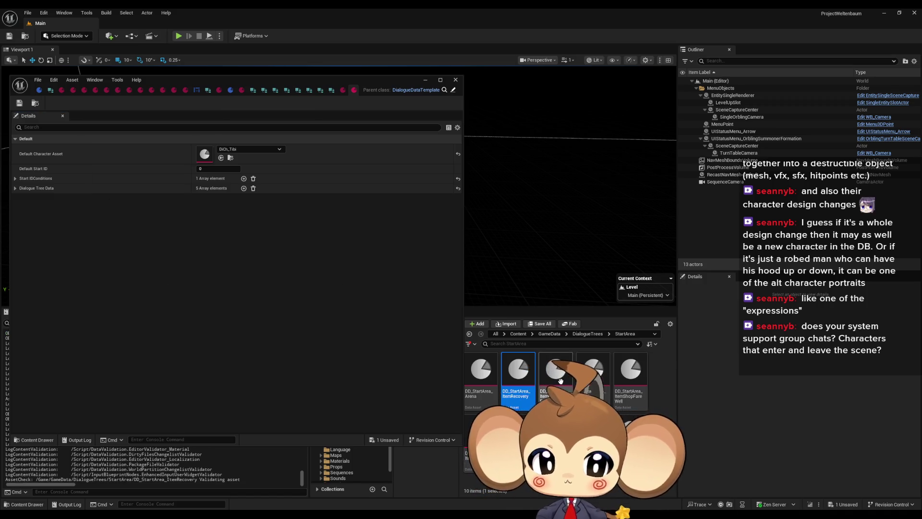
double_click(565, 371)
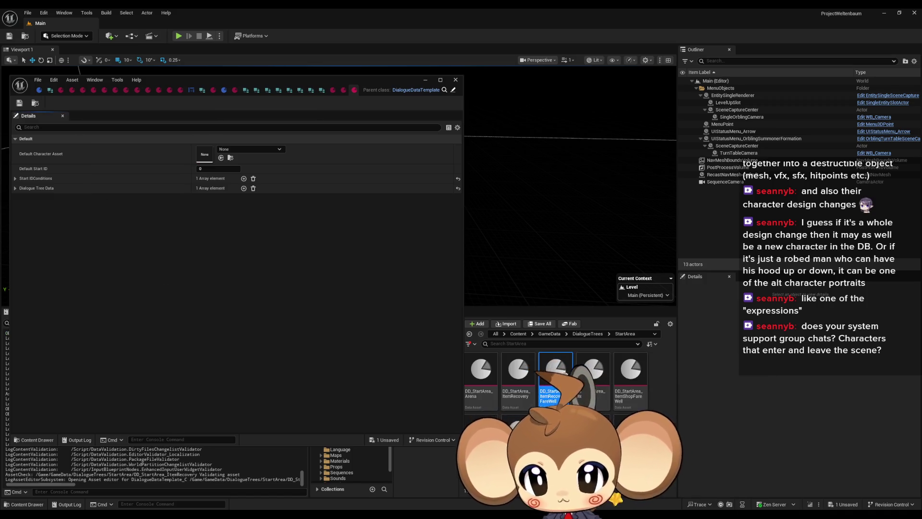
click(228, 149)
text(tibi)
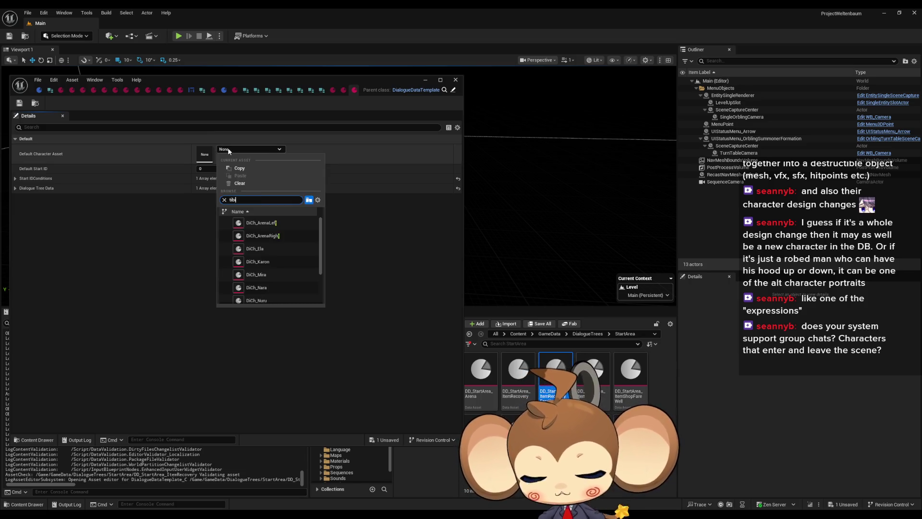
click(275, 224)
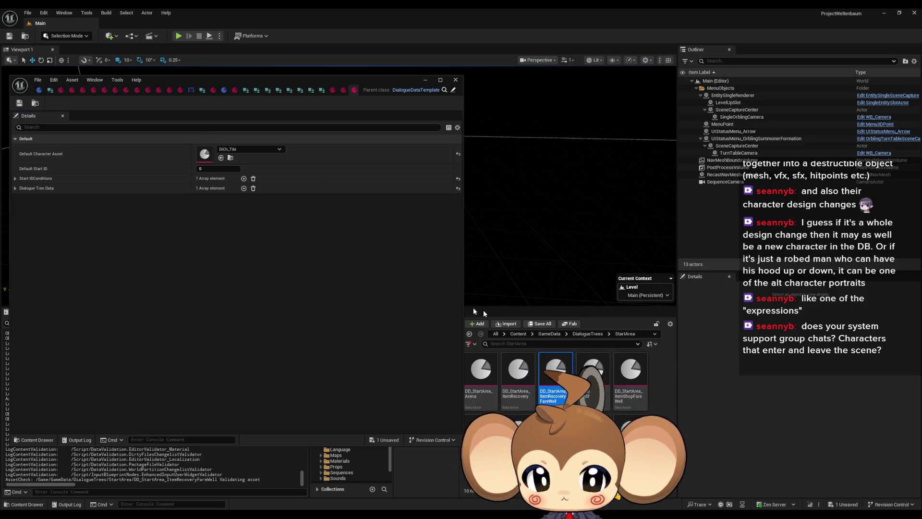
- Set the next StartArea dialogue asset's default character to DiCh_Karon
double_click(596, 375)
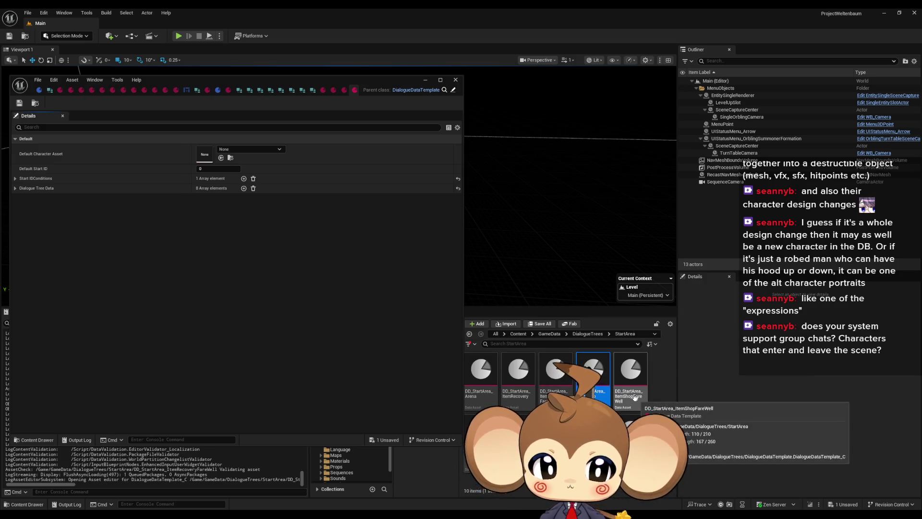
click(230, 150)
text(karo)
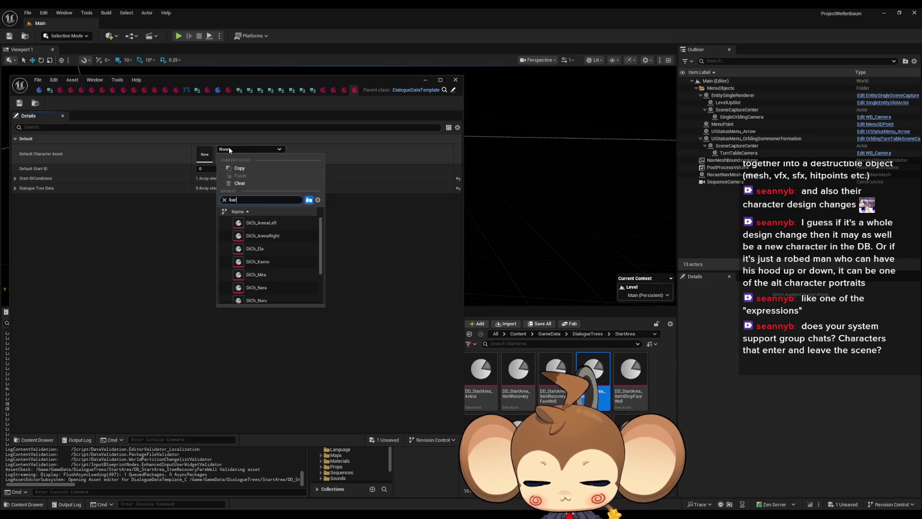
click(279, 222)
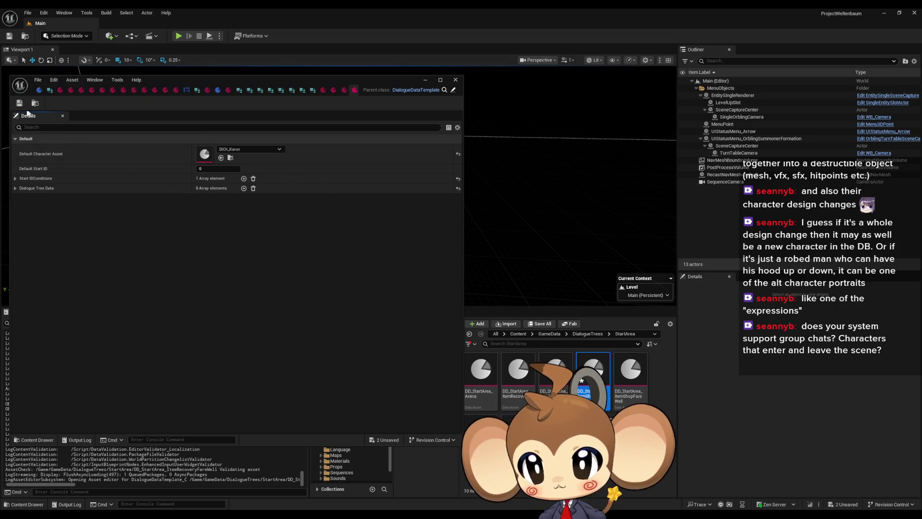
double_click(630, 370)
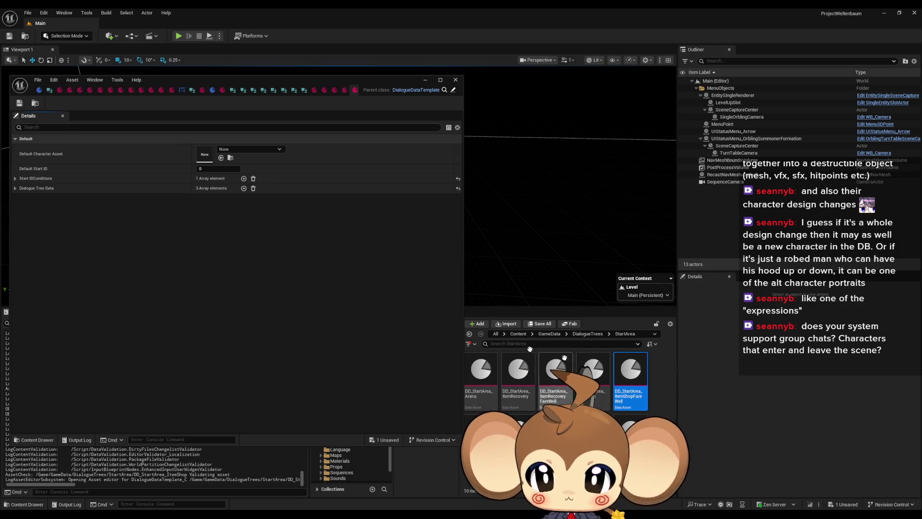
- Set DD_StartArea_ItemShopFareWell's default character to DiCh_Karon and save it
click(239, 149)
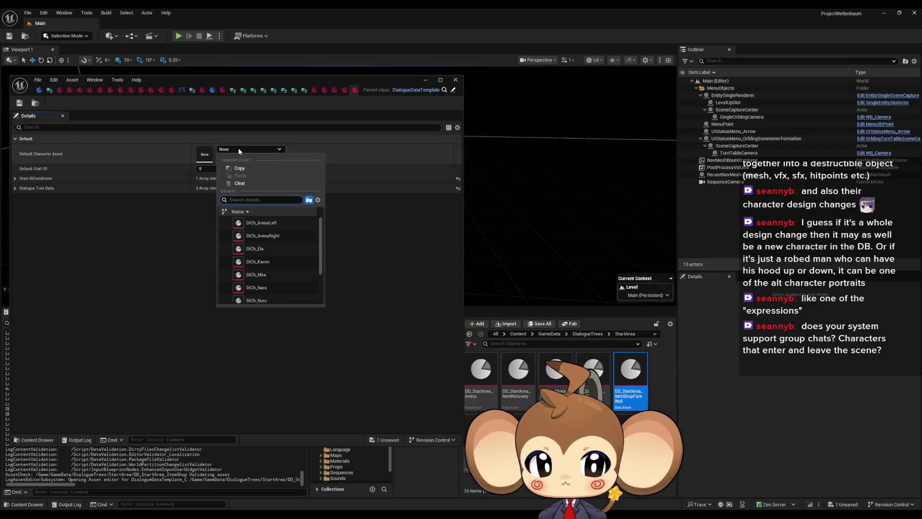
text(karo)
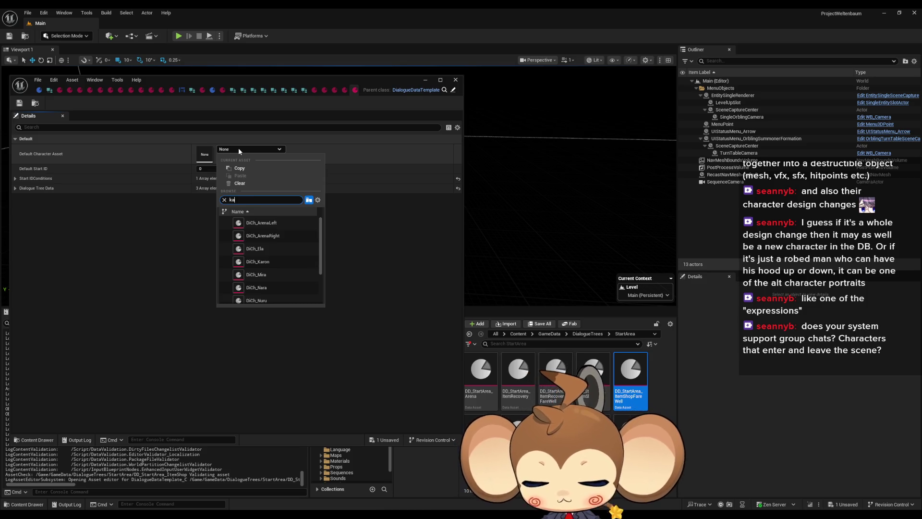
click(283, 222)
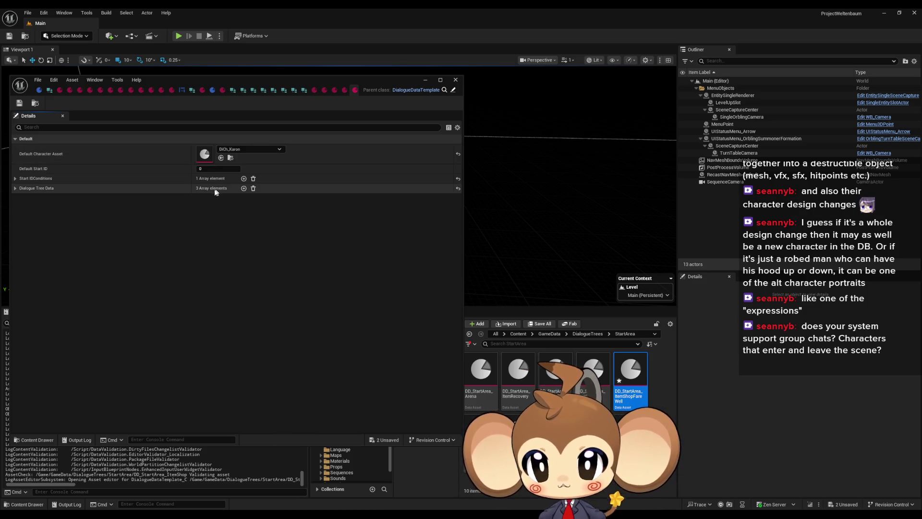
key(ctrl+s)
- Set DD_StartArea_ItemStorageFareWell's default character to DiCh_Ela and save it
double_click(481, 432)
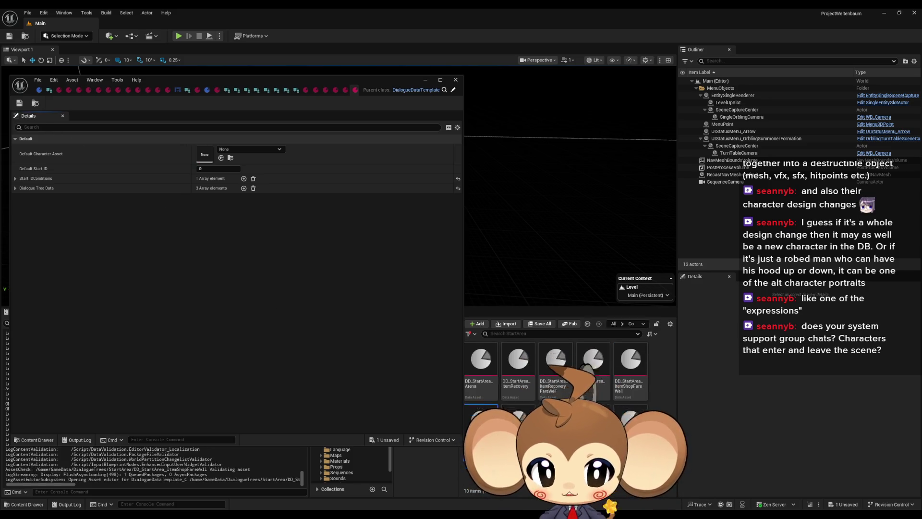
click(238, 148)
text(ela)
click(264, 224)
key(ctrl+s)
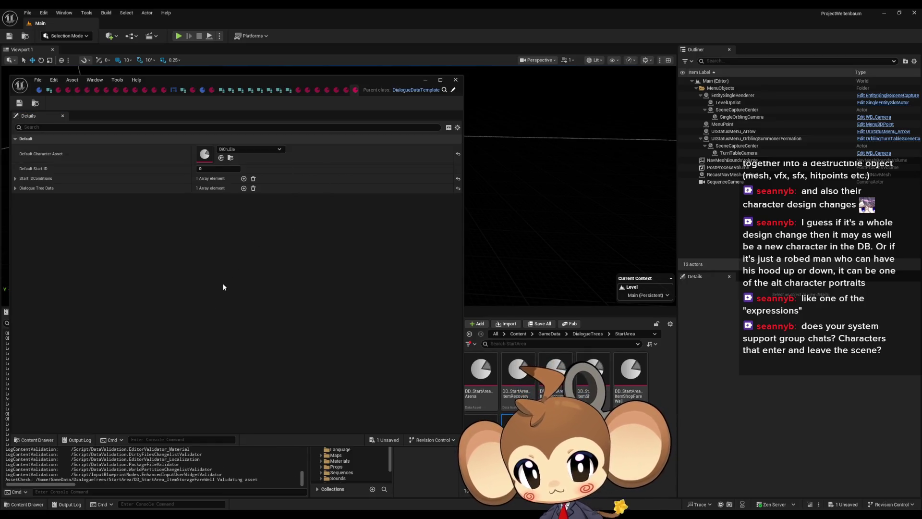
- Open another StartArea dialogue asset, set its default character to DiCh_Nuru, and save
click(356, 90)
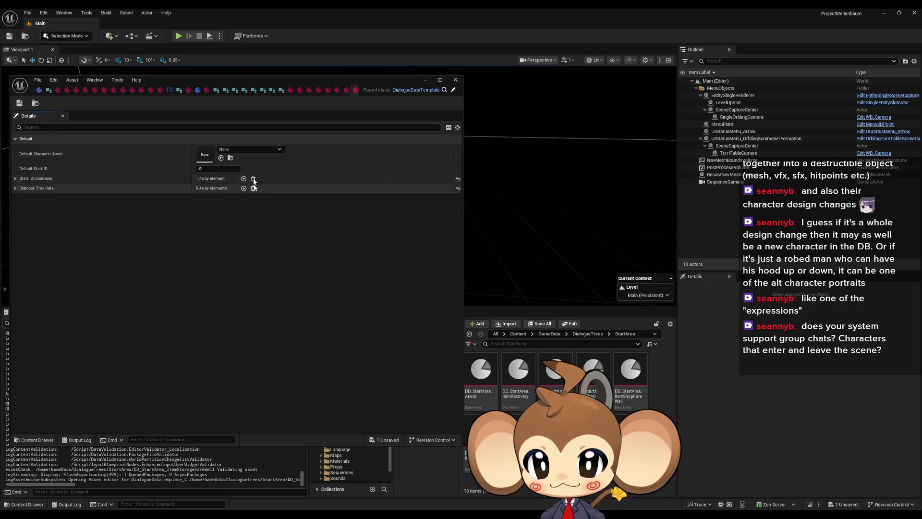
click(240, 149)
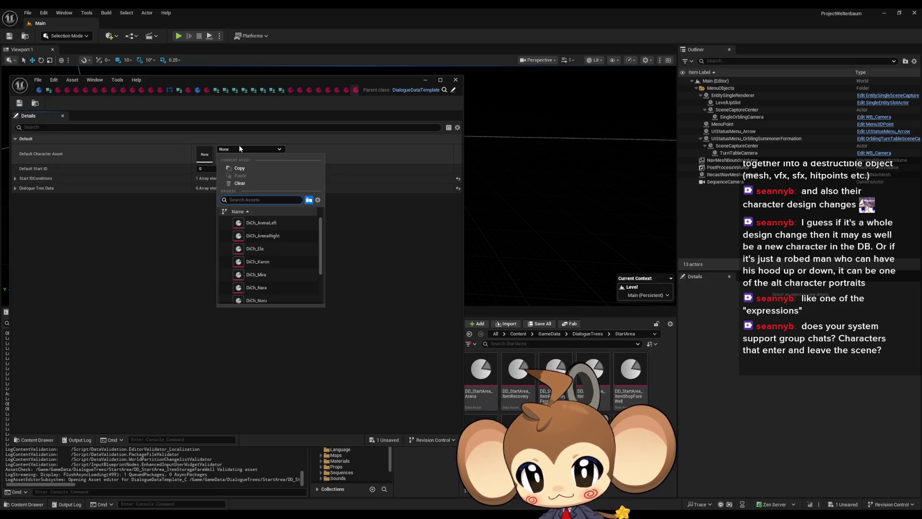
text(nara)
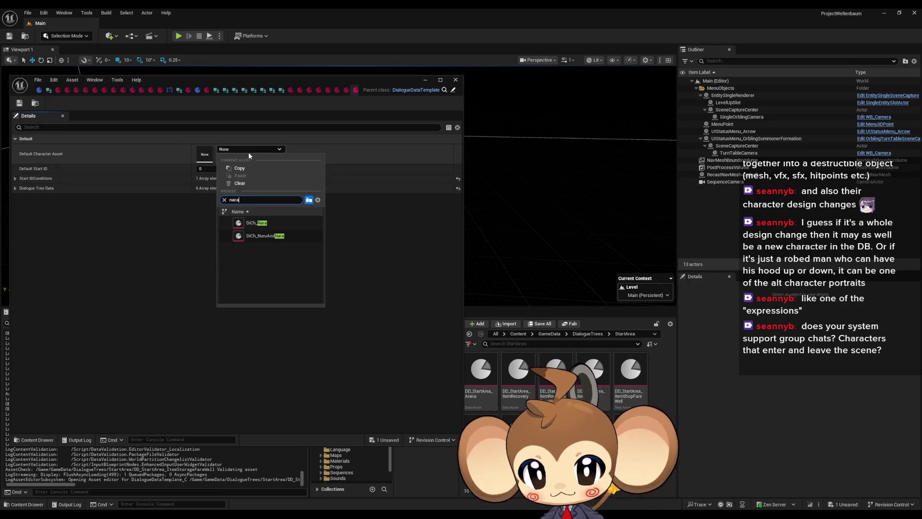
click(283, 224)
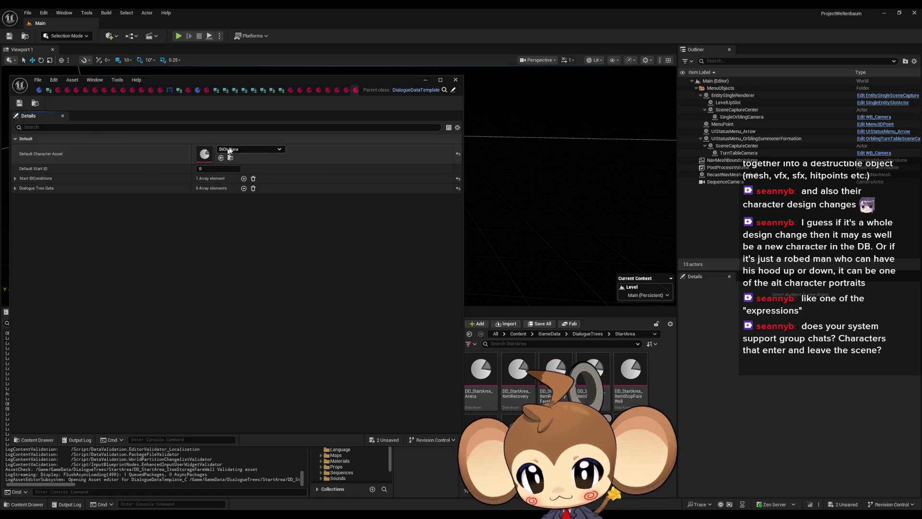
click(245, 149)
text(nuru)
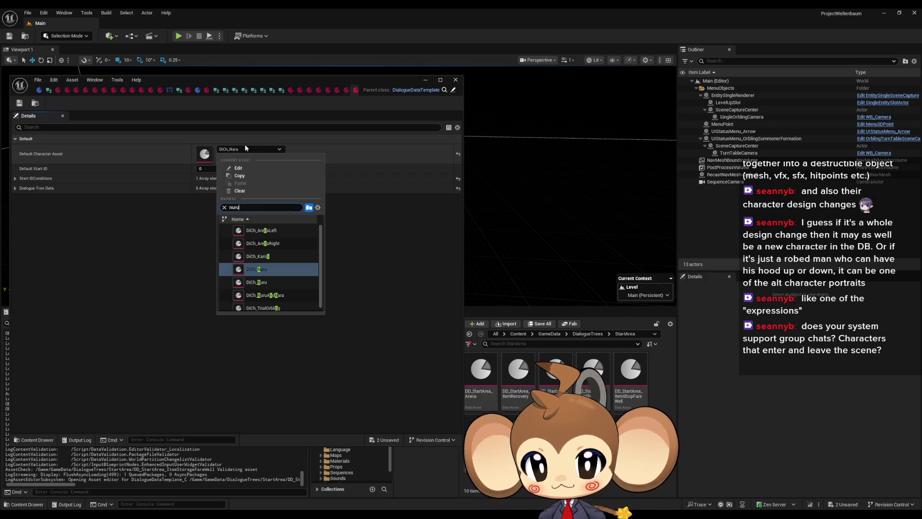
click(270, 228)
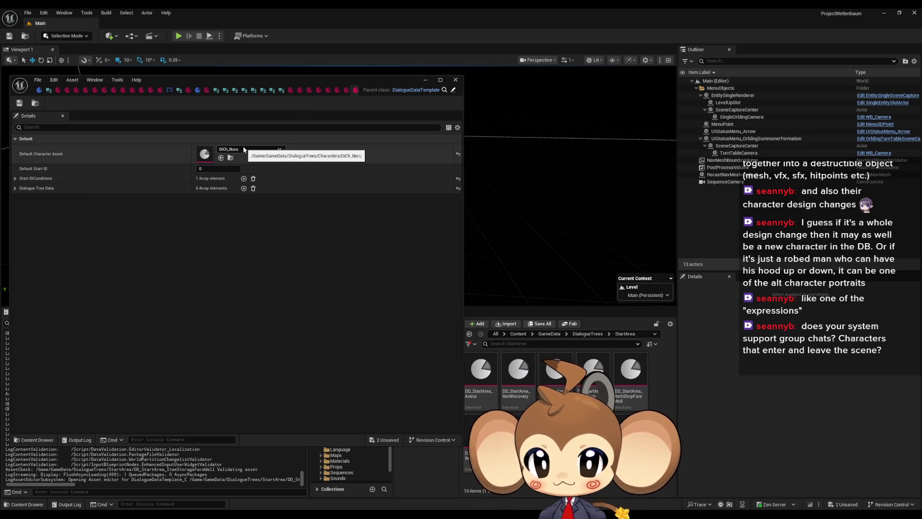
click(469, 334)
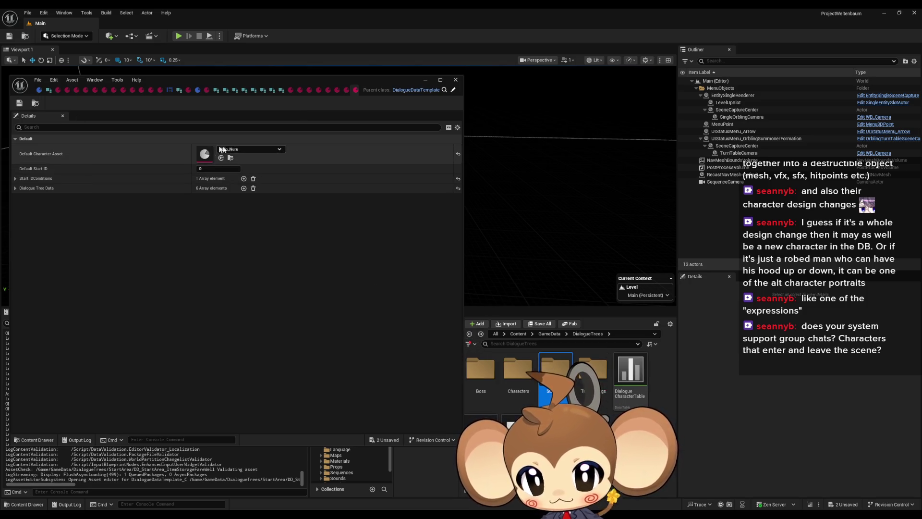
click(19, 103)
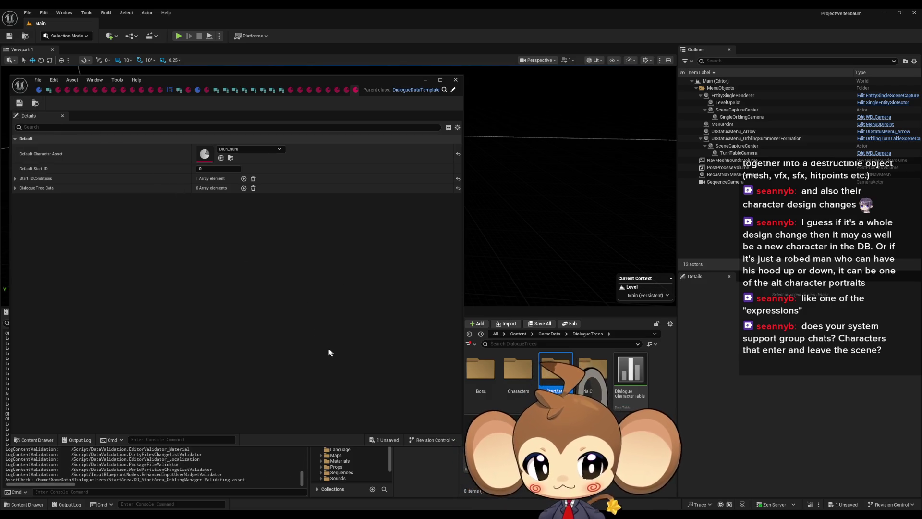
- Change that asset's default character to DiCh_NuruAndNara and save it
click(480, 334)
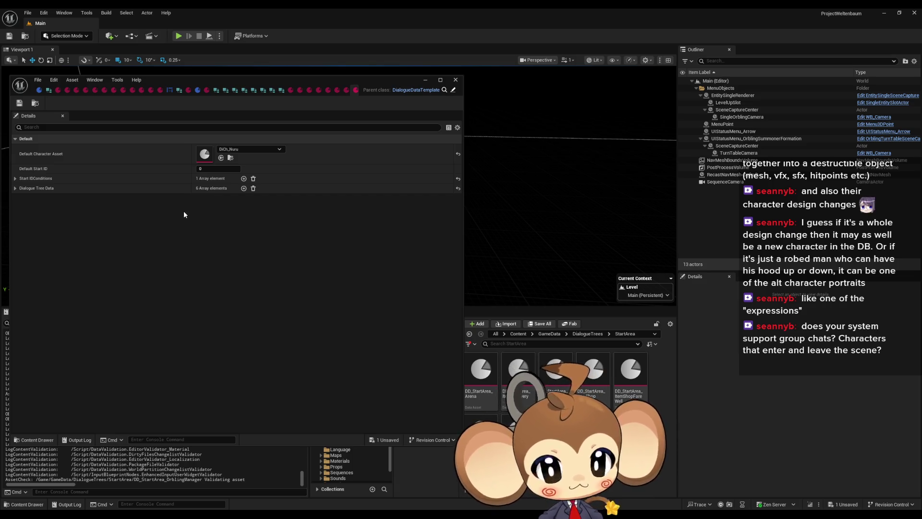
click(236, 150)
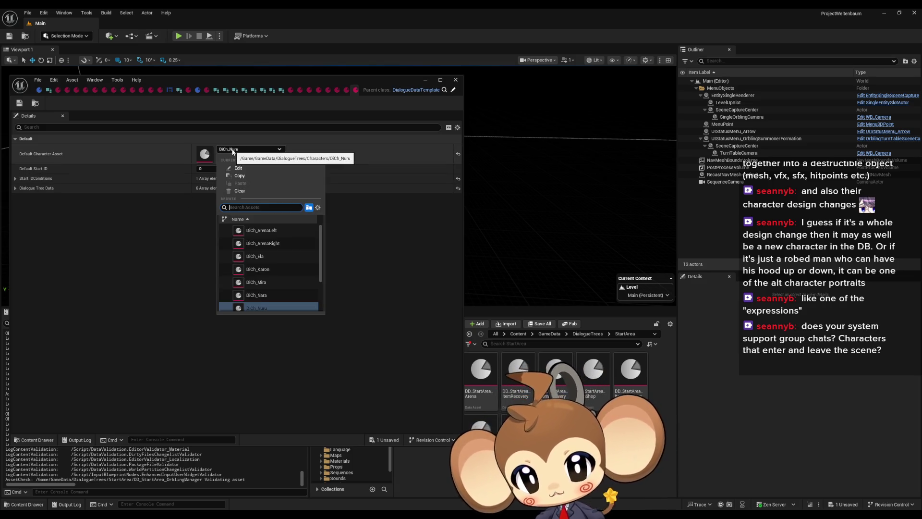
scroll(287, 254, down, 3)
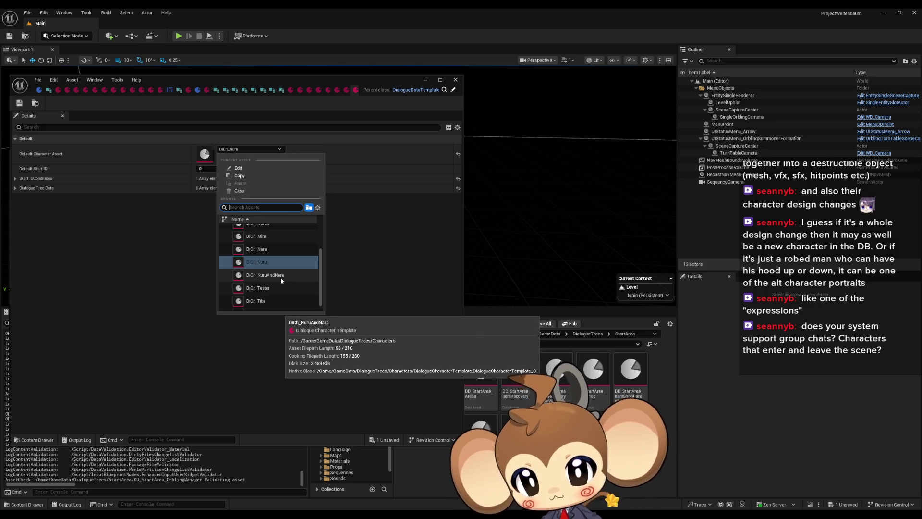
click(281, 276)
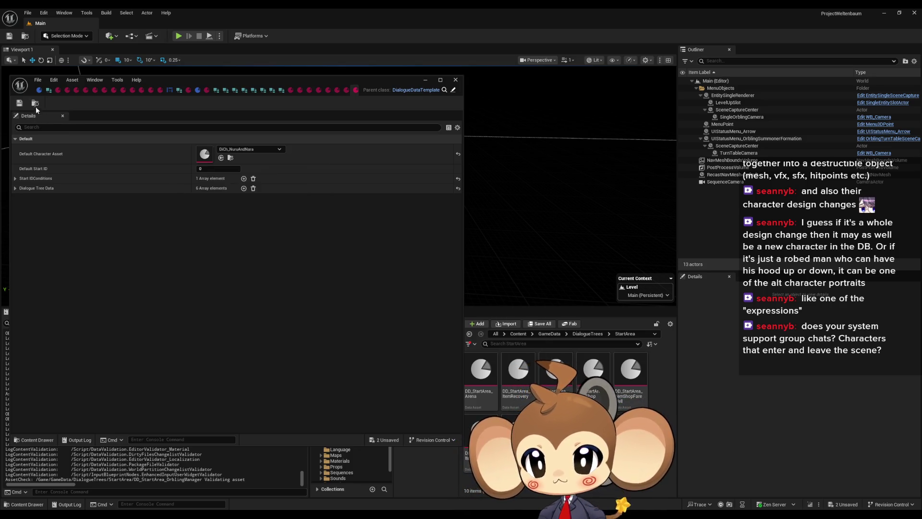
click(19, 102)
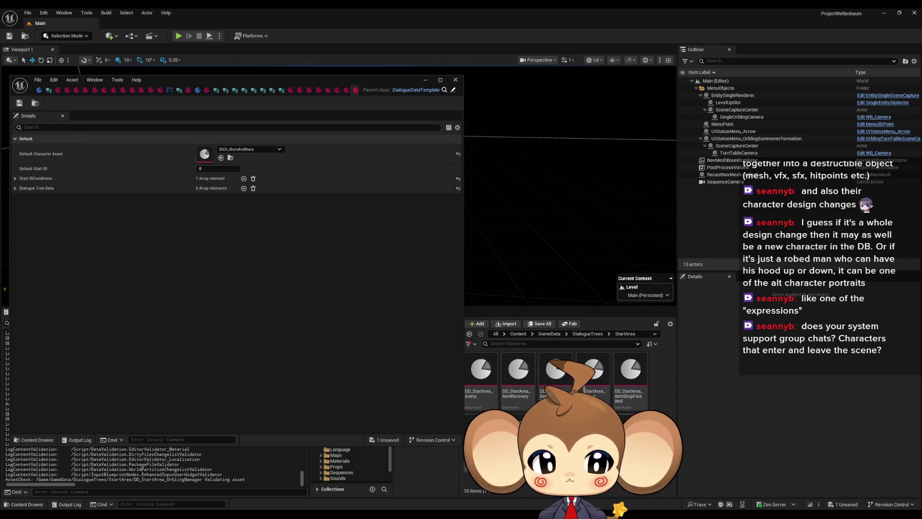
- Set DD_StartArea_ShrineFareWell's default character to DiCh_NuruAndNara and save it
double_click(630, 428)
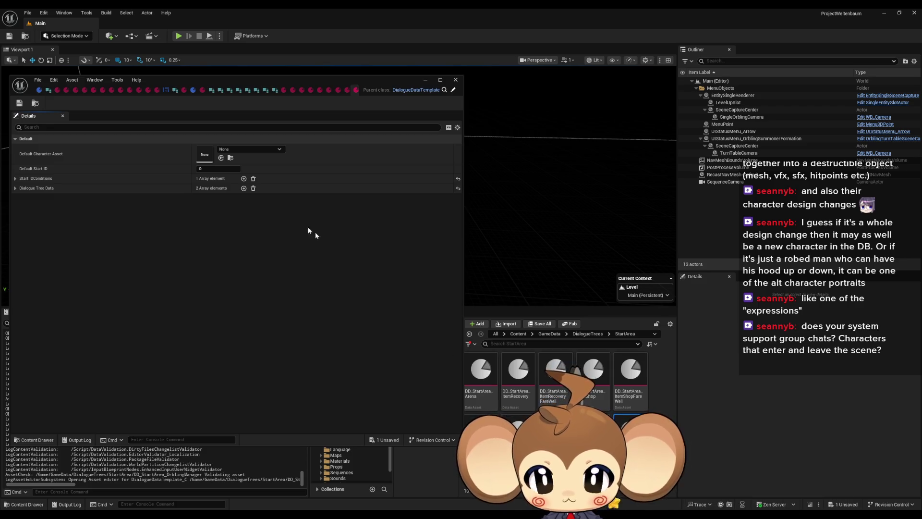
click(237, 148)
text(nara)
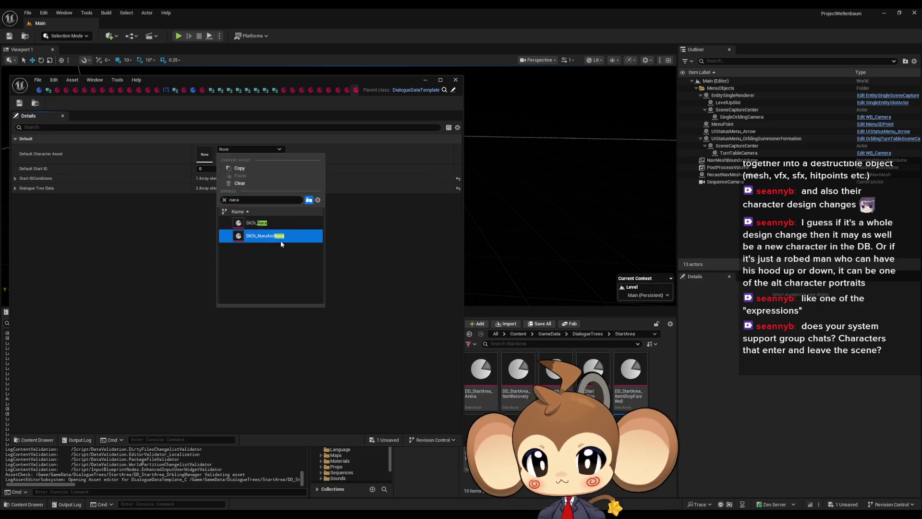
click(281, 239)
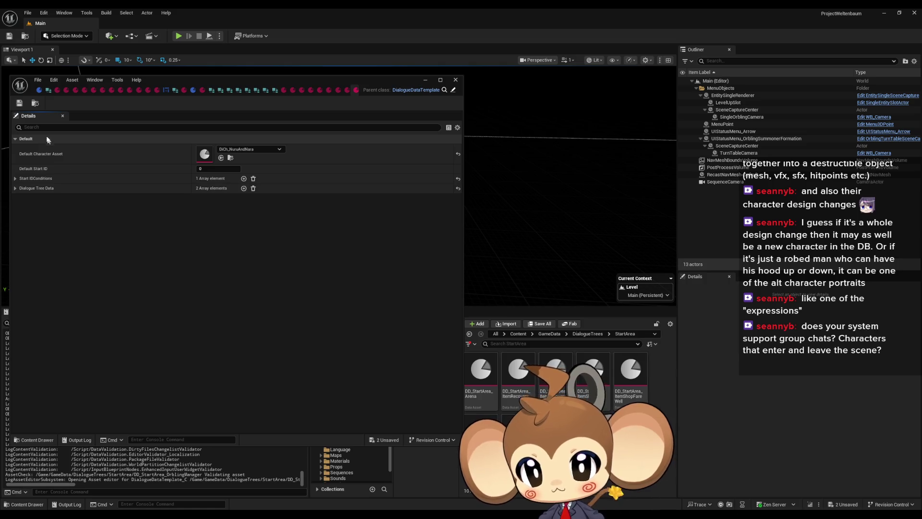
click(19, 103)
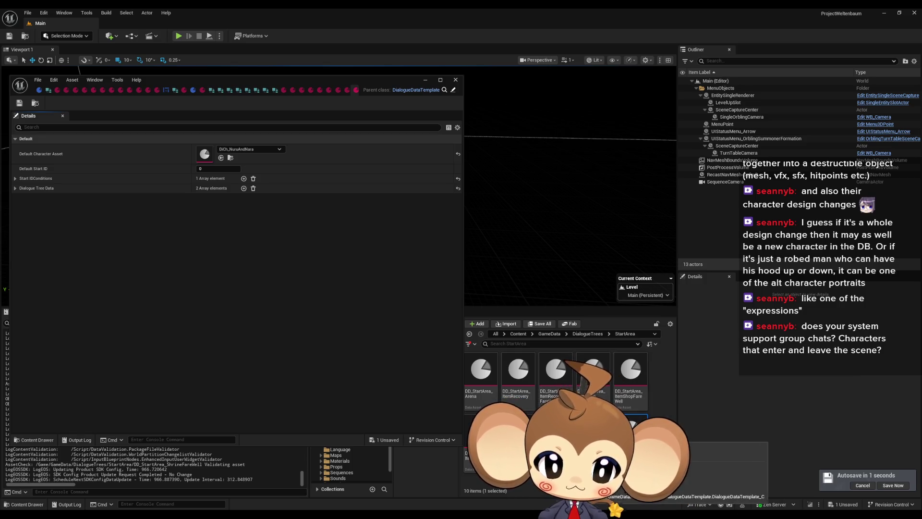
- Open DD_StartArea_ItemRecoveryFareWell from the Content Browser
double_click(553, 384)
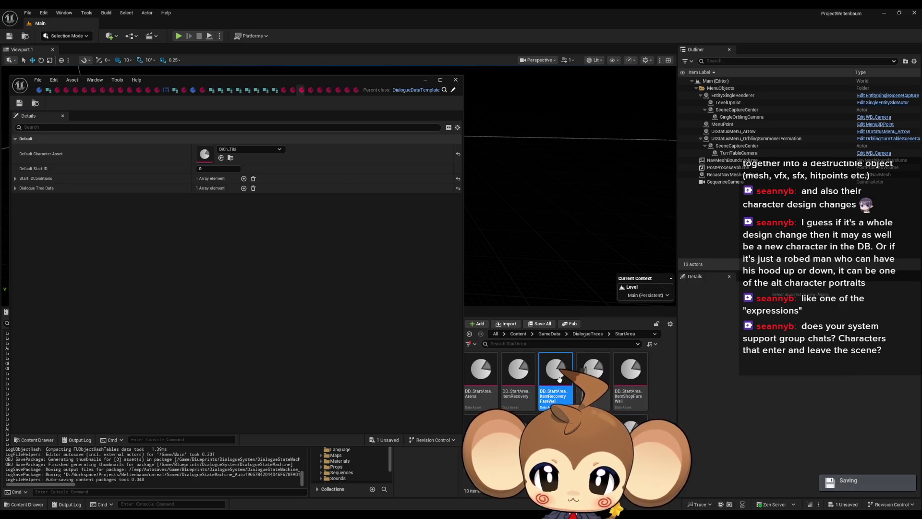
- Set the Index[0] line 'Visit again soon.' Expression to Happy and save the asset
click(15, 188)
click(15, 178)
click(21, 209)
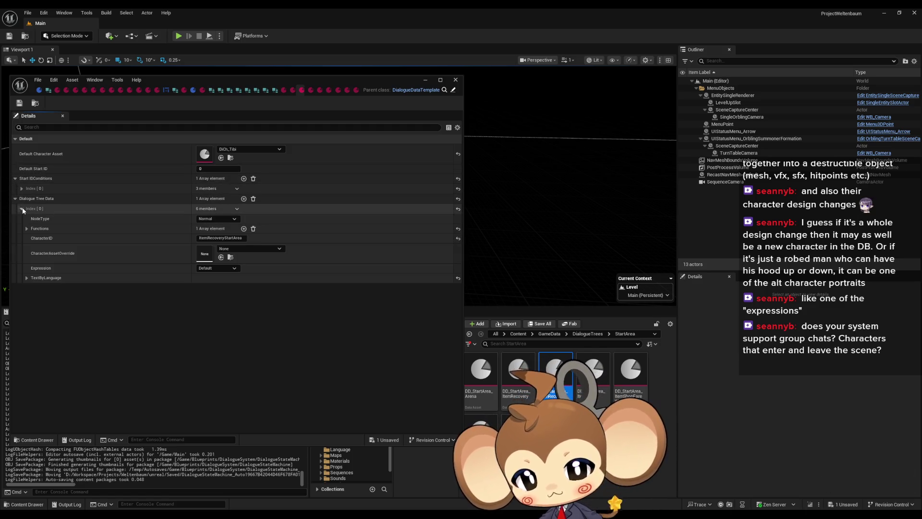
click(27, 278)
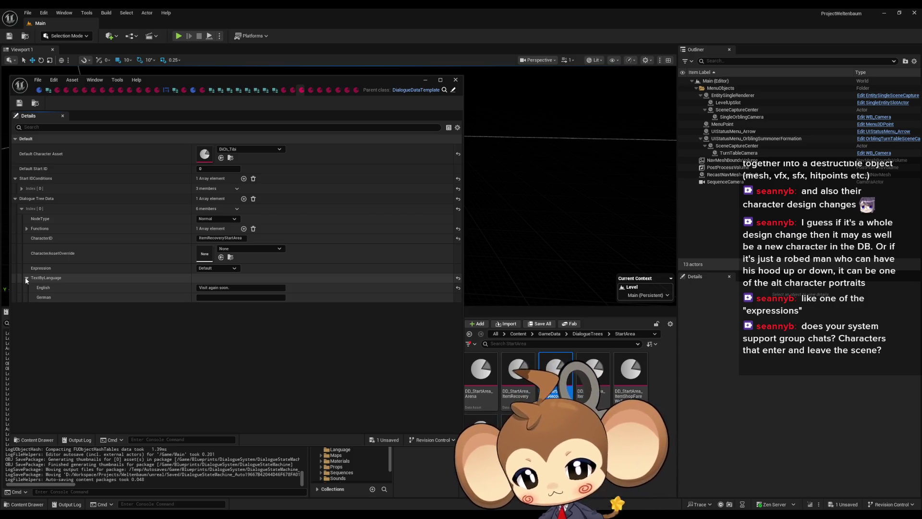
click(214, 268)
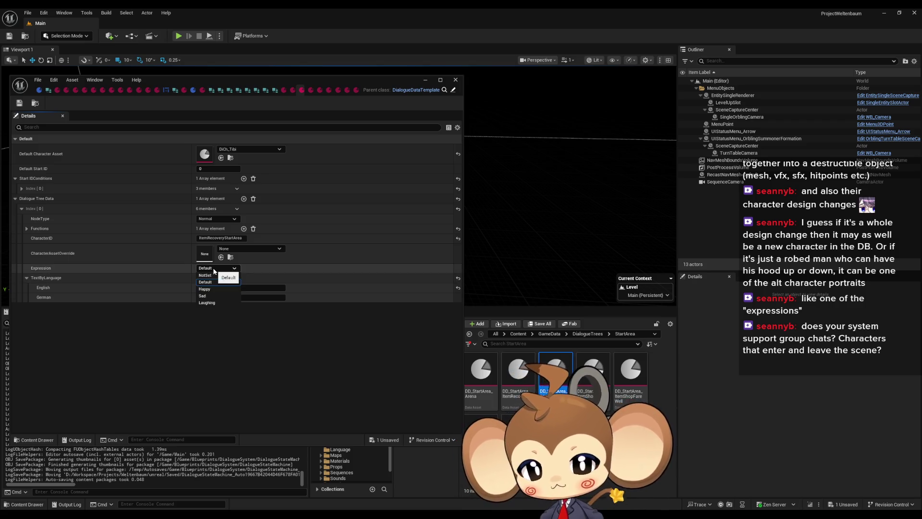
click(208, 289)
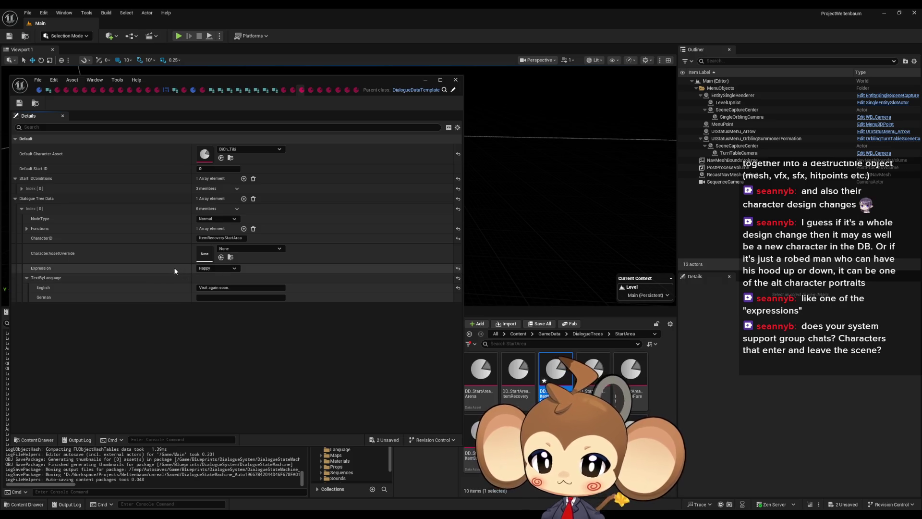
click(19, 103)
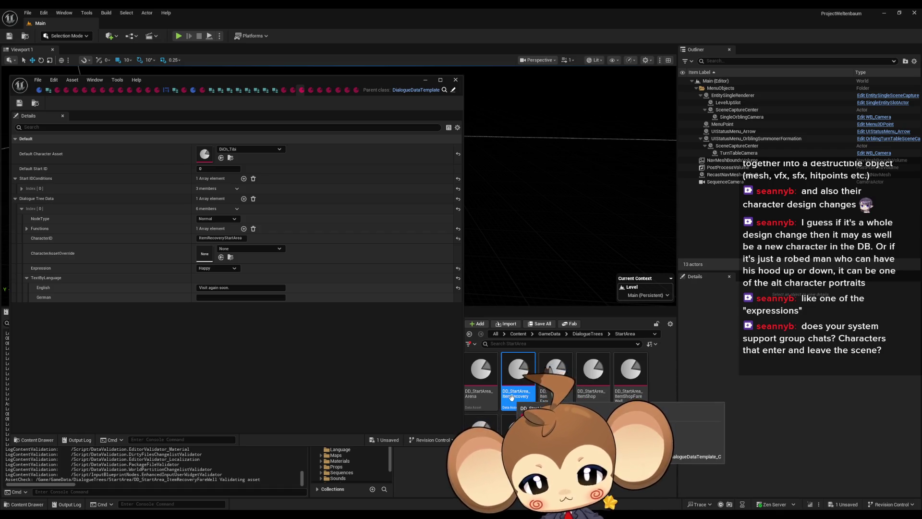
- Look over the StartArea assets and open DD_StartArea_ItemRecovery
click(478, 403)
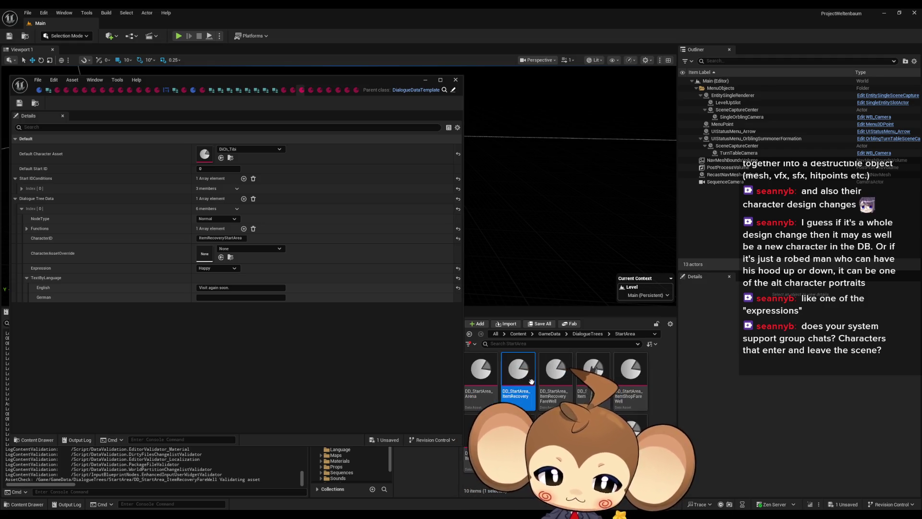
click(532, 382)
click(579, 383)
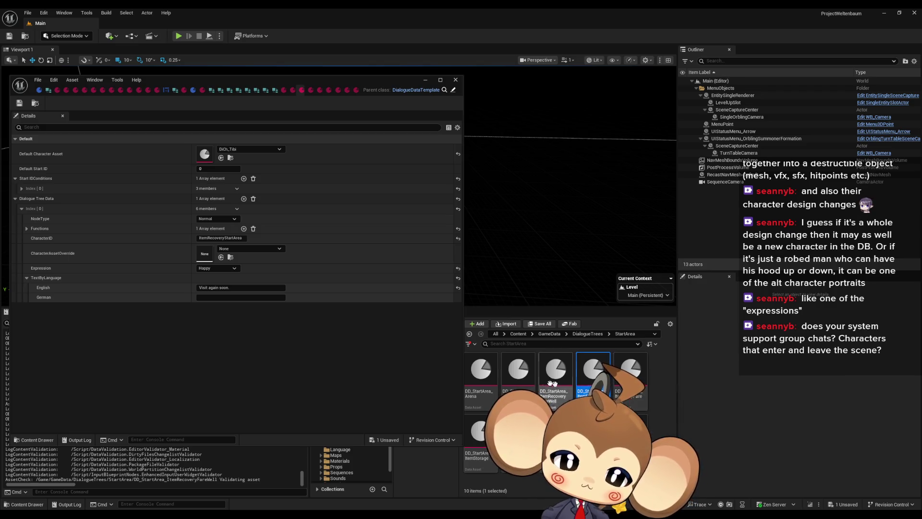
double_click(518, 375)
- Set Index[3]'s 'Alright, come back if you need me.' Expression to Sad and save
click(15, 188)
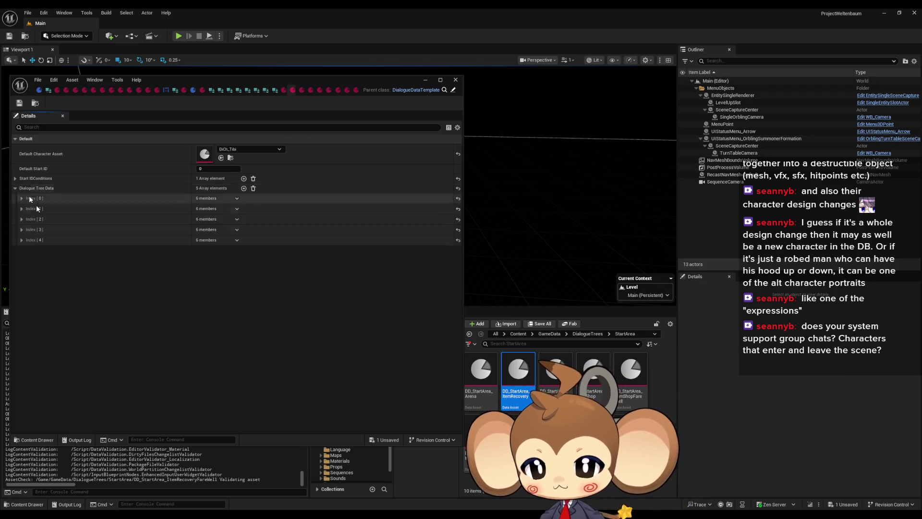
click(21, 240)
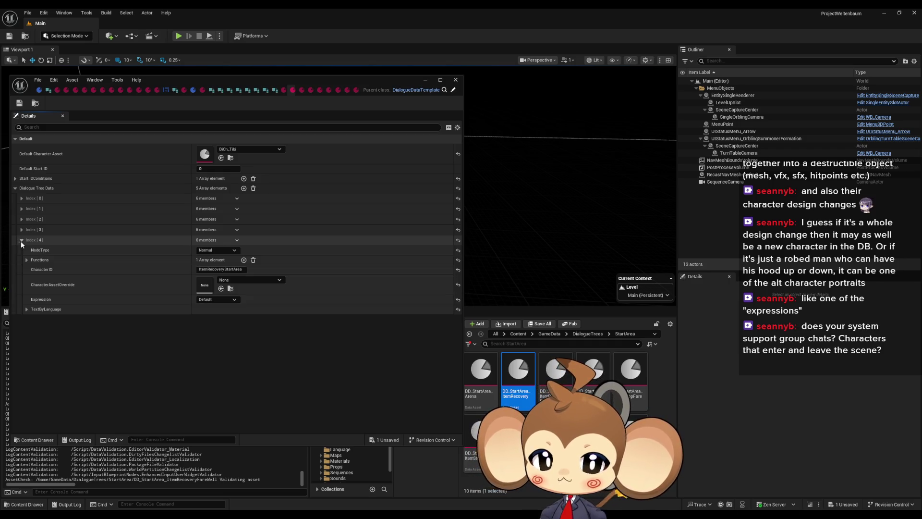
click(26, 310)
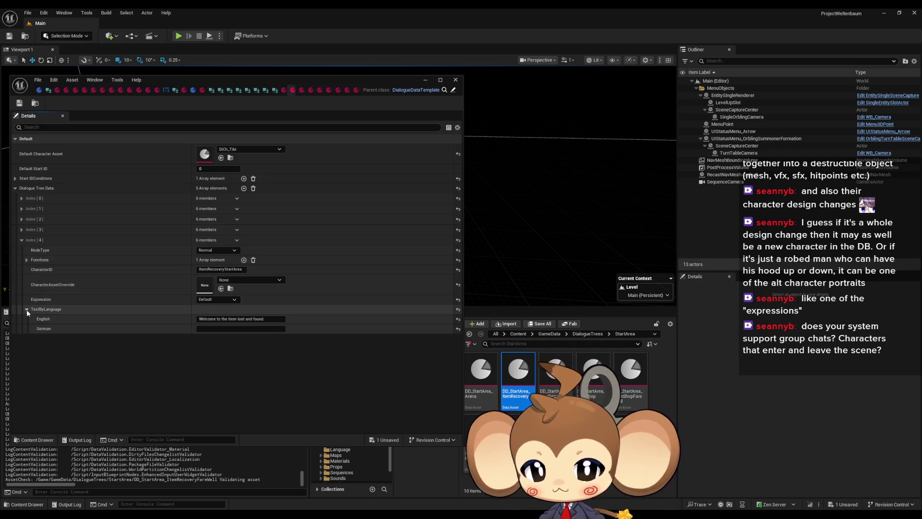
click(21, 230)
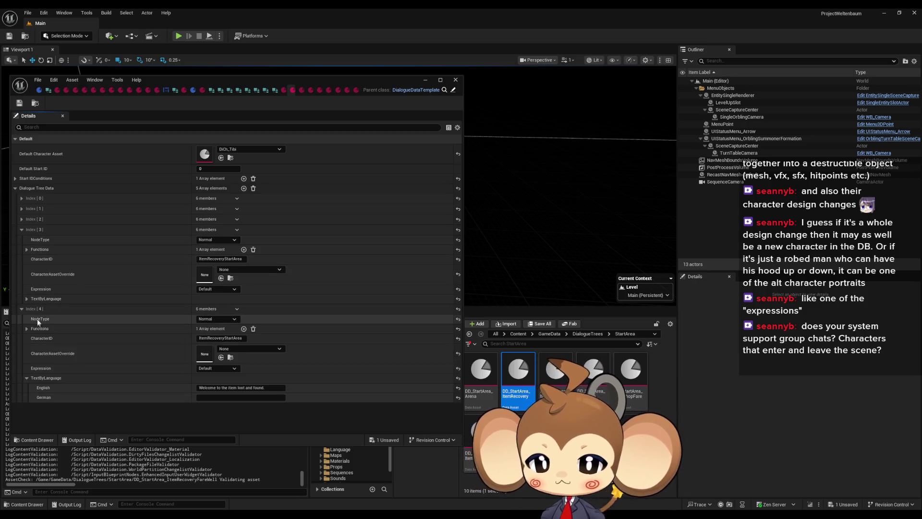
click(27, 298)
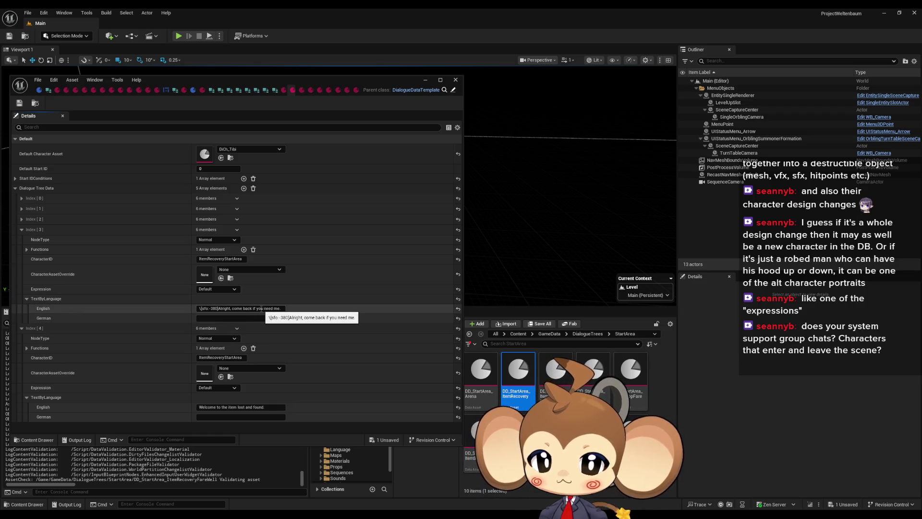
click(205, 289)
click(206, 306)
click(19, 103)
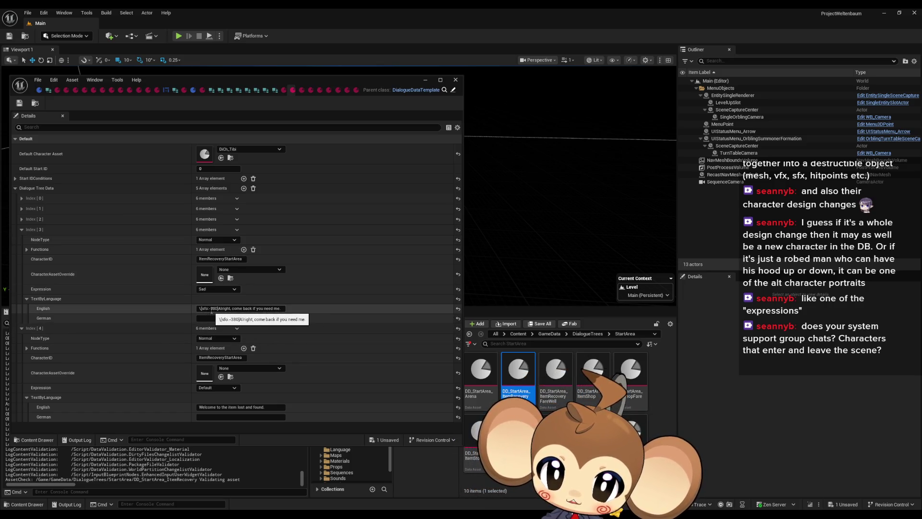
- Remove the [sfo:-380] tag from the start of that line's English text
drag(215, 309, 189, 310)
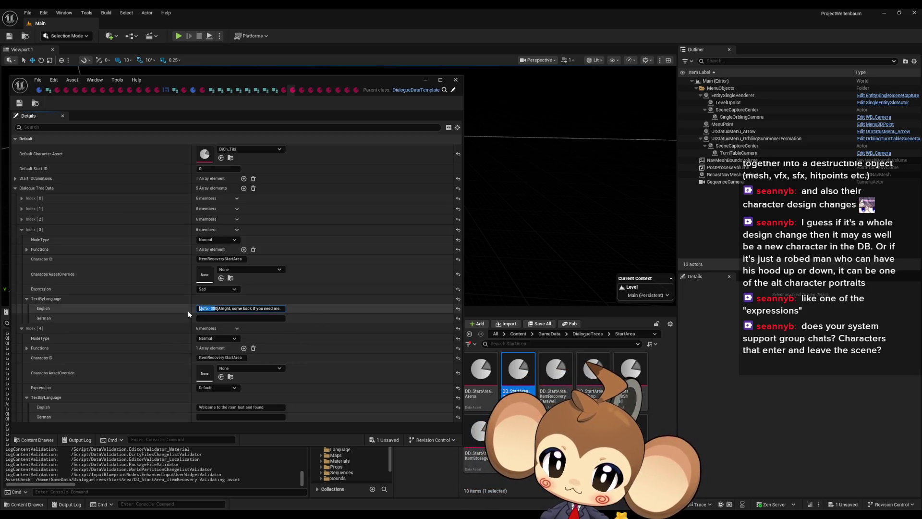
key(BackSpace)
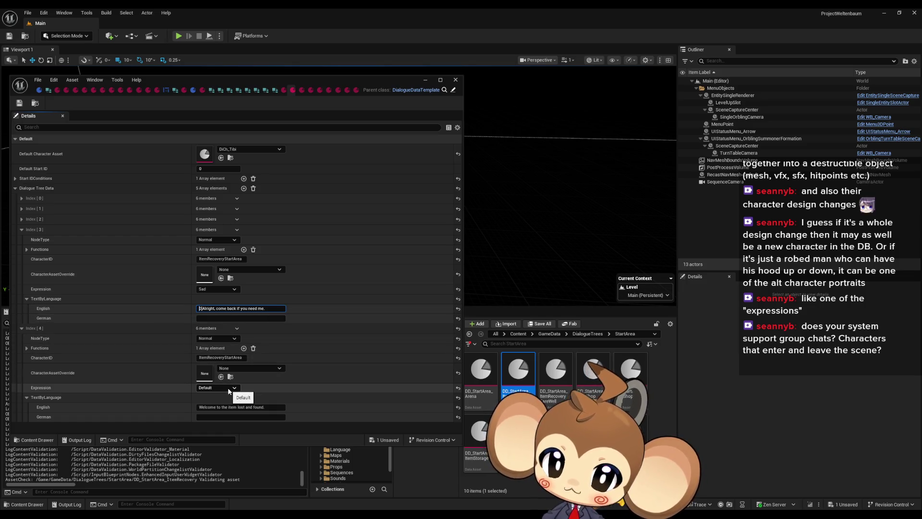
key(Delete)
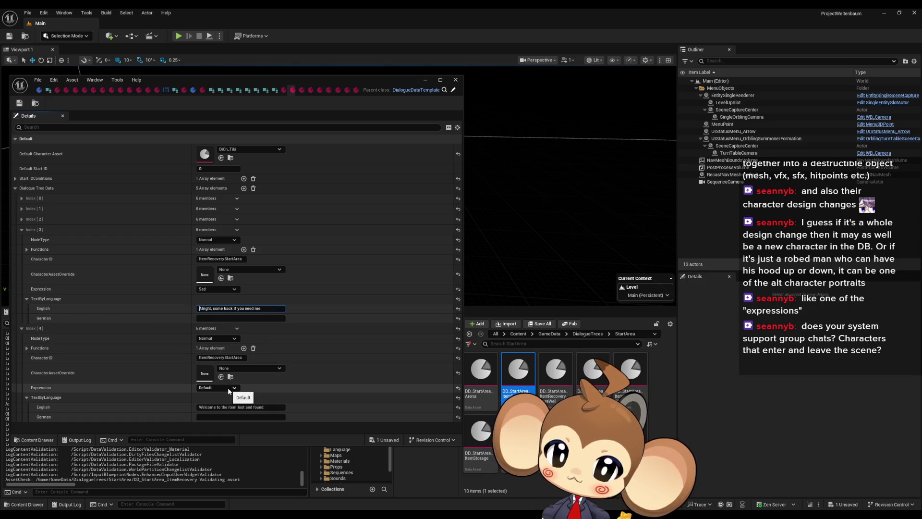
key(Return)
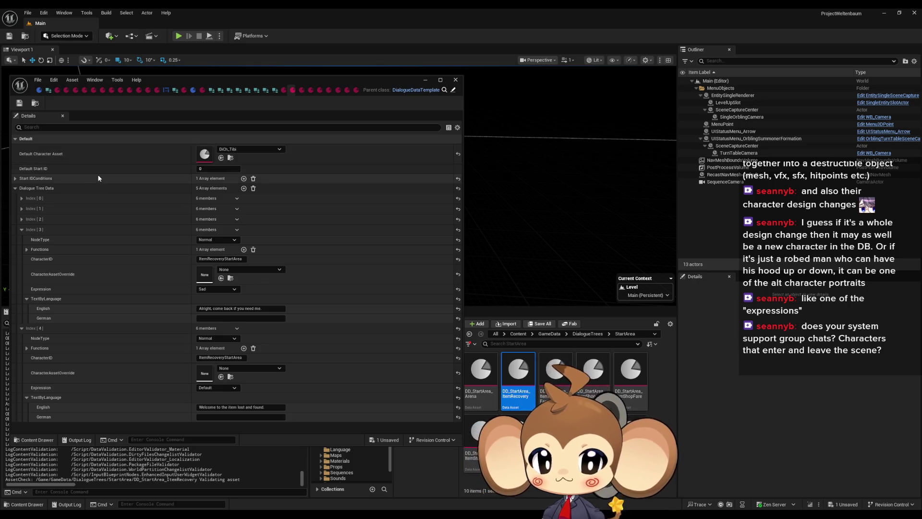
- Jump to the top-level Content folder via the path bar, listing Blueprints, CommonStruct and DevTools
click(518, 334)
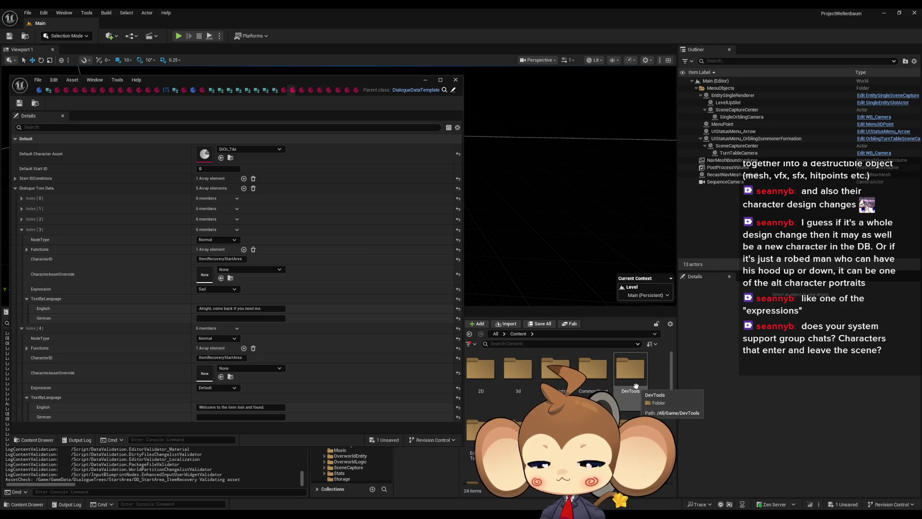
- Save all assets from Blueprints > DialogueSystem, then open UI > DialogueMainWidget
double_click(555, 370)
double_click(592, 370)
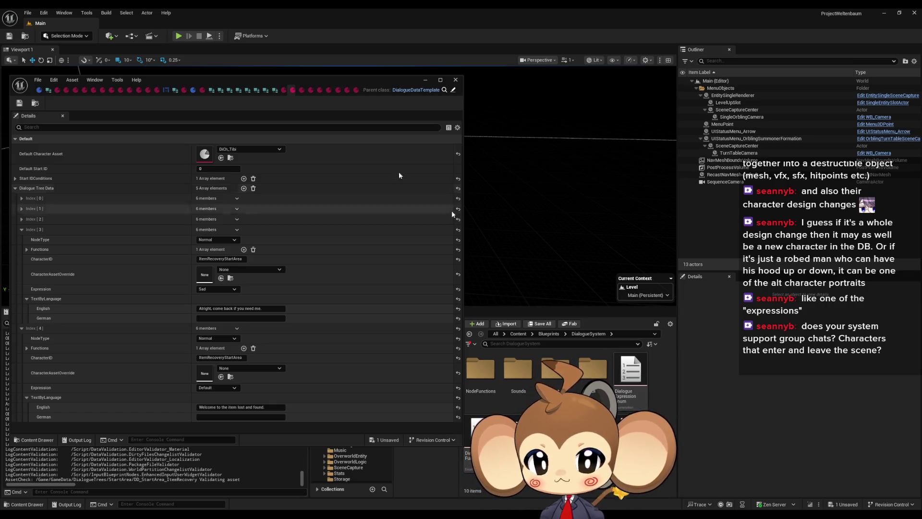
click(27, 13)
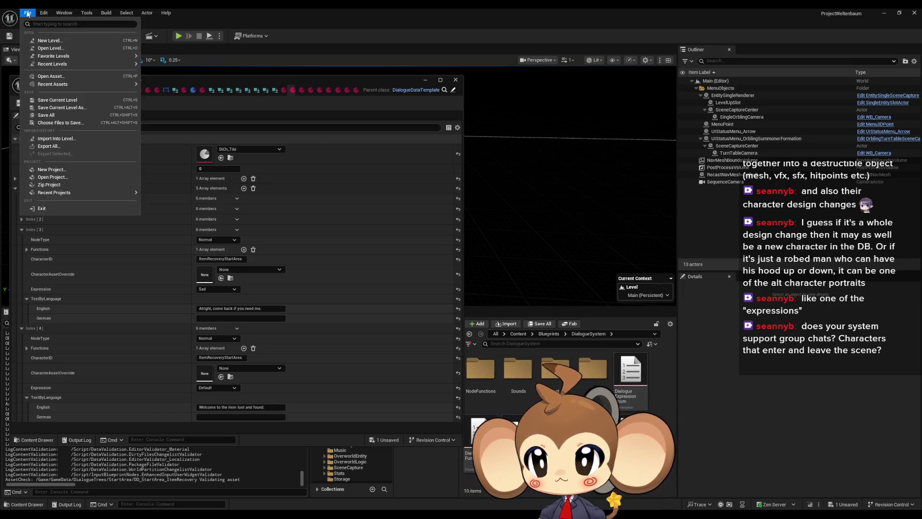
click(46, 115)
double_click(592, 370)
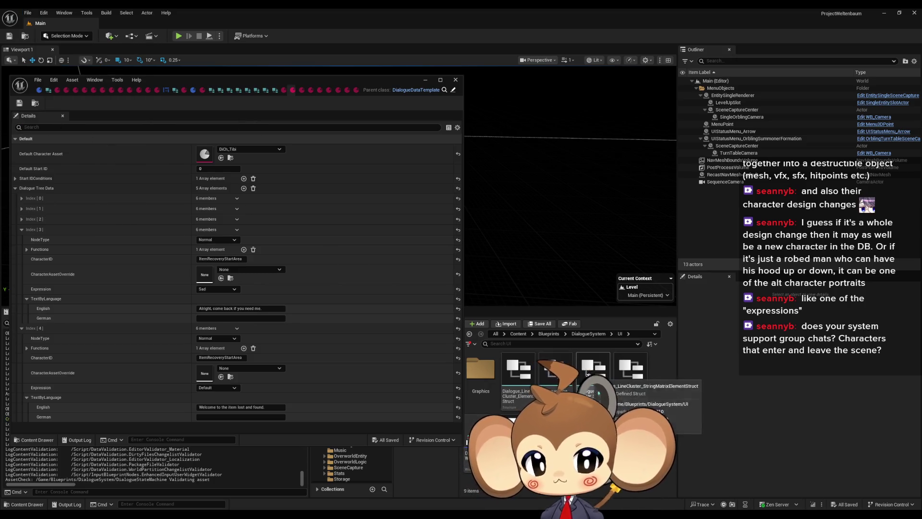
double_click(480, 430)
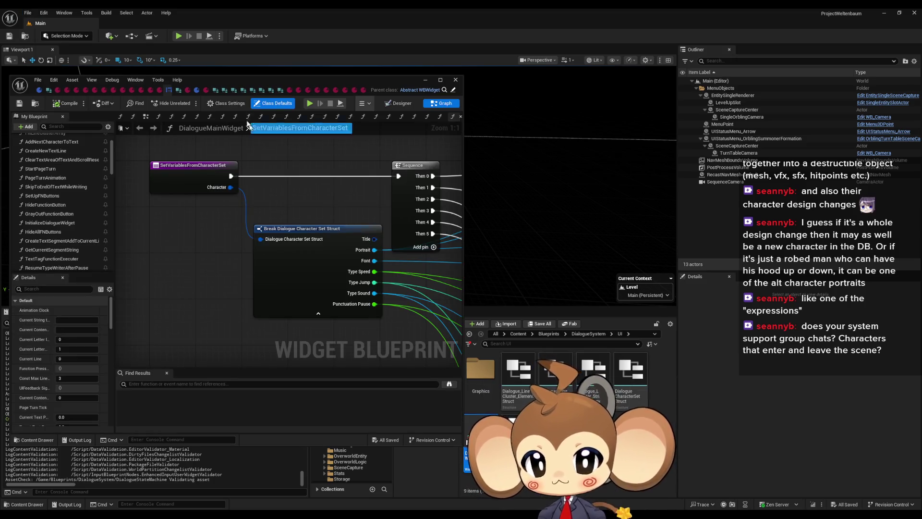
- Maximize the DialogueMainWidget editor and review FillLineClusterArray and StartPageTurn inputs in Details
drag(287, 76, 426, 137)
double_click(426, 138)
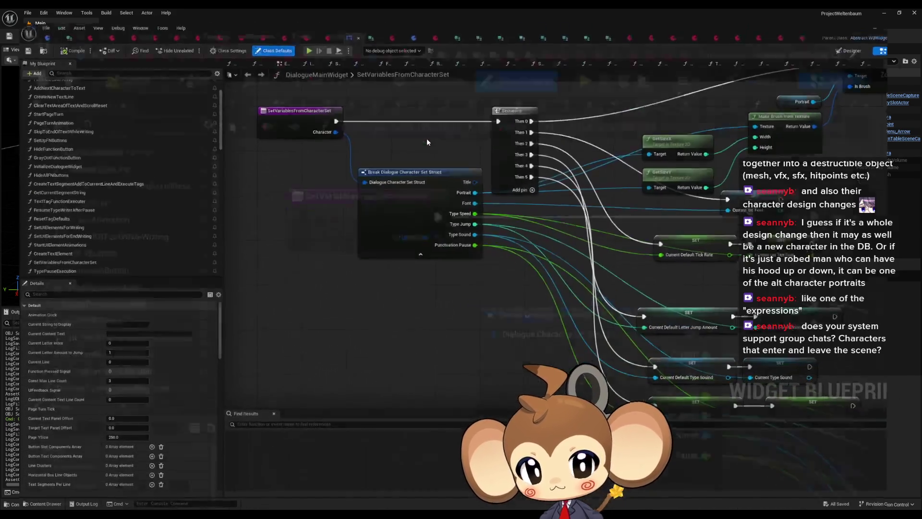
scroll(376, 342, down, 5)
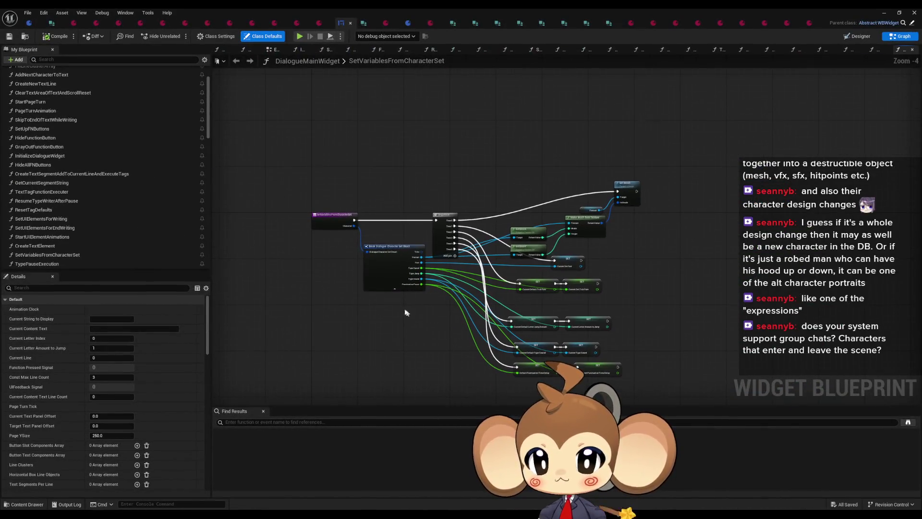
scroll(135, 169, up, 3)
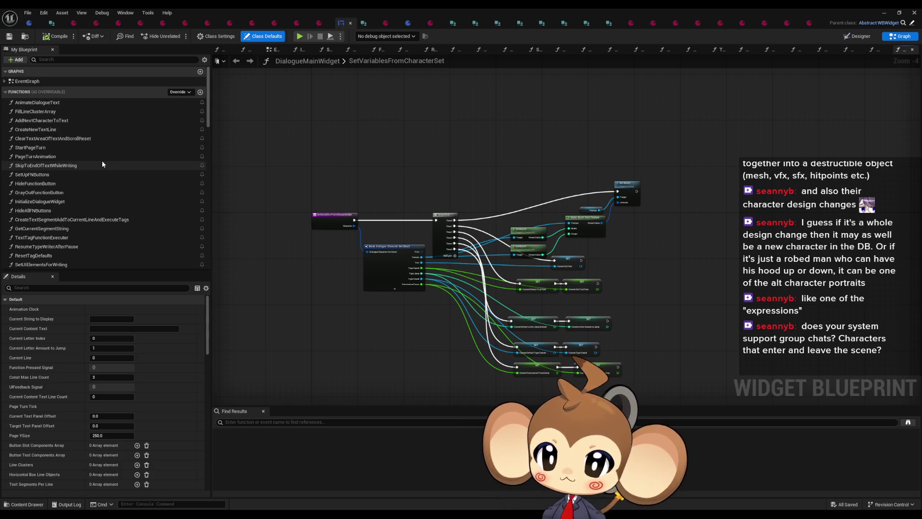
scroll(88, 194, down, 3)
scroll(88, 193, down, 3)
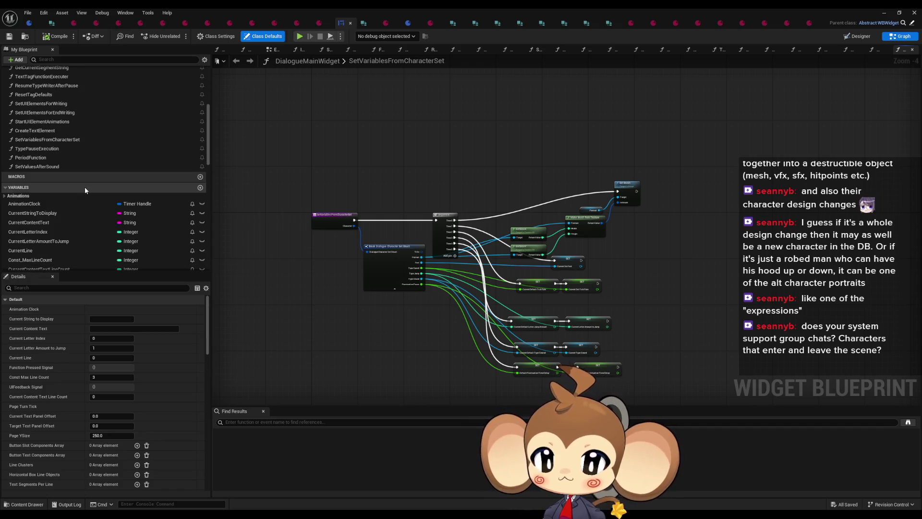
scroll(84, 190, down, 3)
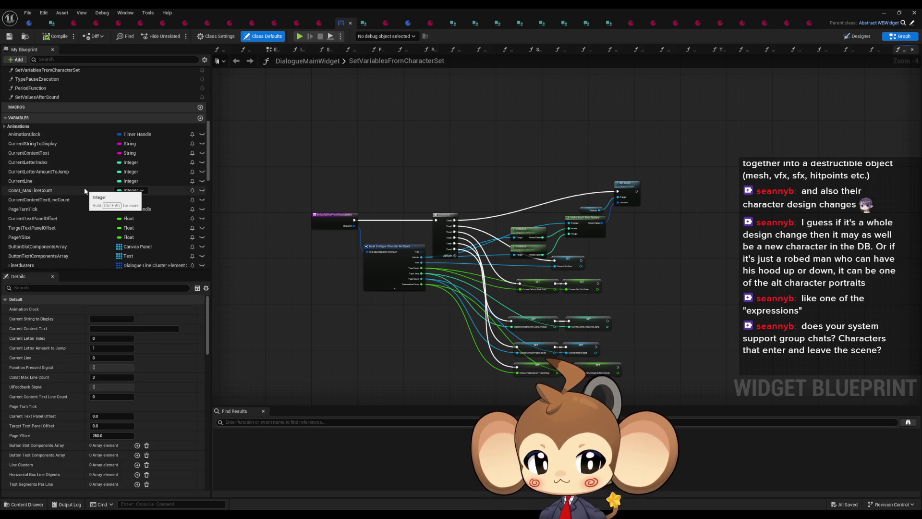
scroll(84, 187, down, 3)
scroll(84, 187, down, 3)
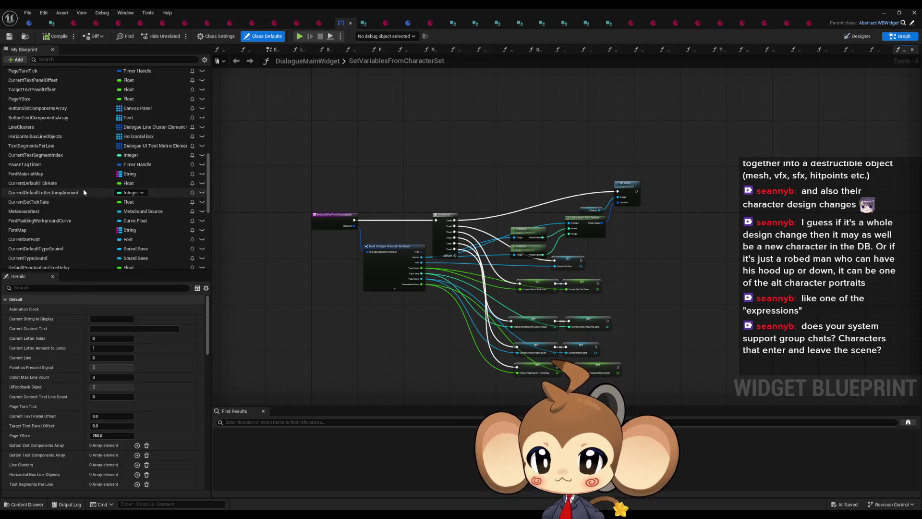
scroll(83, 189, up, 10)
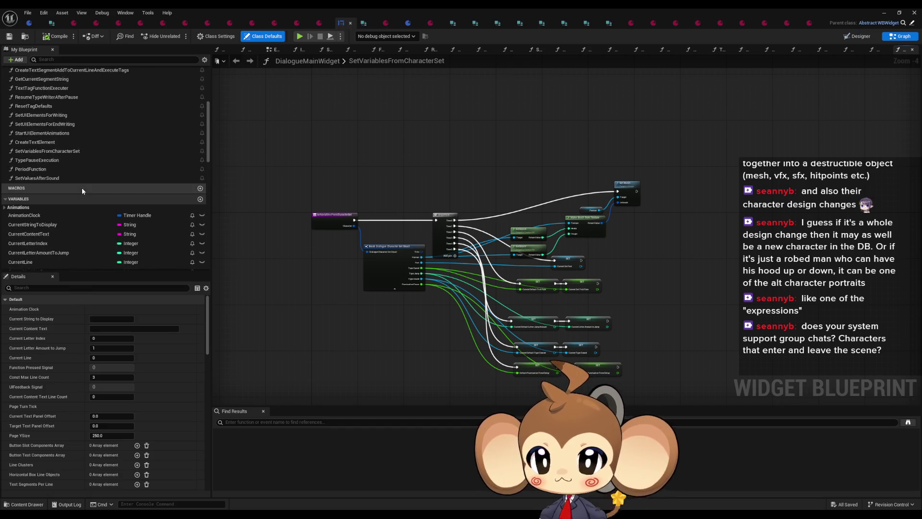
scroll(82, 188, up, 3)
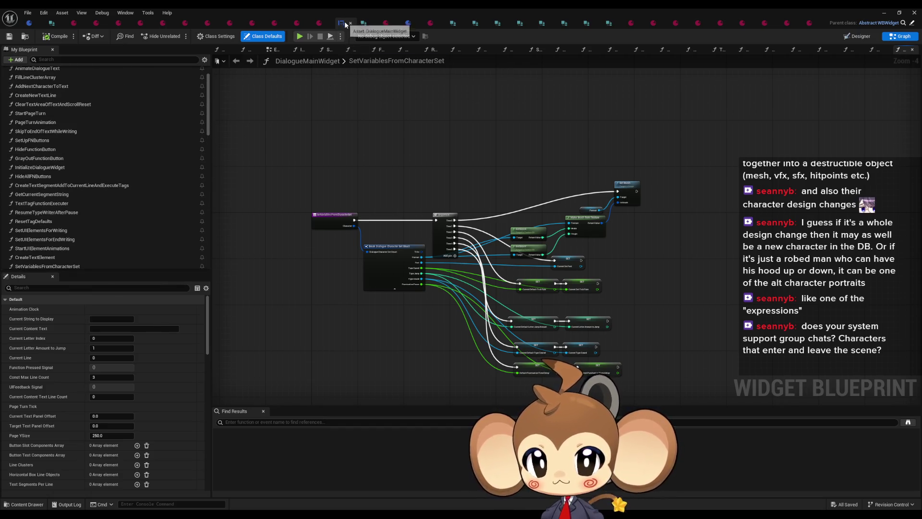
scroll(58, 120, up, 2)
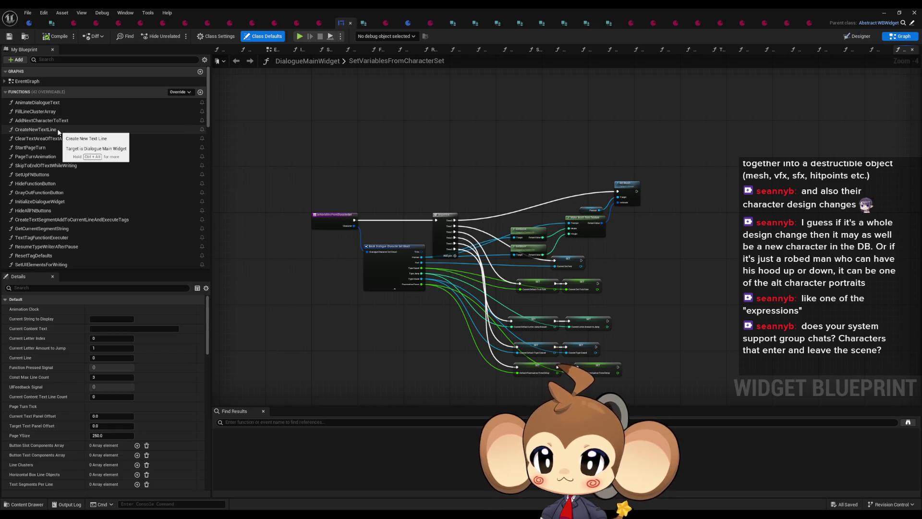
click(55, 112)
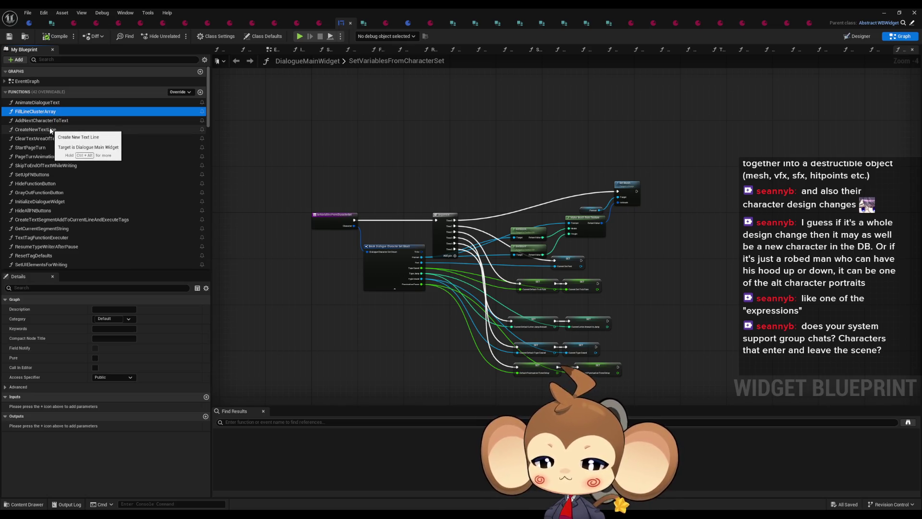
click(53, 152)
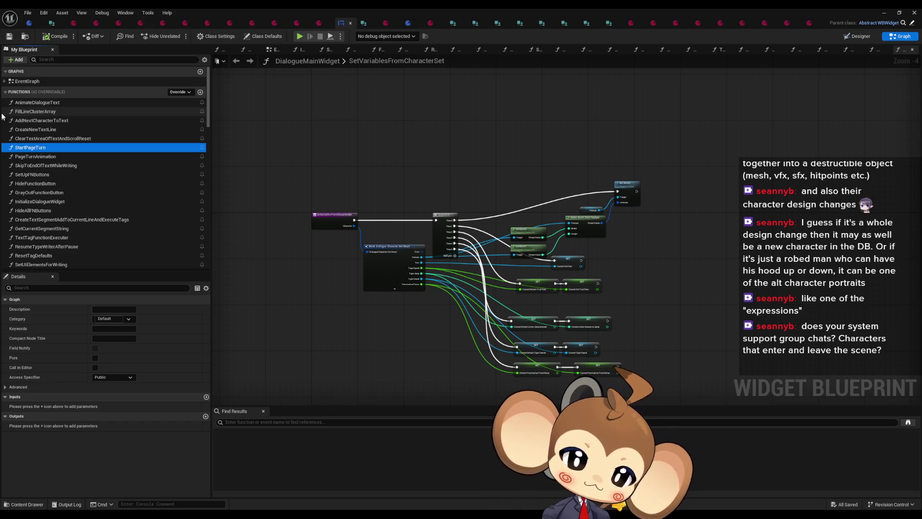
- Check inputs of SetUpFNButtons, CreateTextSegmentAddToCurrentLineAndExecuteTags, ResumeTypeWriterAfterPause and SetUIElementsForWriting
click(34, 175)
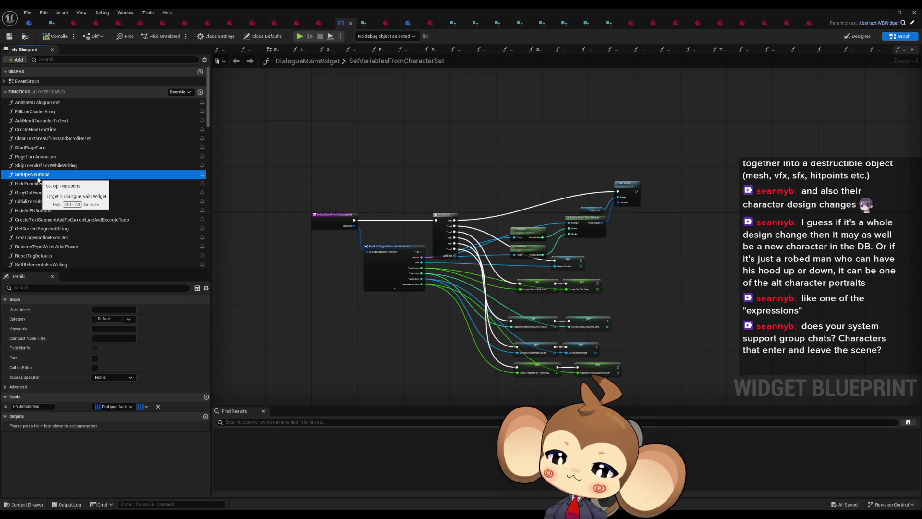
key(Down)
key(Down)
click(48, 175)
scroll(47, 177, down, 2)
click(46, 174)
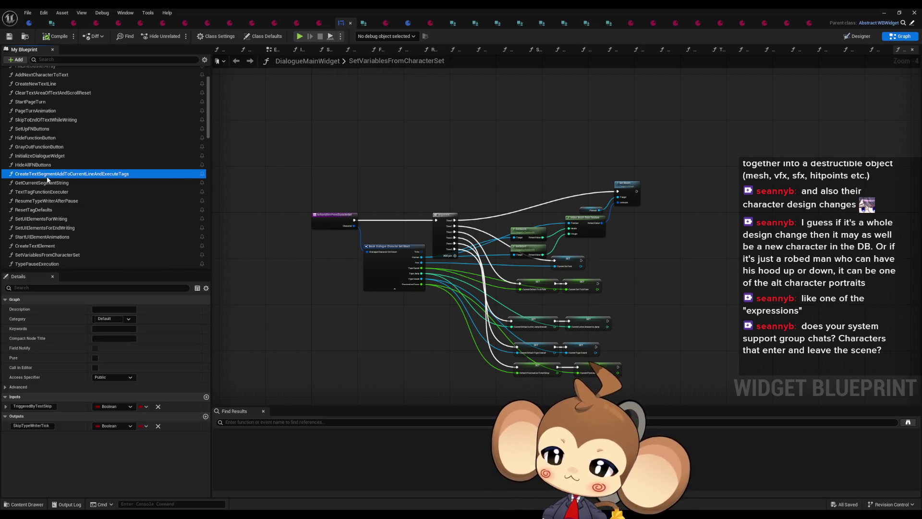
click(65, 200)
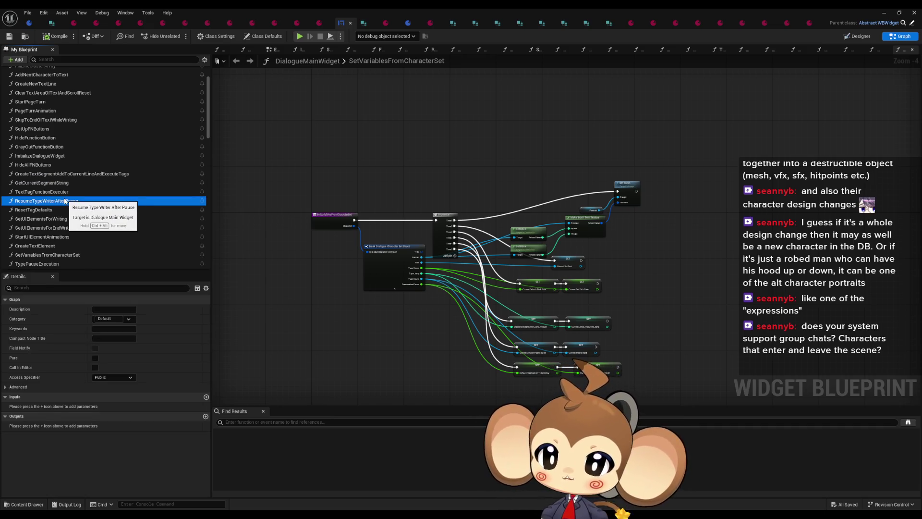
click(65, 219)
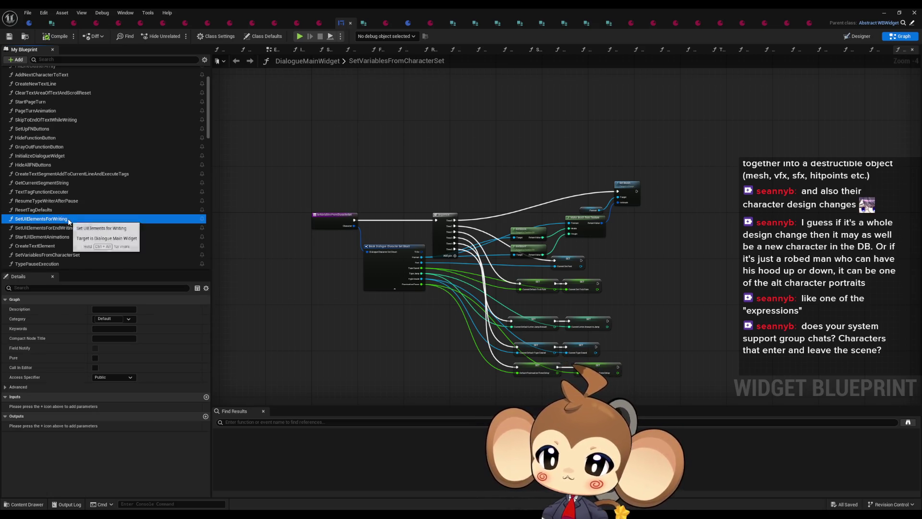
- Open the TextTagFunctionExecuter graph and bring its Switch on String node into view
scroll(67, 221, down, 1)
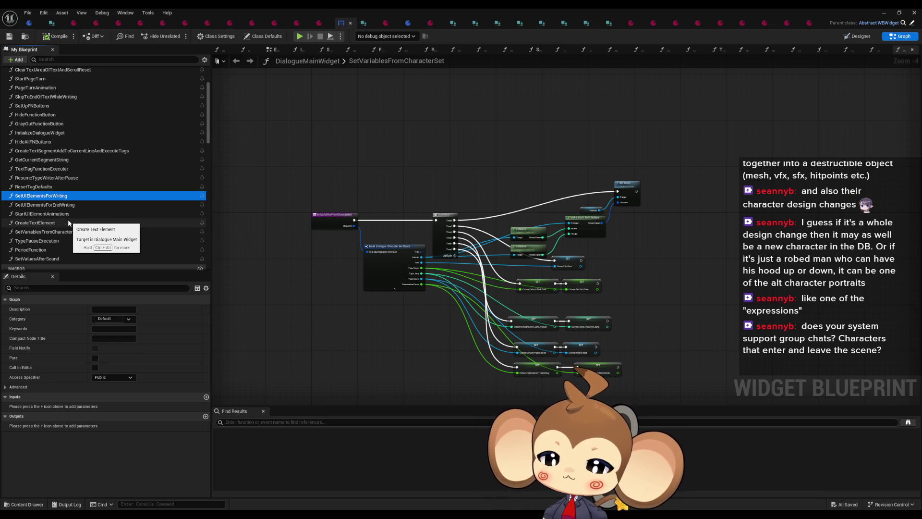
scroll(48, 182, down, 2)
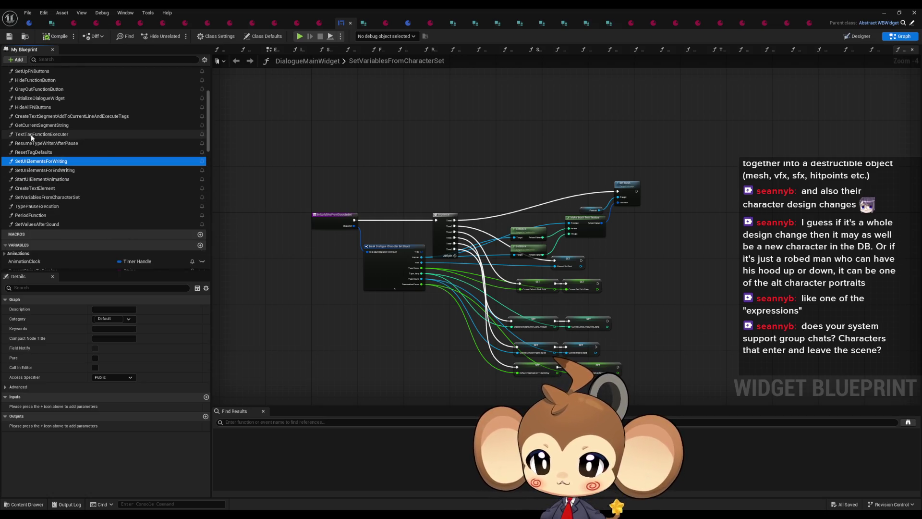
double_click(31, 134)
mouse_move(269, 277)
mouse_down()
mouse_move(319, 315)
mouse_move(315, 272)
mouse_up()
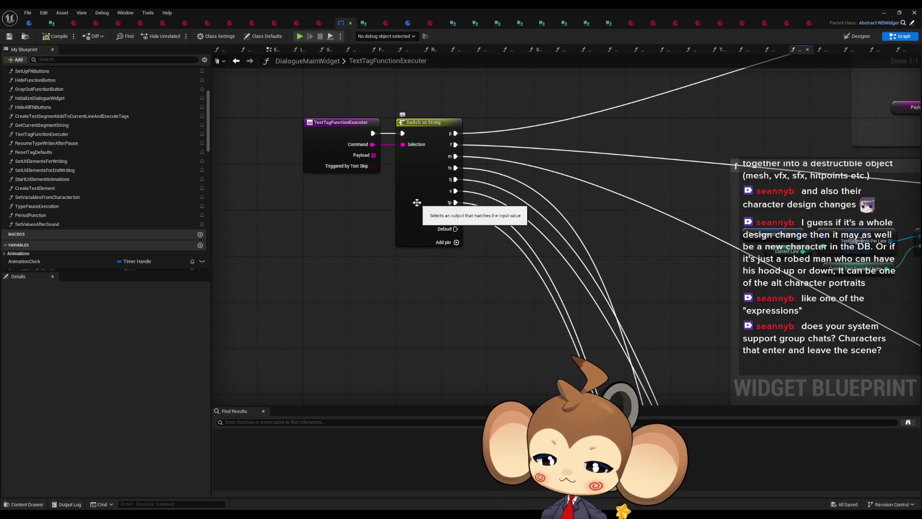
- Open the AnimateDialogueText function graph and dismiss the Malwarebytes popup
scroll(128, 181, up, 3)
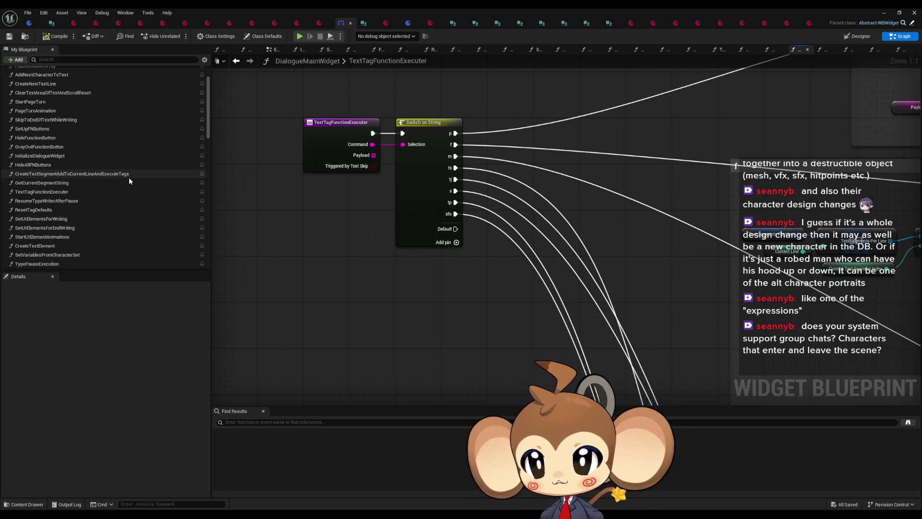
scroll(128, 181, up, 3)
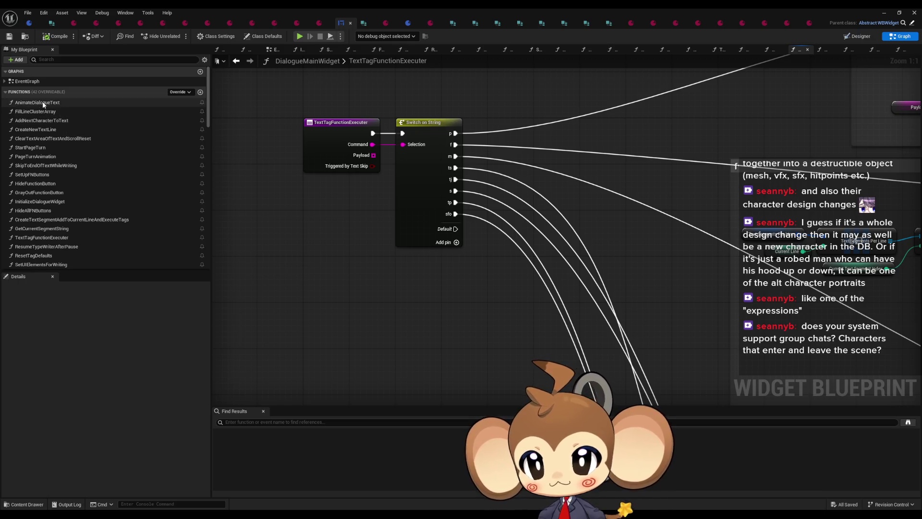
double_click(42, 103)
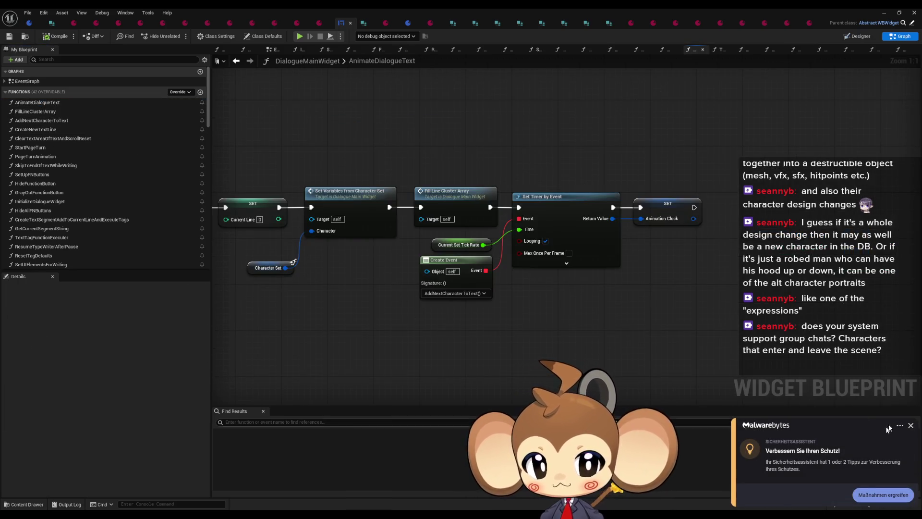
click(909, 425)
scroll(578, 307, down, 5)
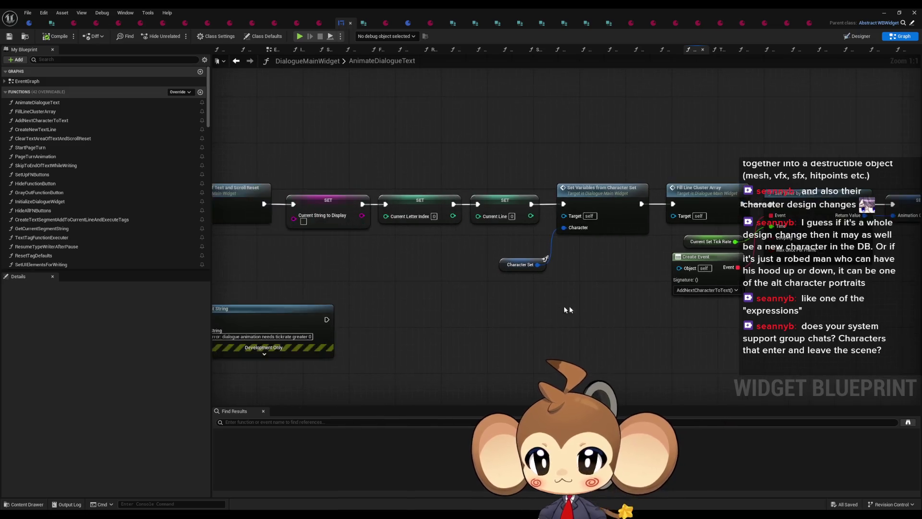
scroll(443, 267, up, 3)
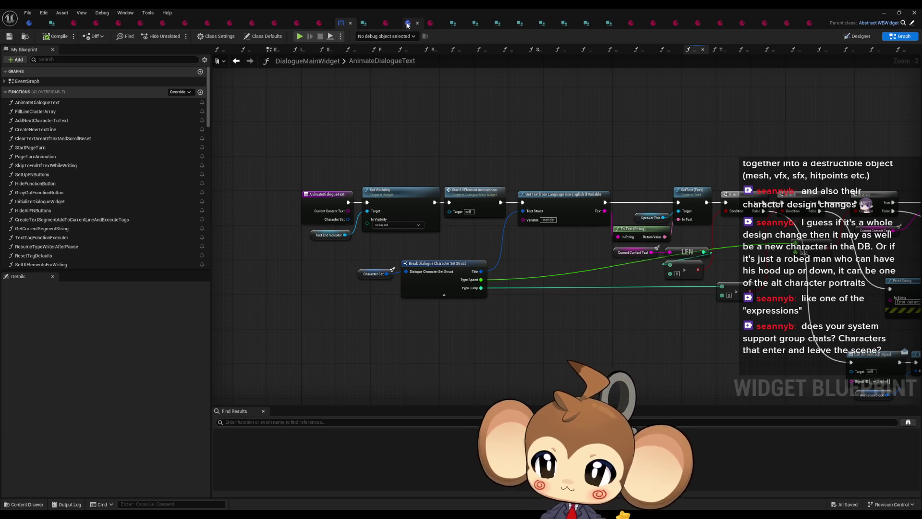
scroll(166, 176, down, 5)
scroll(162, 178, down, 2)
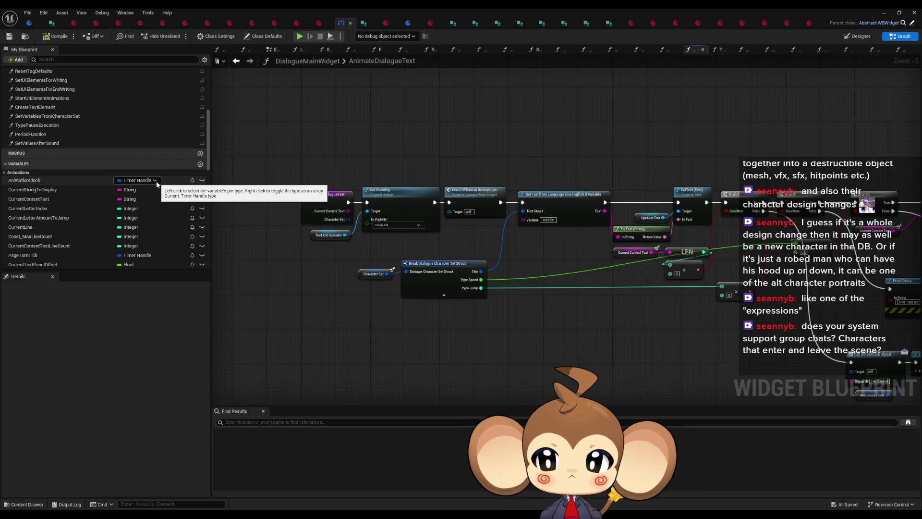
scroll(79, 209, down, 1)
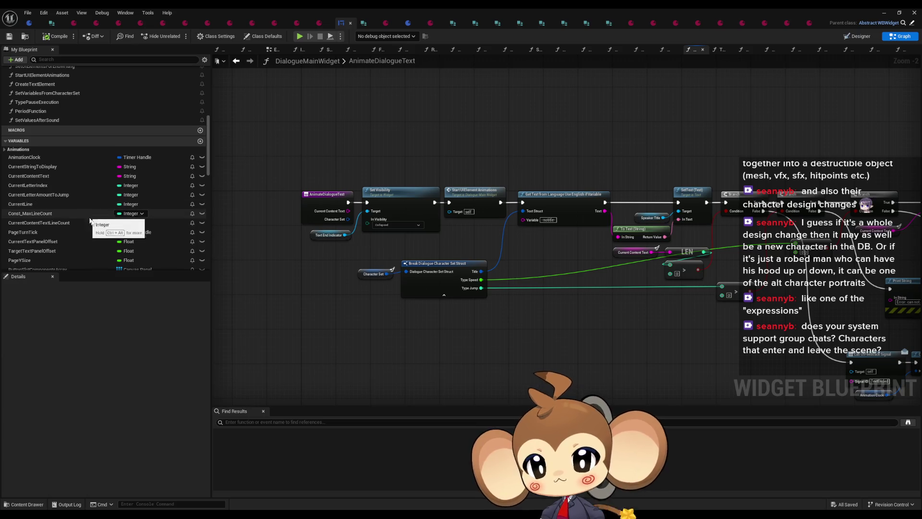
scroll(109, 230, down, 1)
click(35, 163)
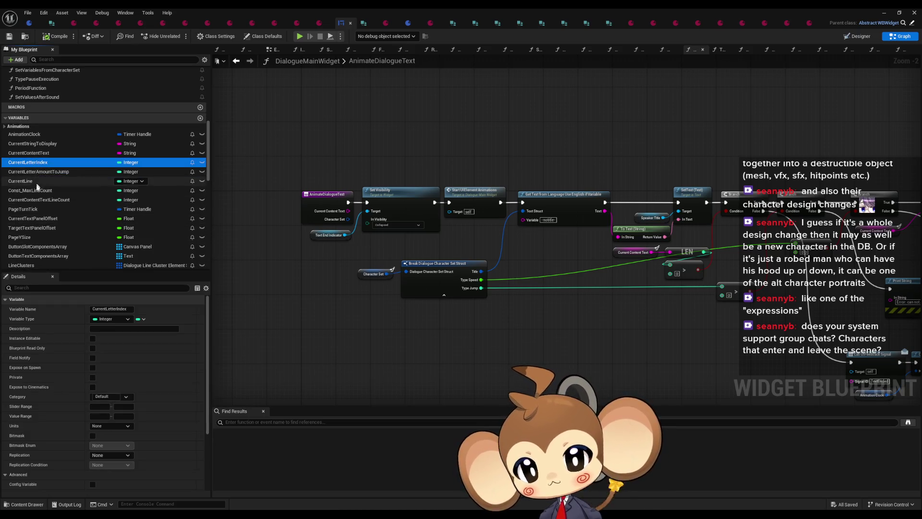
scroll(47, 216, up, 2)
scroll(48, 216, down, 1)
click(41, 172)
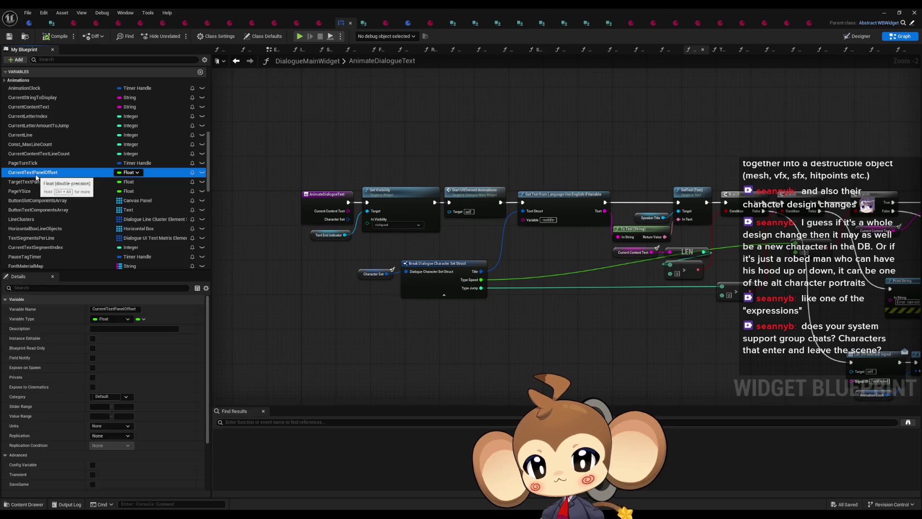
scroll(60, 211, down, 3)
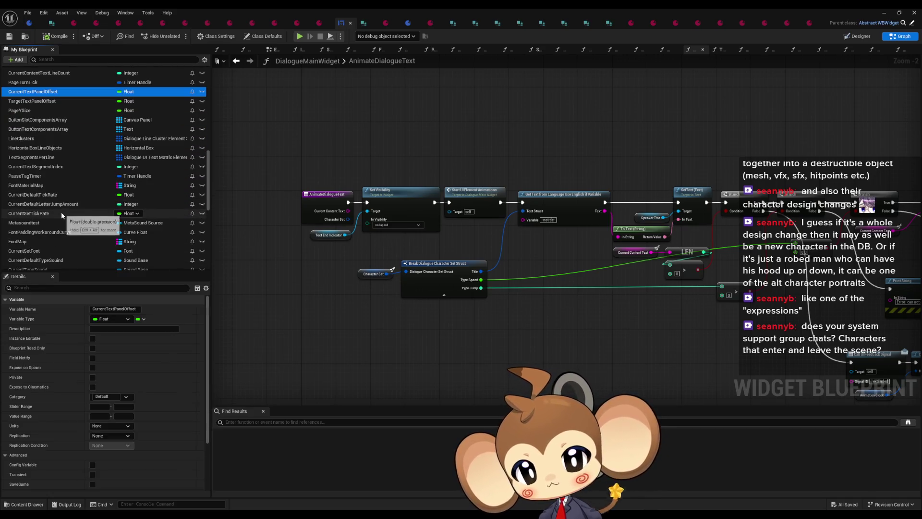
click(31, 195)
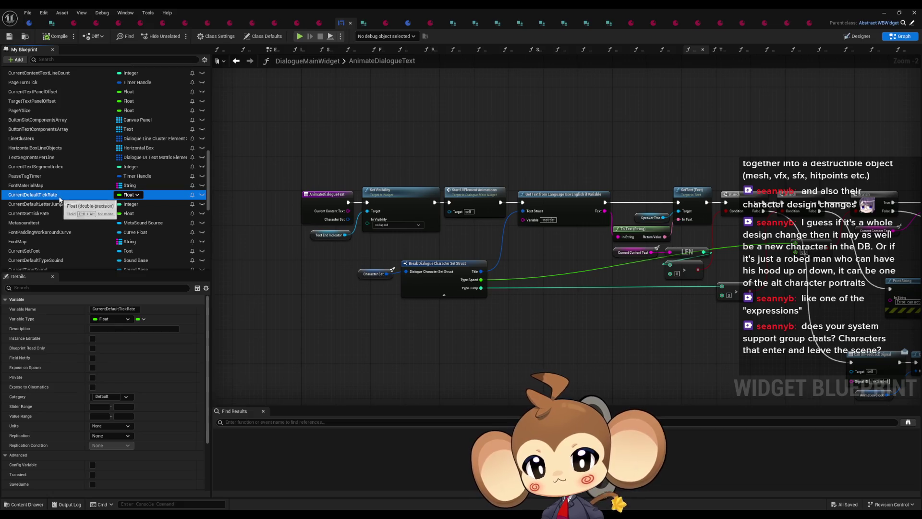
click(53, 214)
scroll(51, 213, down, 3)
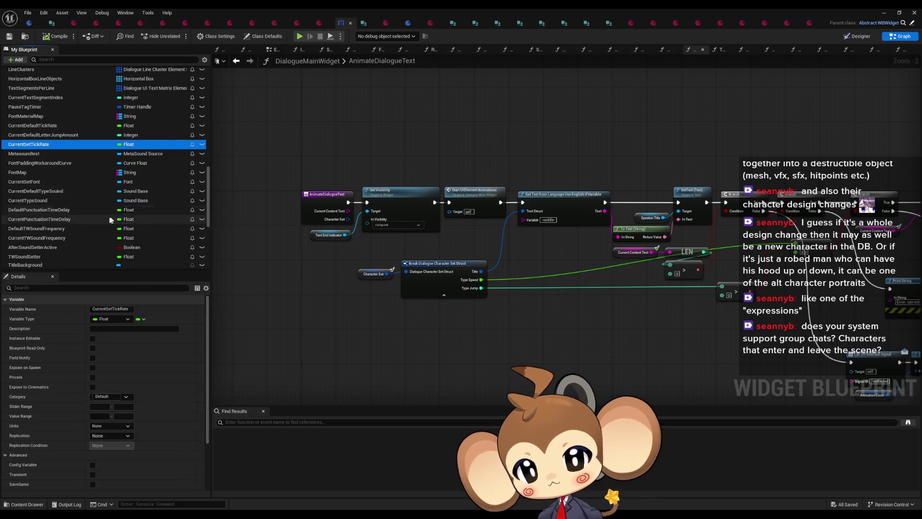
click(52, 211)
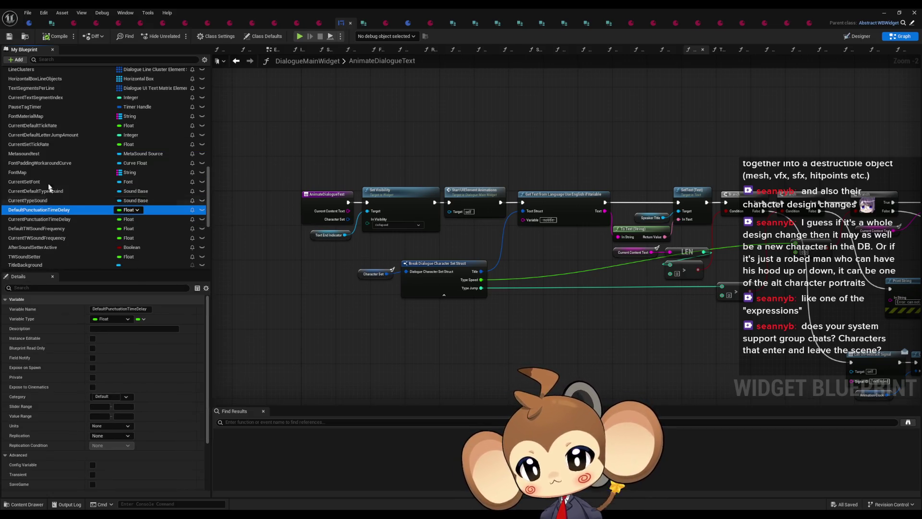
- Find all references to the CurrentDefaultTickRate variable by class member
click(52, 128)
right_click(55, 131)
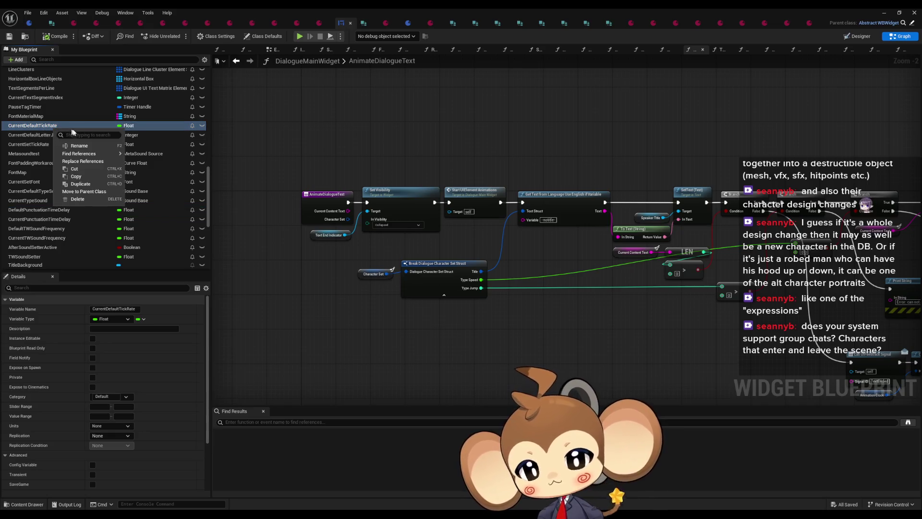
mouse_move(84, 153)
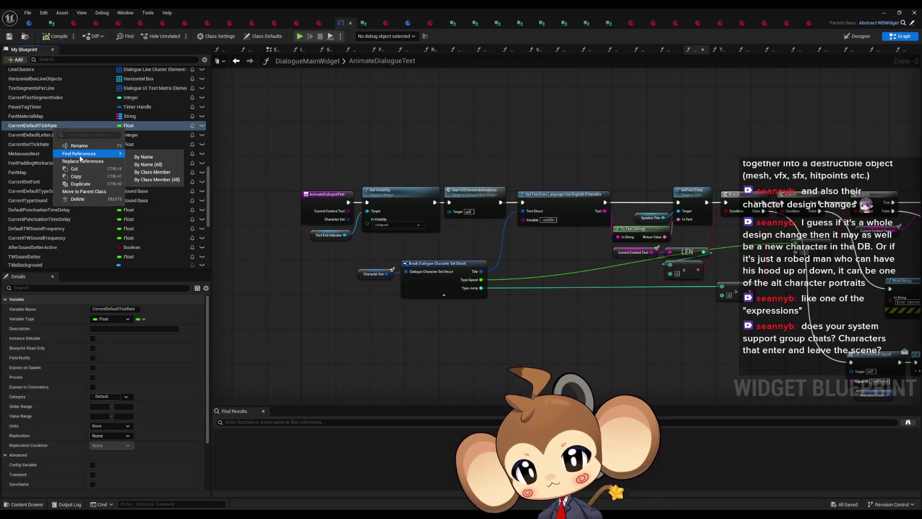
click(154, 172)
- Step through its uses in ResetTagDefaults, TextTagFunctionExecuter and SetVariablesFromCharacterSet, inspecting the last graph
click(252, 455)
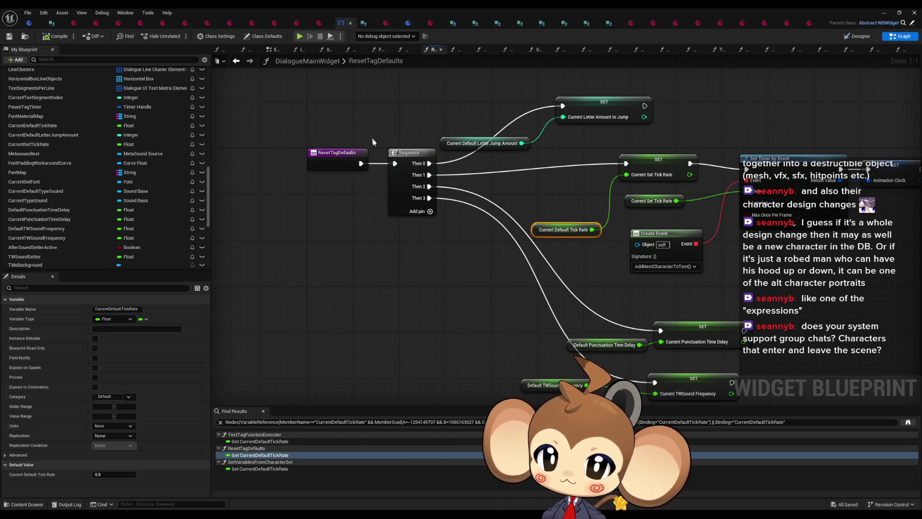
click(260, 442)
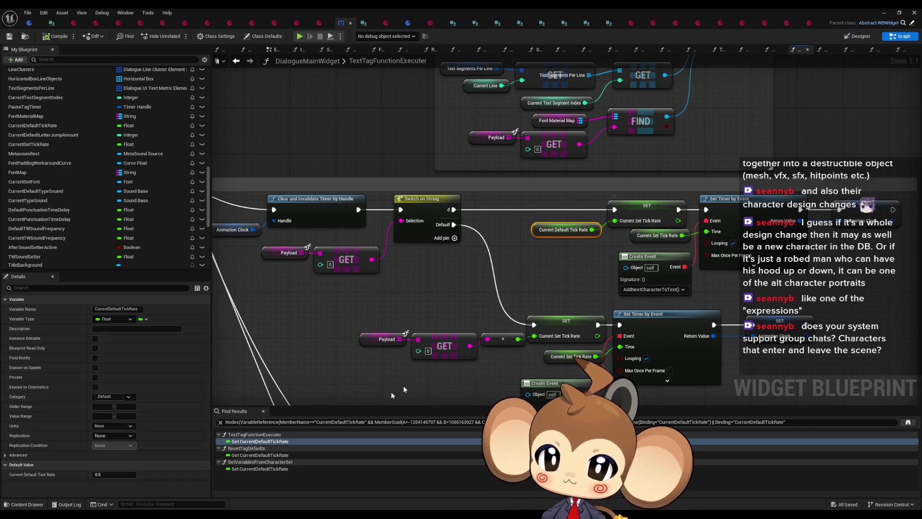
click(265, 468)
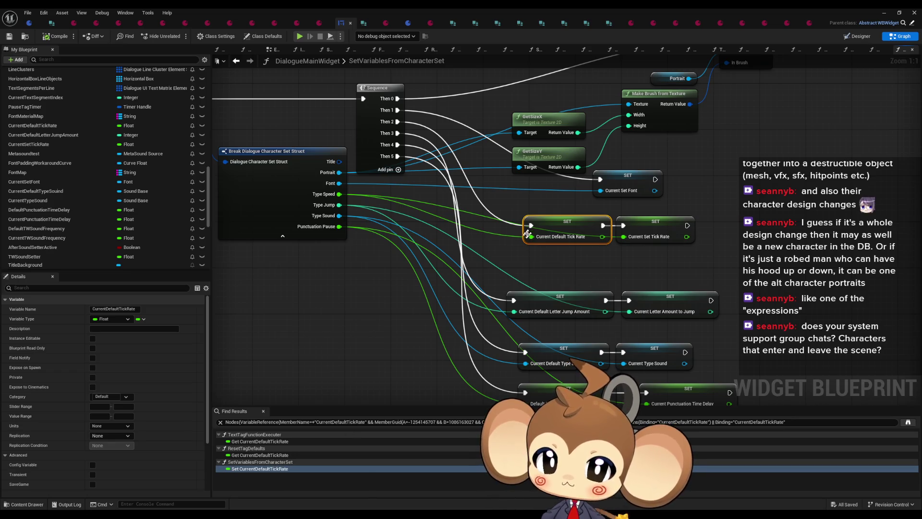
drag(546, 264, 594, 292)
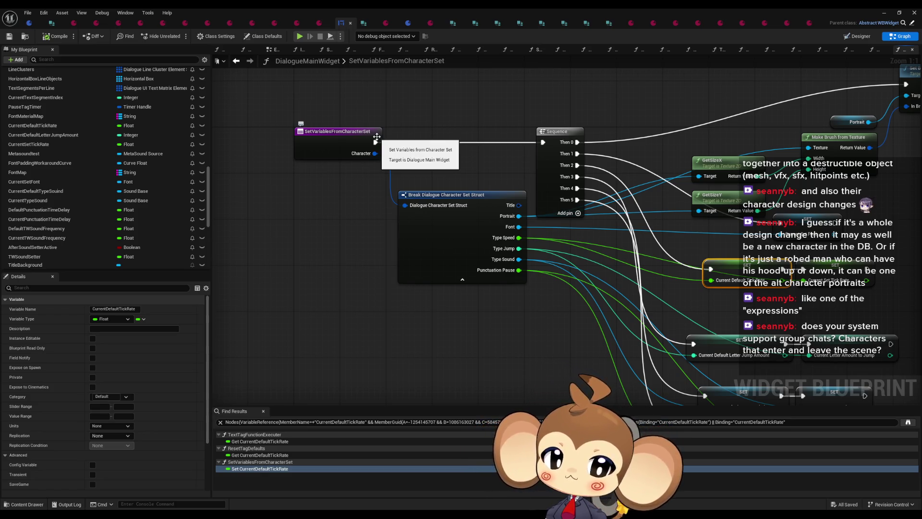
click(444, 258)
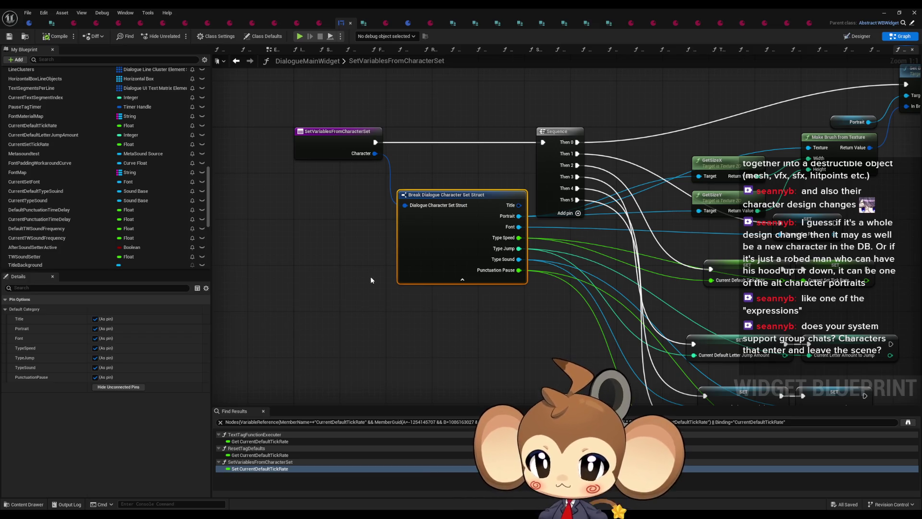
right_click(336, 135)
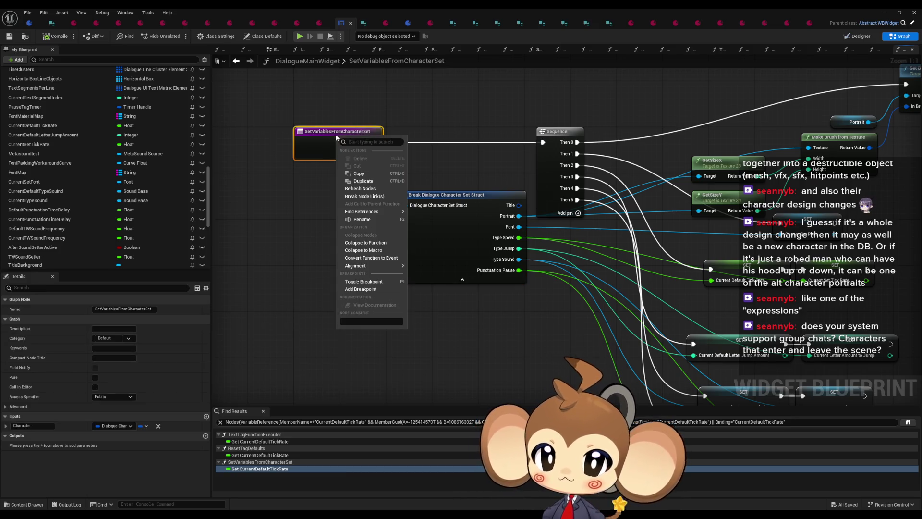
- Find callers of SetVariablesFromCharacterSet and jump to its call inside AnimateDialogueText
mouse_move(372, 212)
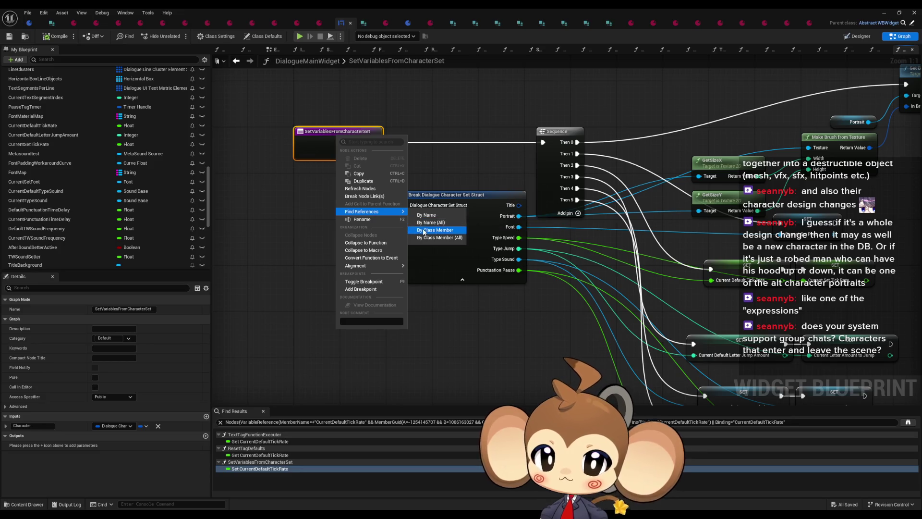
click(434, 230)
click(267, 444)
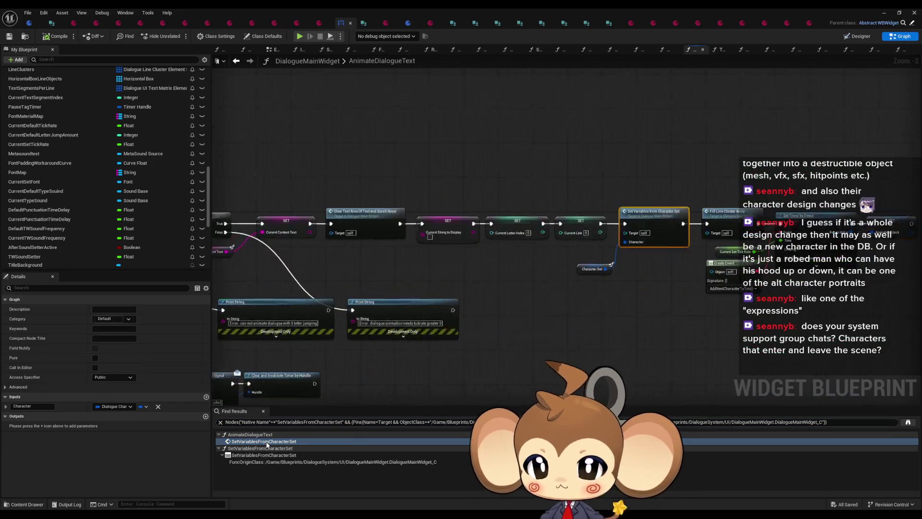
- Inspect the Character Set getter and AnimateDialogueText entry node in that graph
click(466, 314)
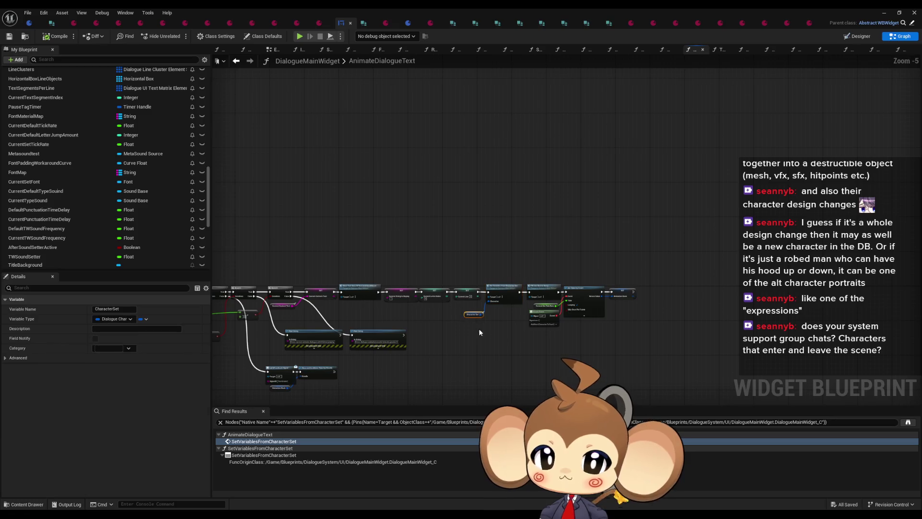
scroll(480, 327, up, 4)
mouse_move(425, 286)
mouse_down()
mouse_move(364, 320)
mouse_move(408, 323)
mouse_up()
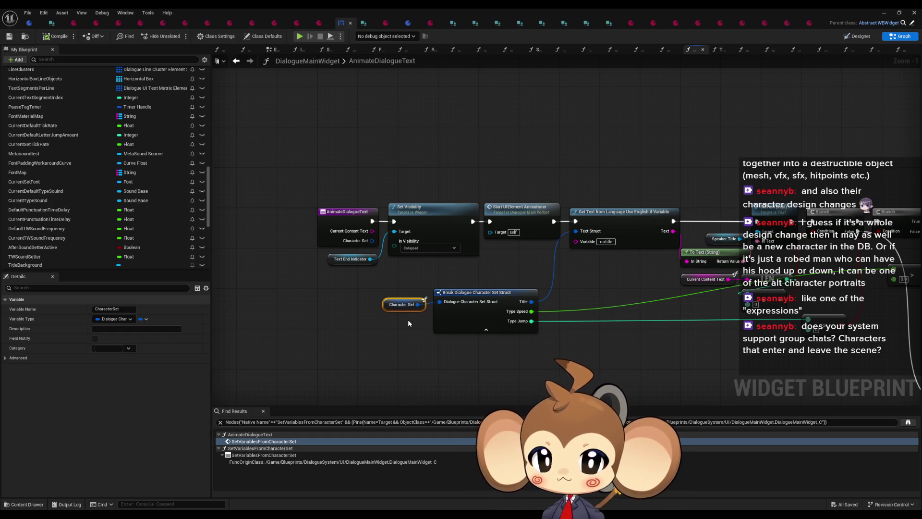
right_click(352, 214)
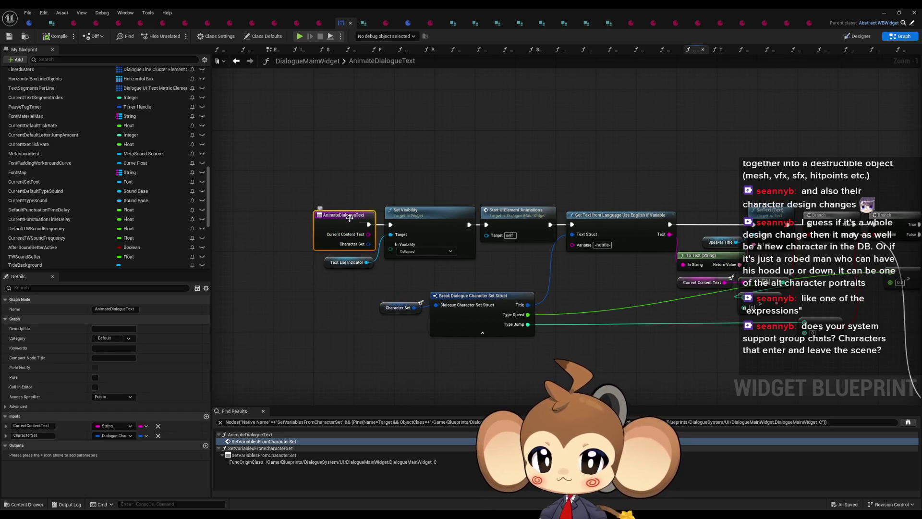
key(Escape)
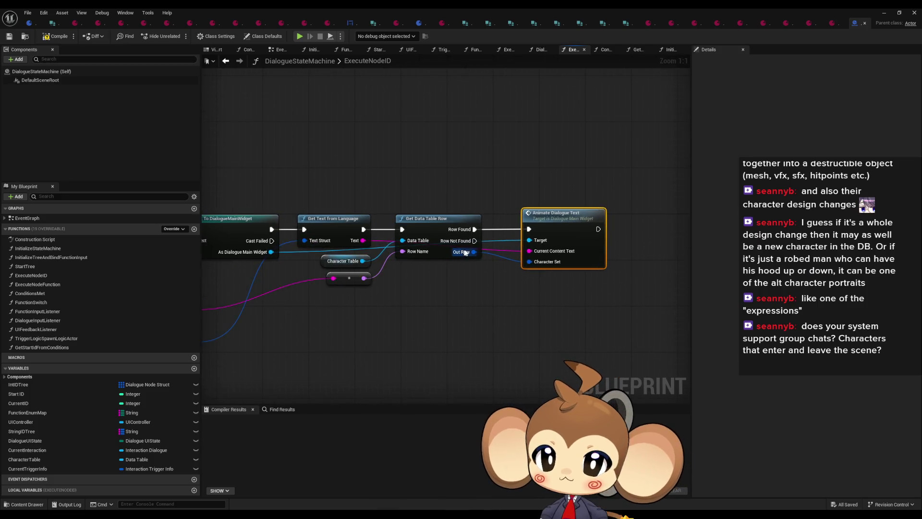
drag(469, 253, 530, 262)
drag(370, 312, 523, 277)
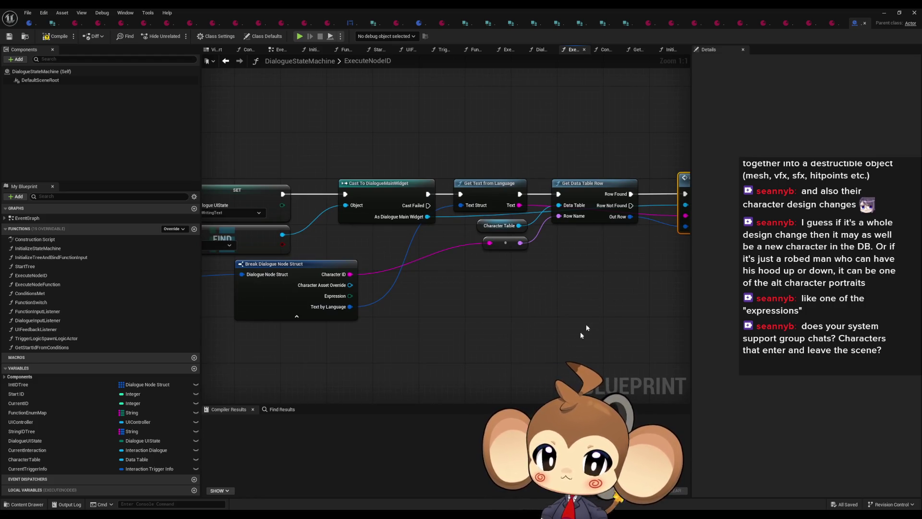
click(357, 305)
drag(361, 304, 445, 287)
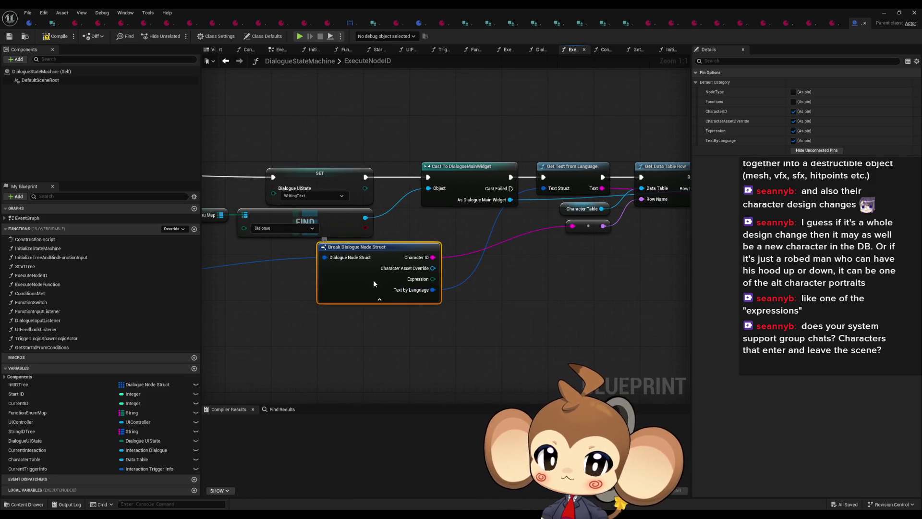
drag(485, 308, 481, 192)
drag(378, 256, 564, 182)
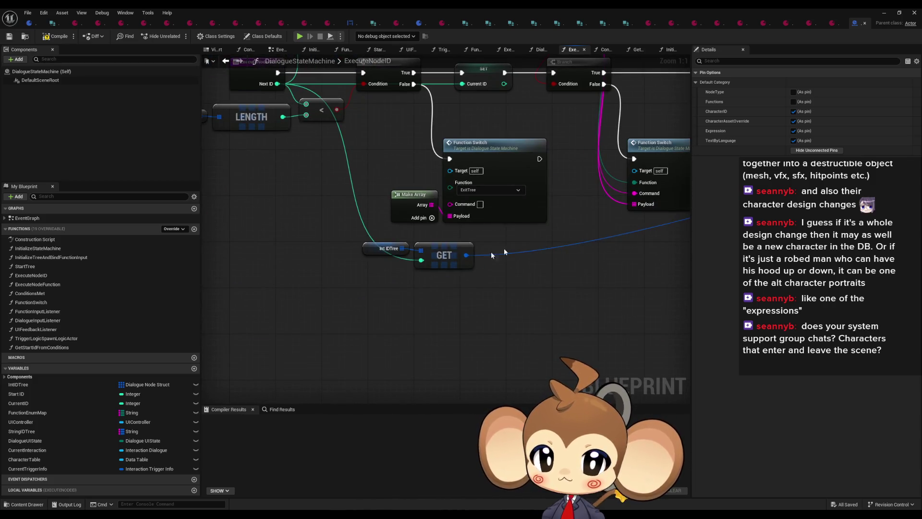
click(374, 250)
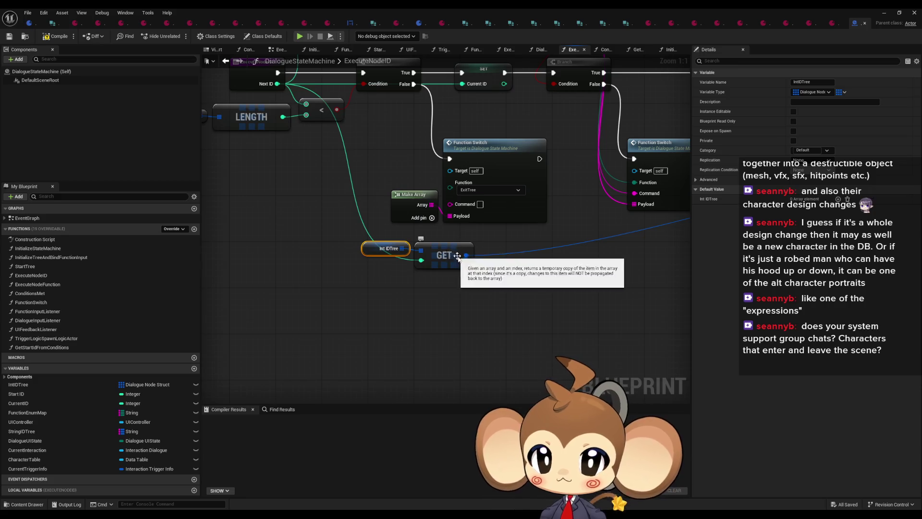
drag(458, 256, 549, 301)
click(279, 162)
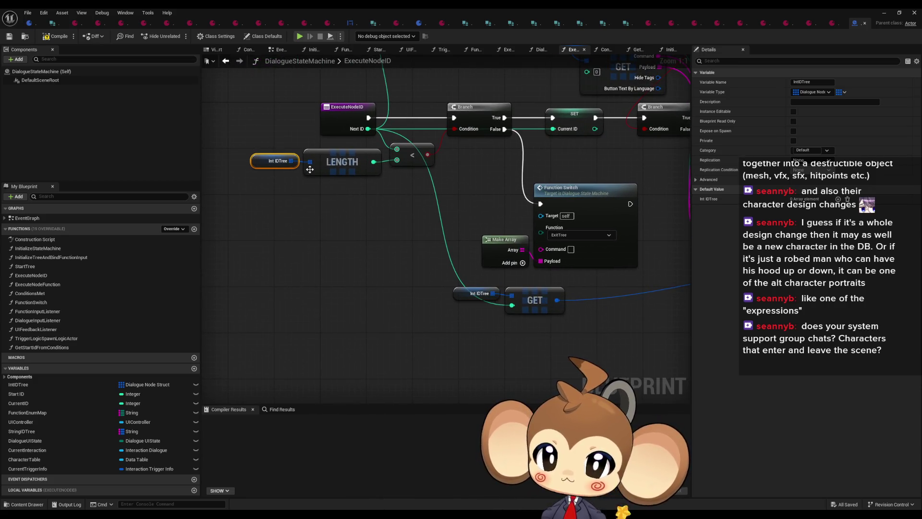
drag(280, 176, 300, 223)
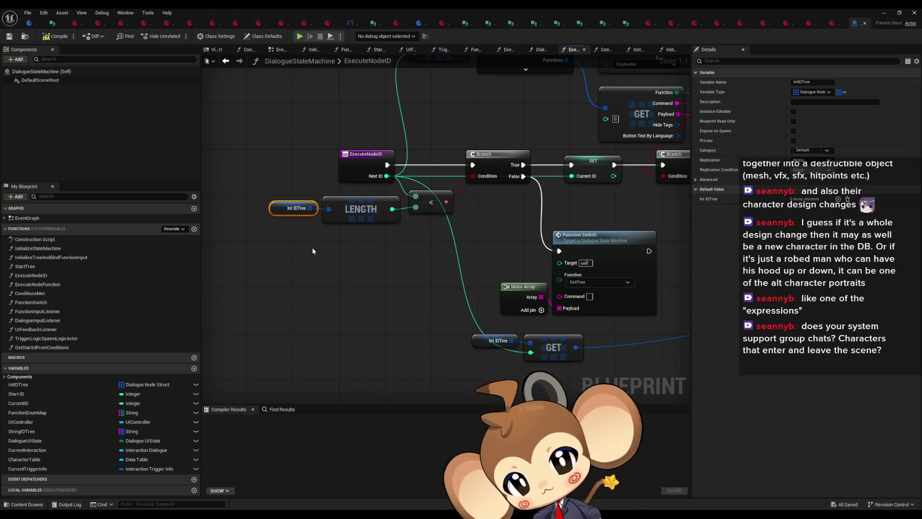
- Find all references to IntIDTree and jump to where it is set
right_click(284, 211)
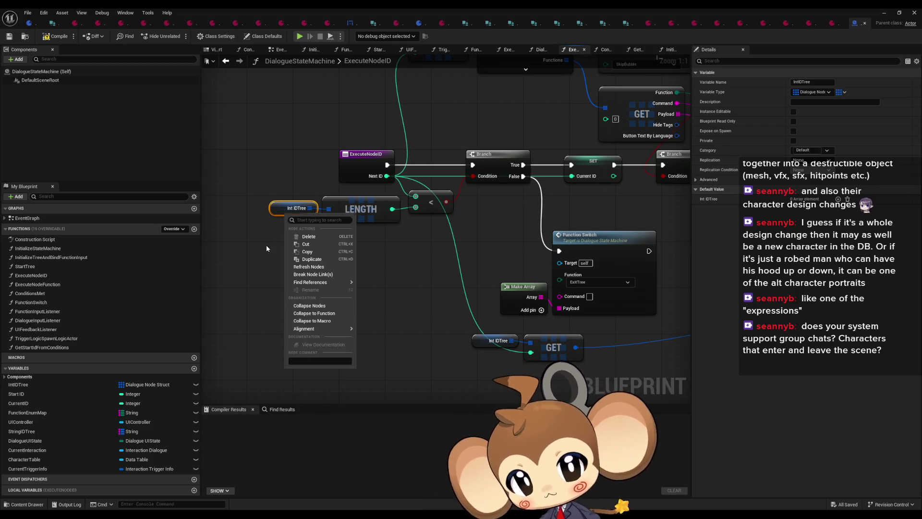
click(266, 245)
click(281, 209)
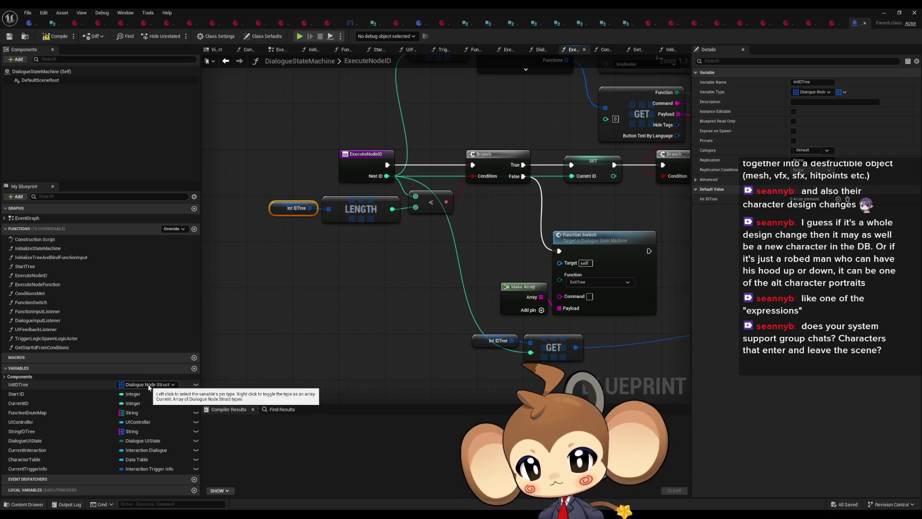
right_click(284, 211)
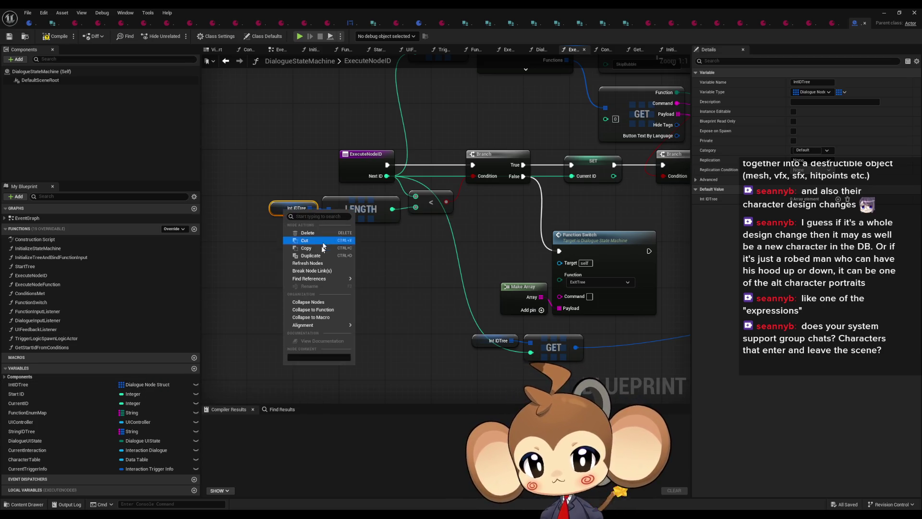
mouse_move(314, 279)
click(384, 297)
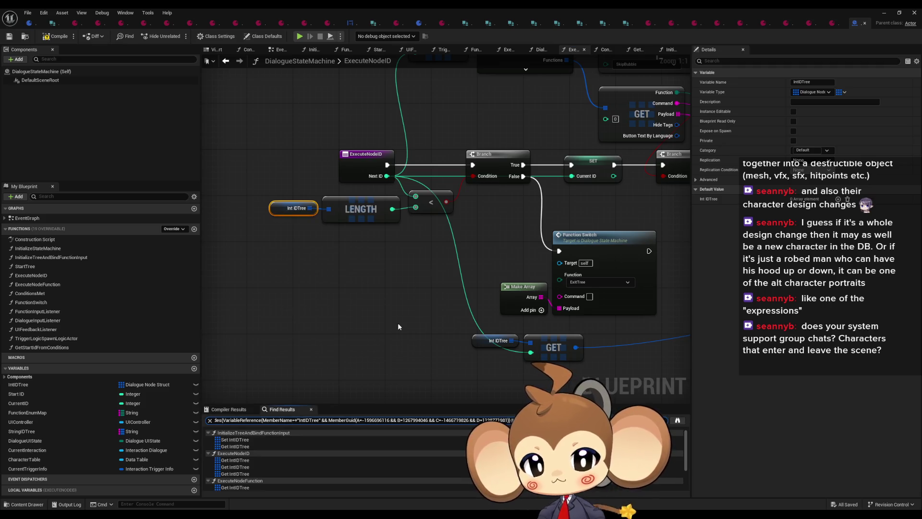
click(235, 440)
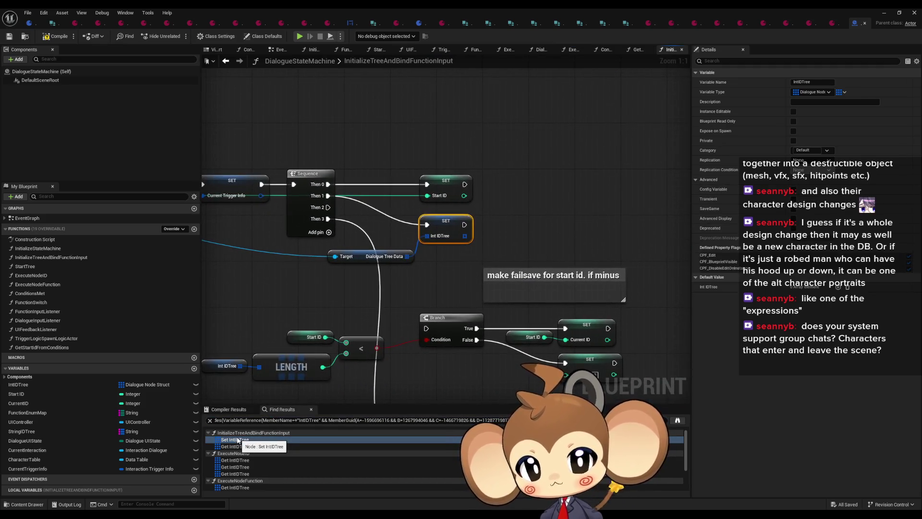
- Find the callers of InitializeTreeAndBindFunctionInput from its entry node
drag(312, 288, 687, 300)
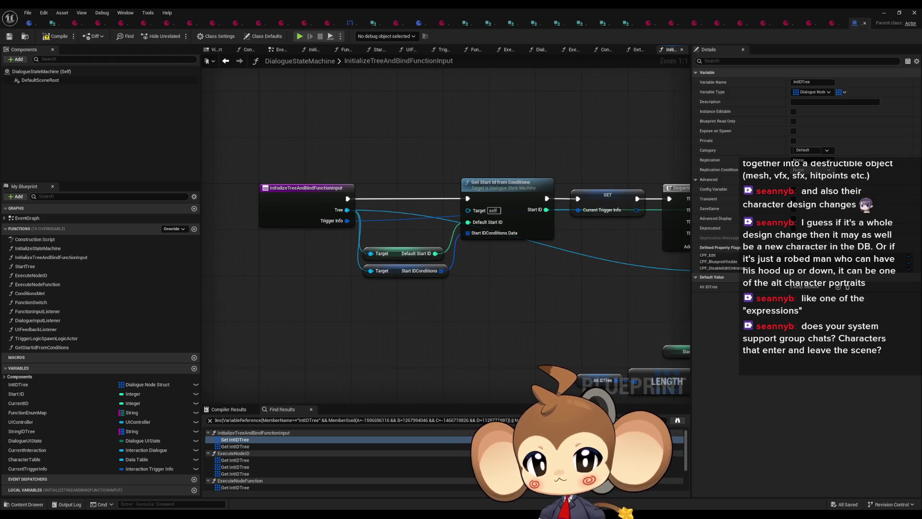
click(290, 201)
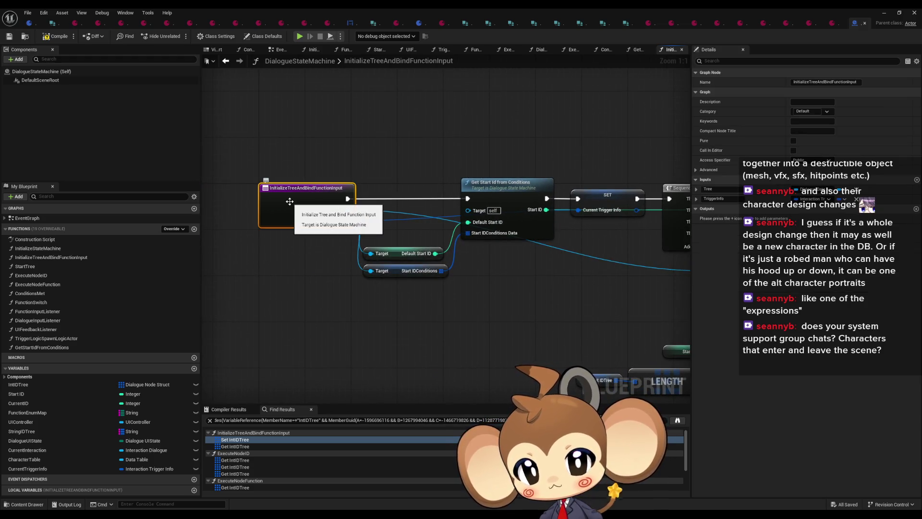
right_click(290, 203)
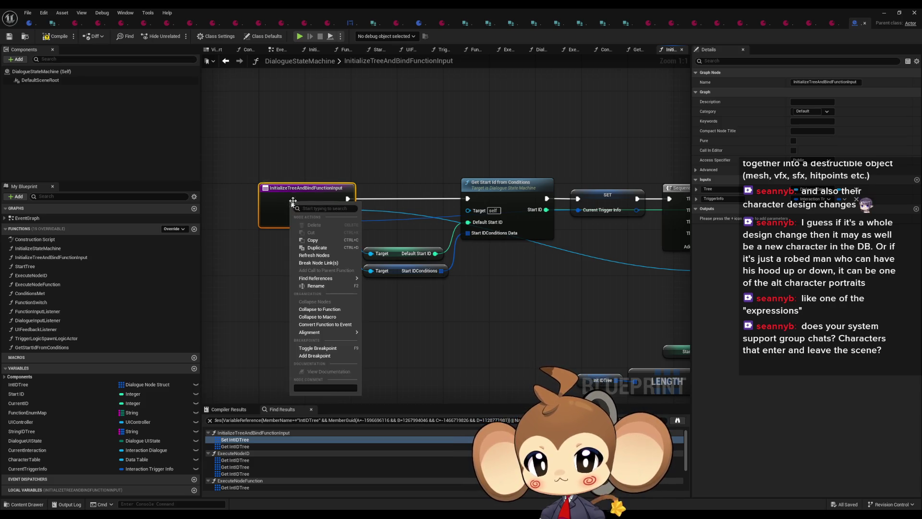
mouse_move(336, 278)
click(409, 310)
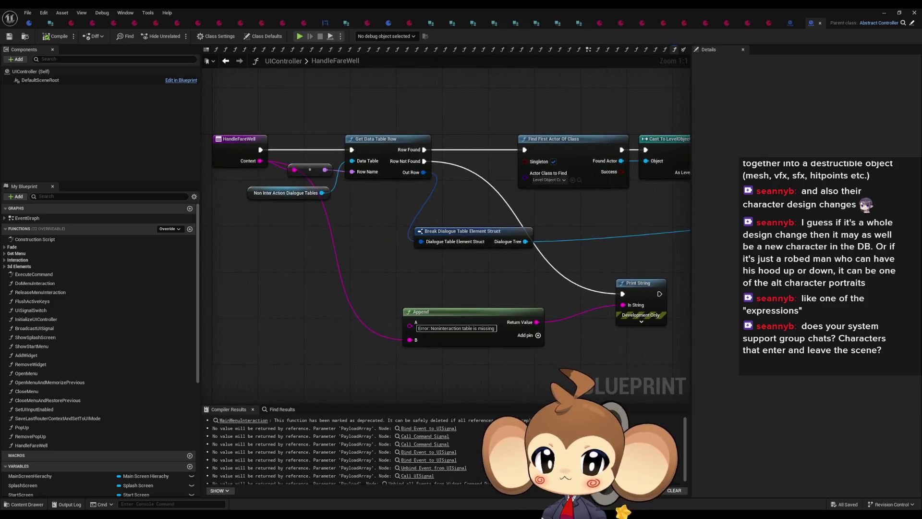
- Follow HandleFareWell's Dialogue Tree wire and open the InitializeTreeAndBindFunctionInput function graph
click(423, 232)
click(262, 195)
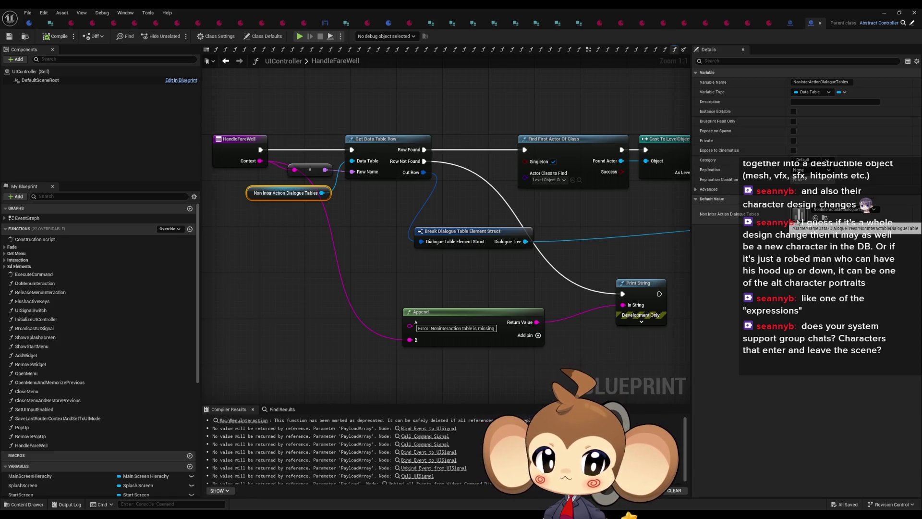
double_click(511, 242)
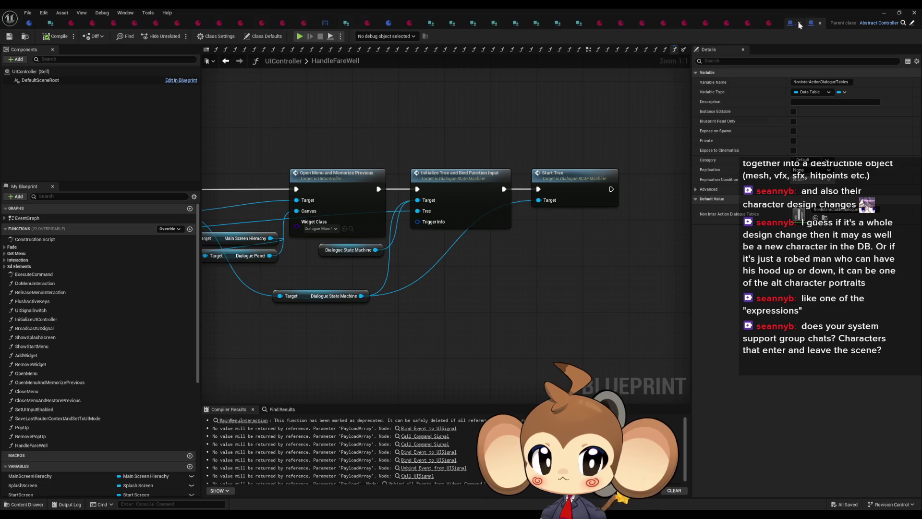
double_click(508, 221)
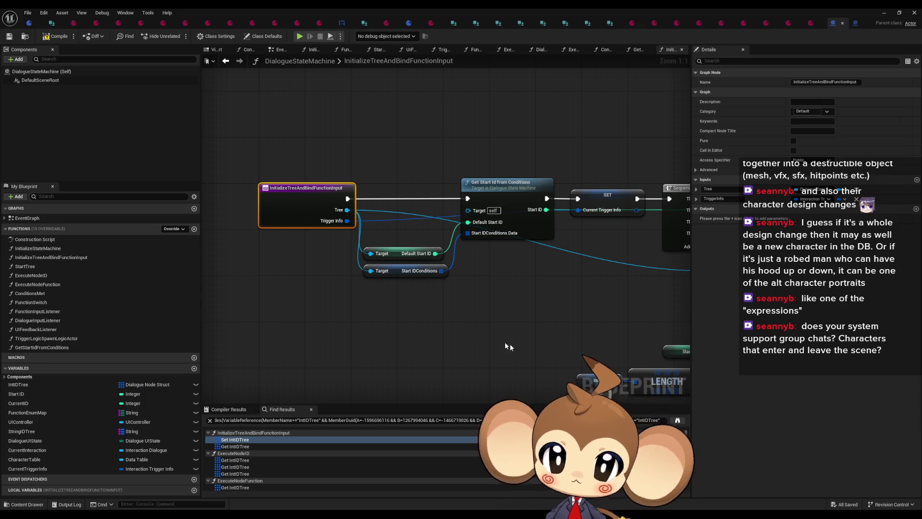
- Pull a Get Default Character Asset node off the Tree input pin via the 'defa' search
mouse_move(373, 226)
mouse_down()
mouse_move(248, 242)
mouse_move(288, 244)
mouse_up()
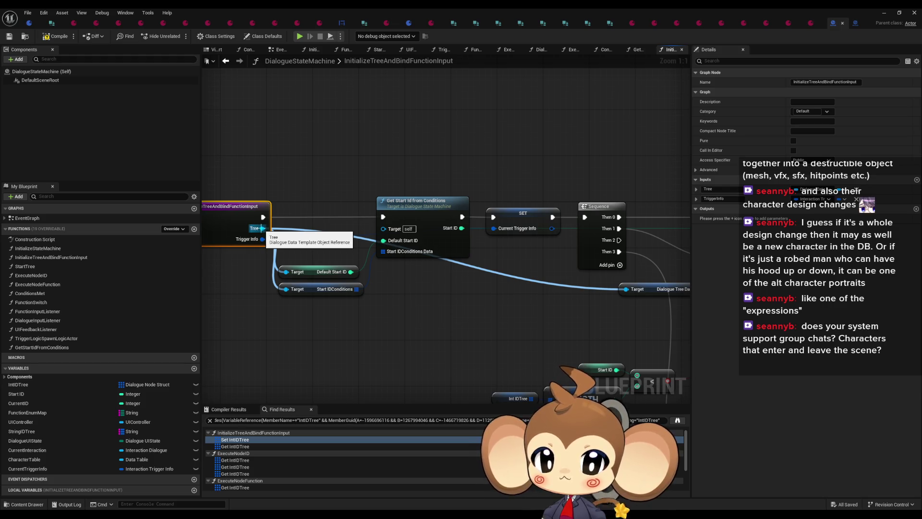
drag(261, 228, 292, 340)
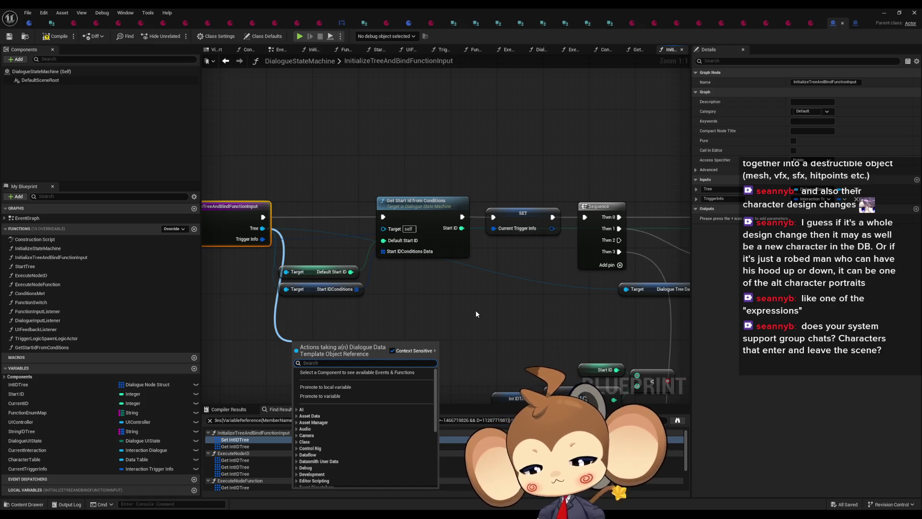
text(defa)
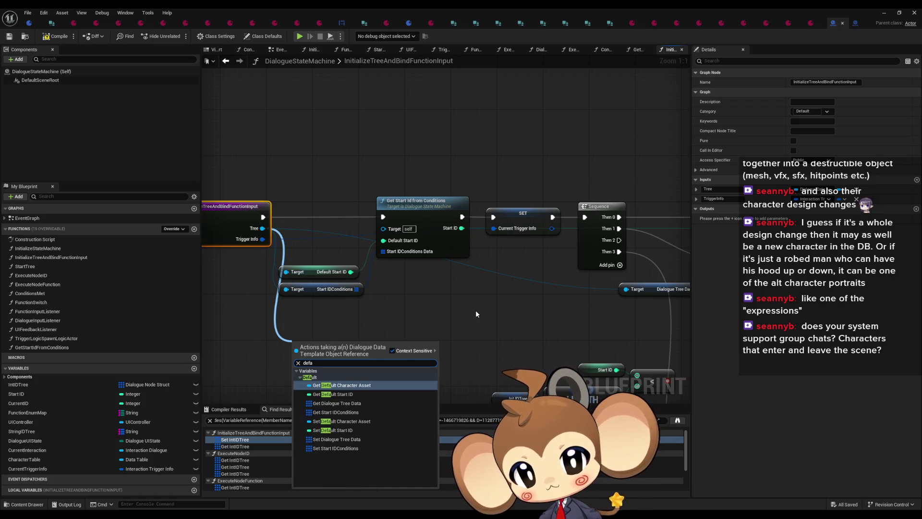
key(Return)
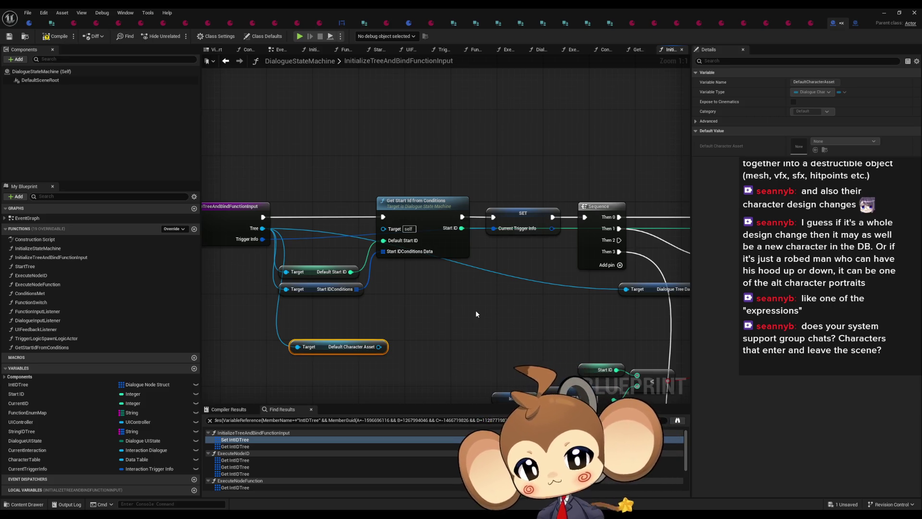
scroll(476, 314, down, 8)
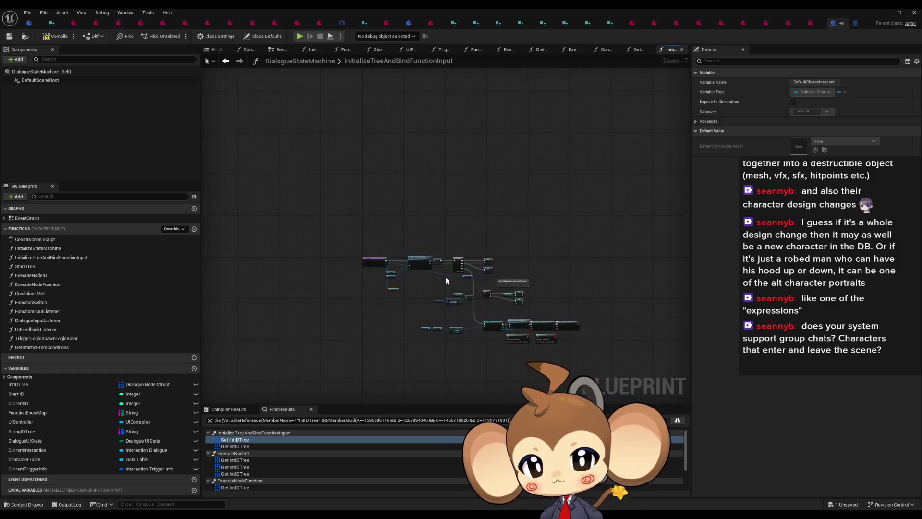
- Review the Dialogue Tree Data and Get Start Id from Conditions nodes, toggling the editor window size
scroll(508, 275, up, 8)
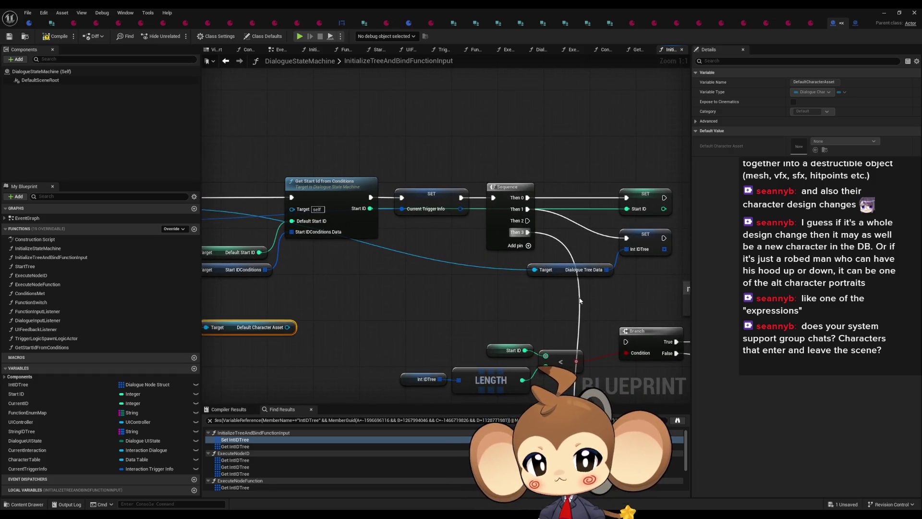
click(553, 270)
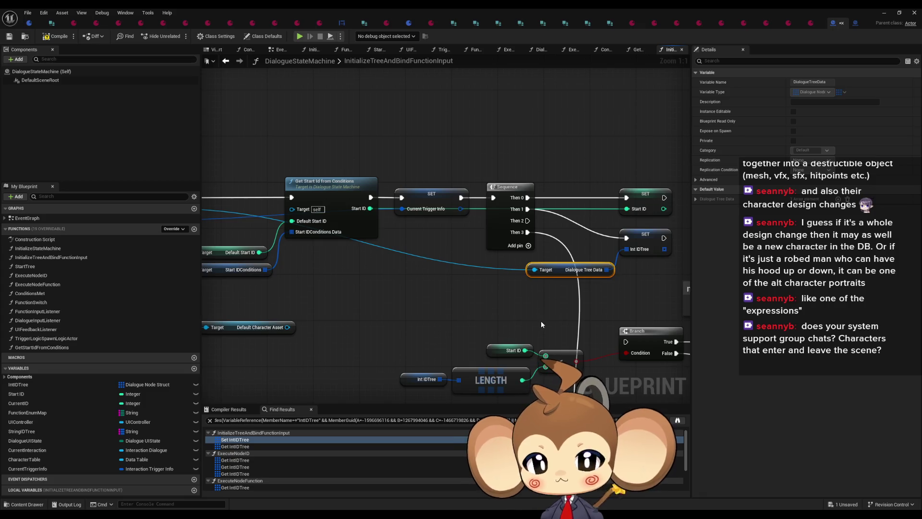
mouse_move(520, 321)
mouse_down()
mouse_move(605, 326)
mouse_move(535, 307)
mouse_move(539, 331)
mouse_move(568, 305)
mouse_up()
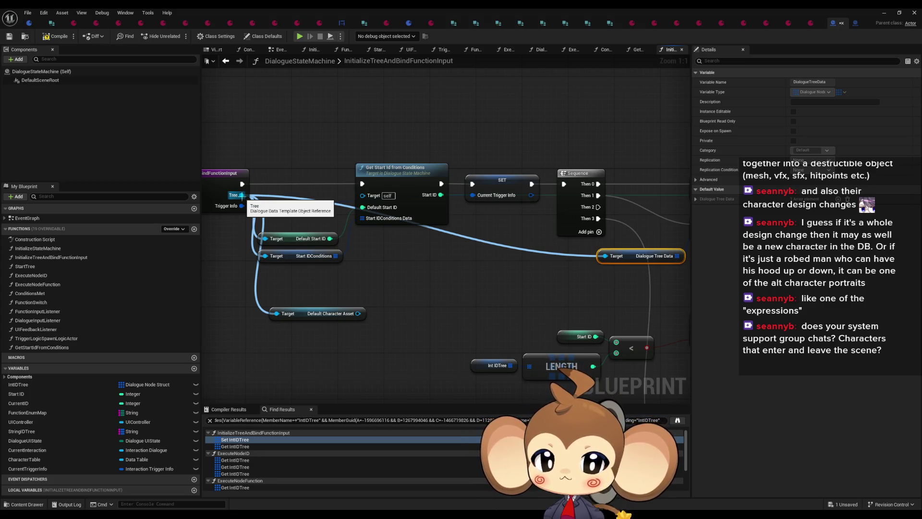
click(409, 178)
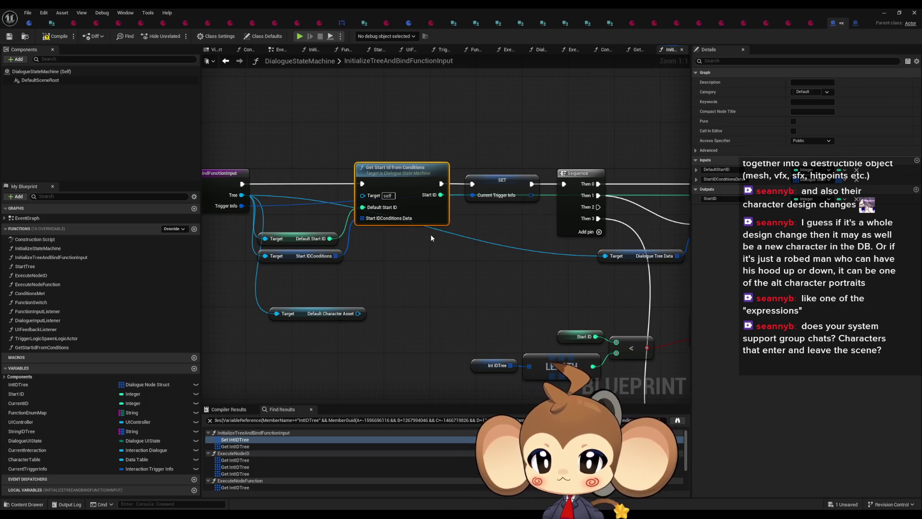
drag(431, 235, 459, 234)
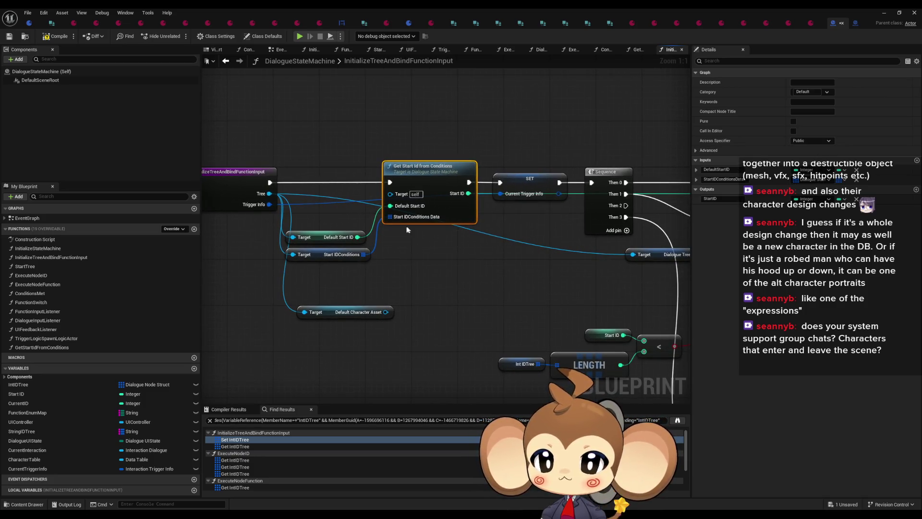
click(327, 211)
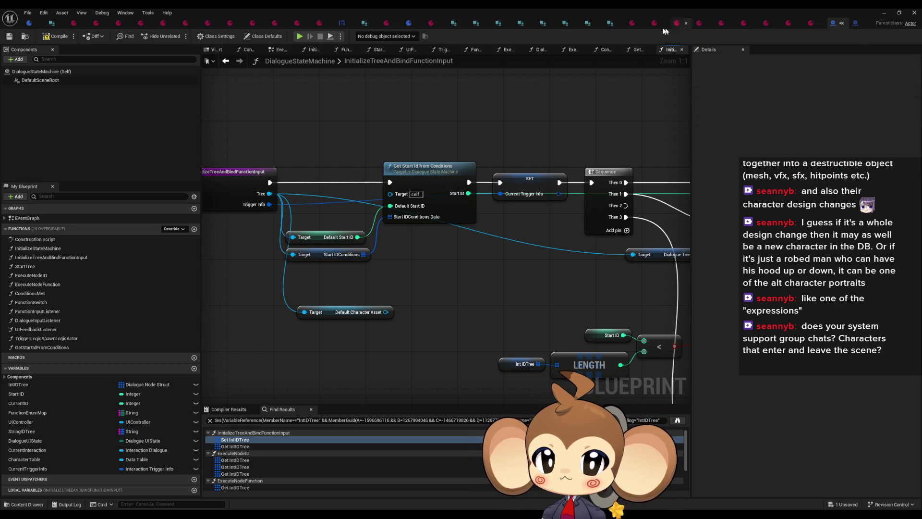
double_click(427, 14)
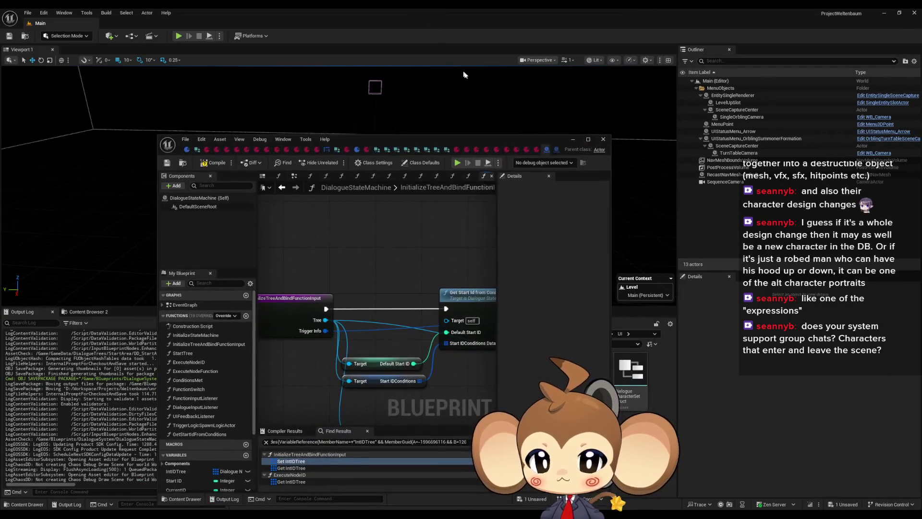
double_click(463, 137)
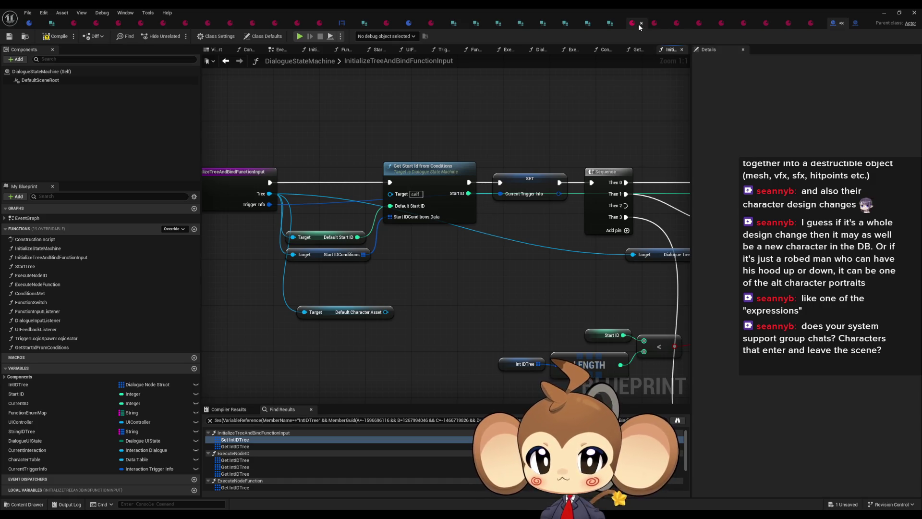
- Close three open asset editor tabs in the top tab strip
middle_click(676, 23)
middle_click(676, 22)
middle_click(682, 24)
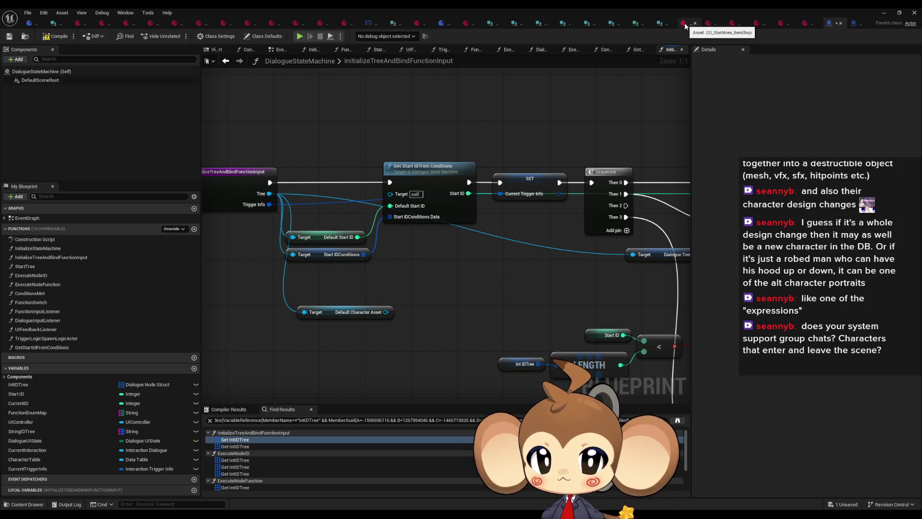
- Close the DD_StartArea dialogue data, DialogueDataTemplate and DialogueNodeStruct asset tabs
middle_click(685, 24)
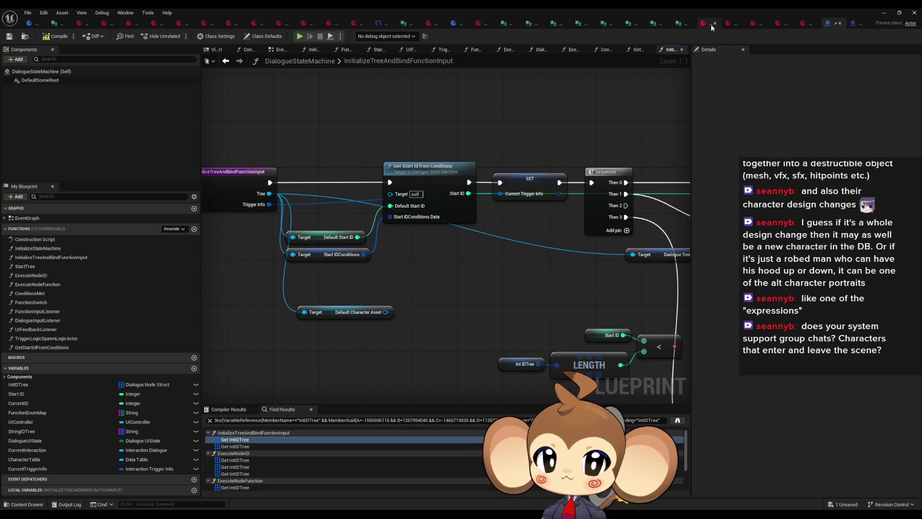
middle_click(713, 25)
middle_click(732, 27)
middle_click(751, 23)
middle_click(773, 24)
middle_click(792, 24)
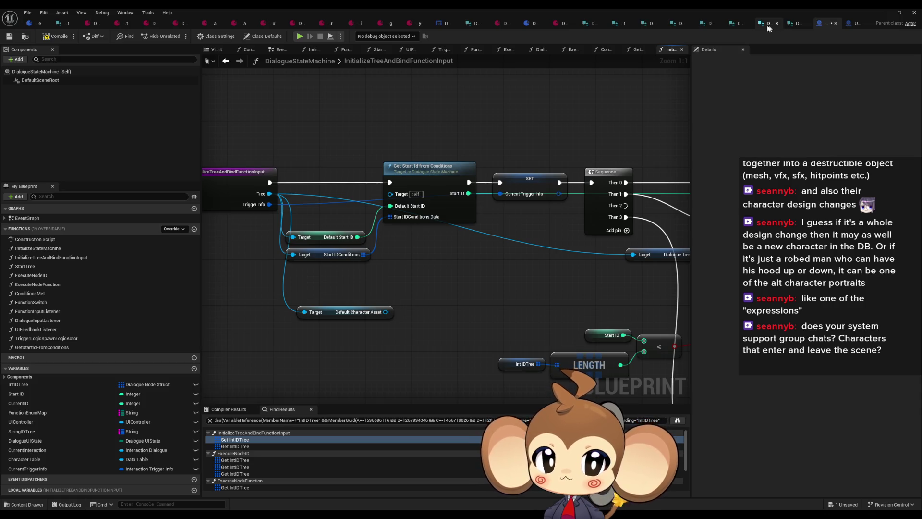
middle_click(790, 23)
middle_click(789, 23)
middle_click(788, 24)
middle_click(788, 24)
middle_click(786, 24)
middle_click(785, 25)
middle_click(783, 25)
middle_click(783, 25)
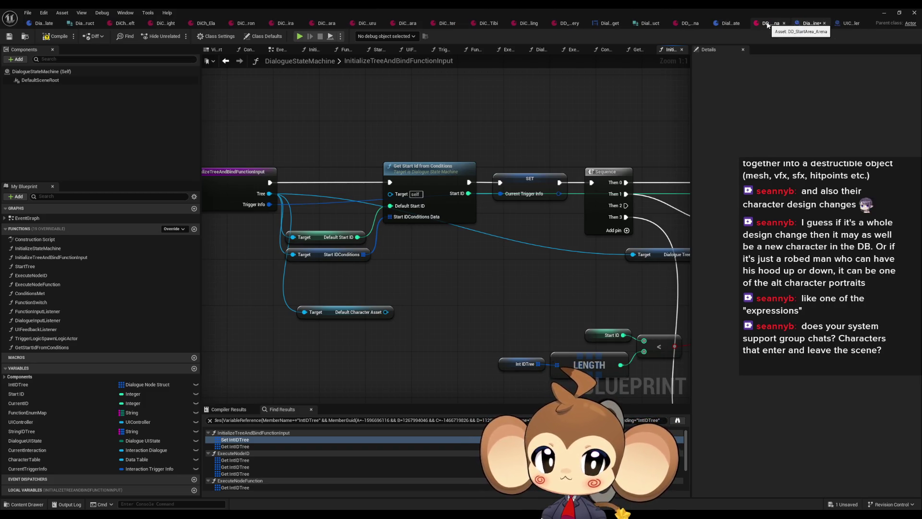
middle_click(767, 24)
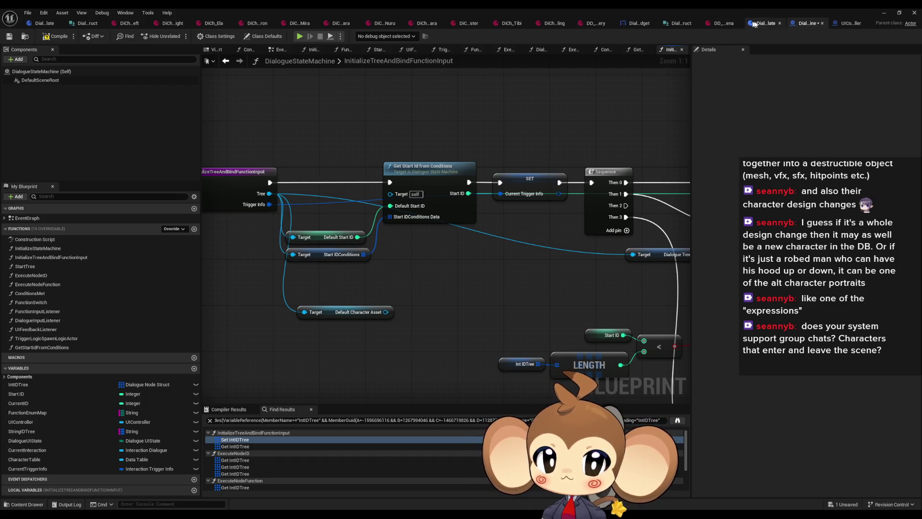
middle_click(762, 24)
middle_click(762, 24)
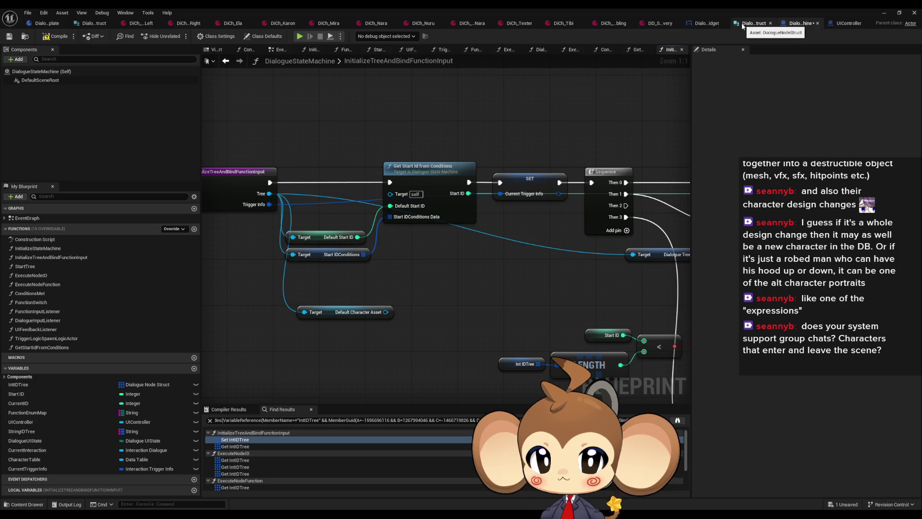
middle_click(743, 26)
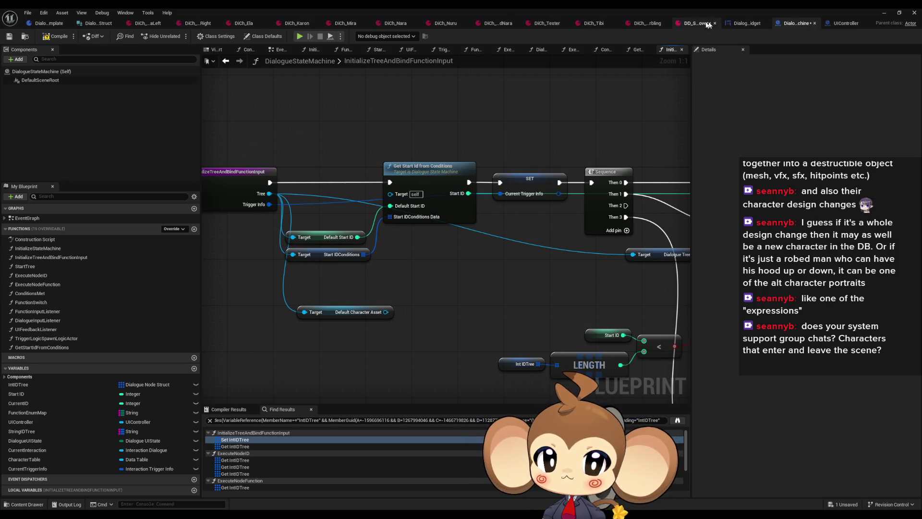
- Close the DiCh_ character asset tabs and DD_StartArea_ItemRecovery
middle_click(211, 24)
middle_click(202, 24)
middle_click(202, 24)
middle_click(202, 24)
middle_click(222, 23)
middle_click(222, 23)
middle_click(230, 24)
middle_click(242, 24)
middle_click(244, 24)
middle_click(245, 25)
middle_click(220, 25)
middle_click(220, 25)
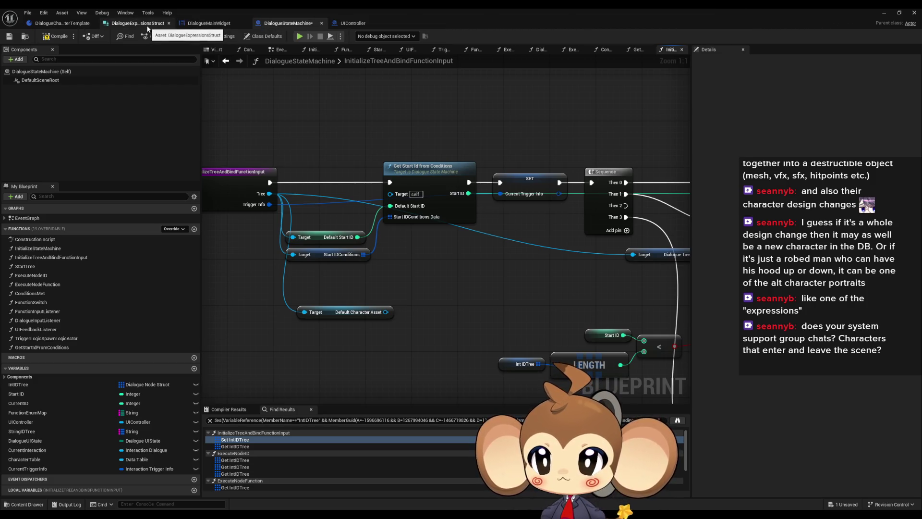
- Check the remaining tabs, close DialogueCharacterTemplate, and restore the asset window to a smaller size
click(146, 25)
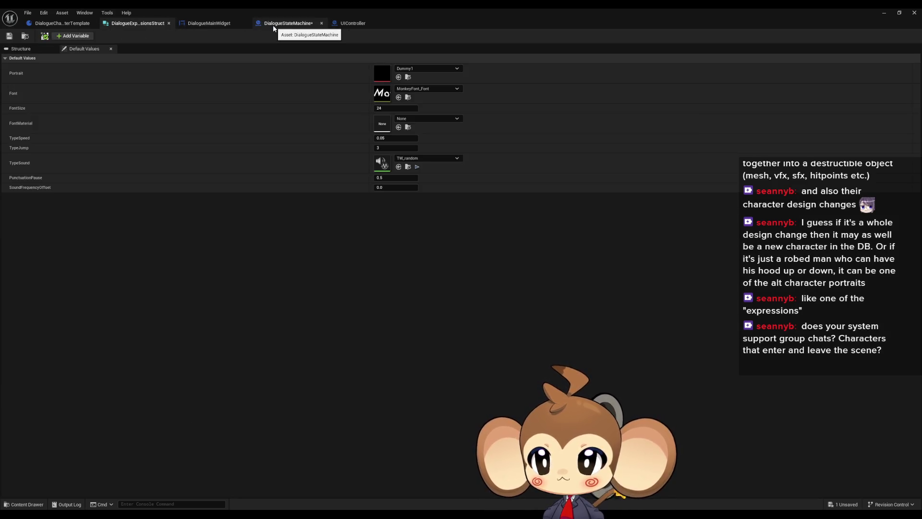
click(209, 23)
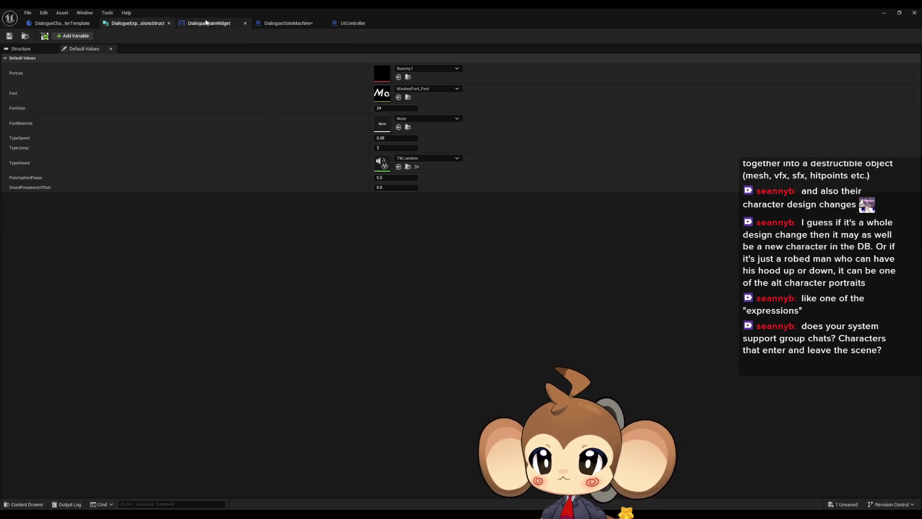
click(57, 24)
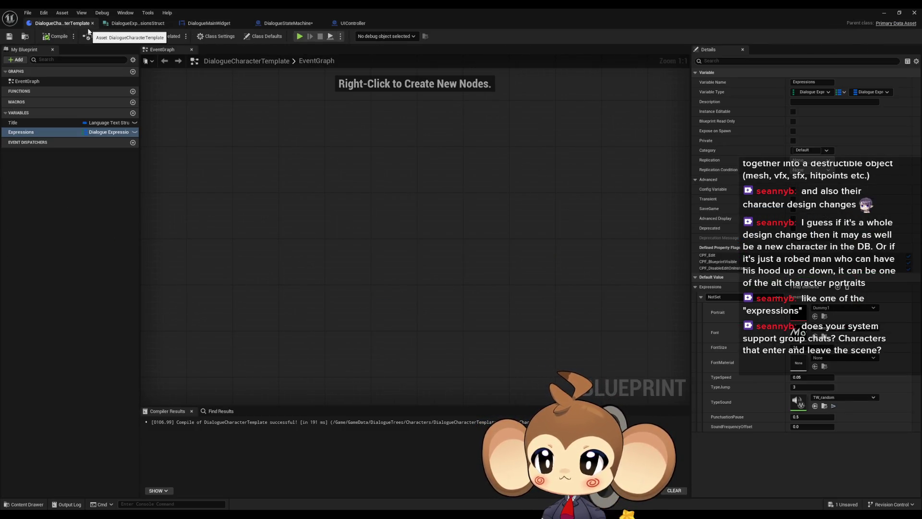
middle_click(56, 27)
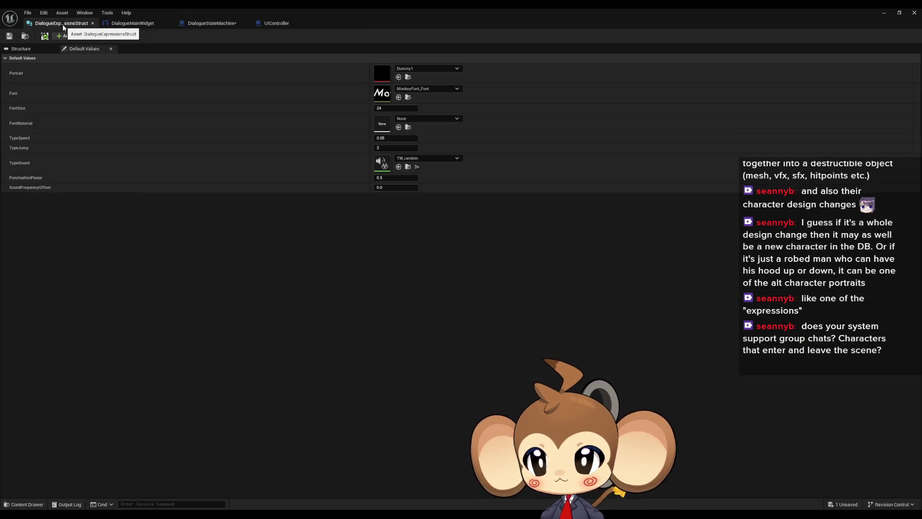
double_click(243, 7)
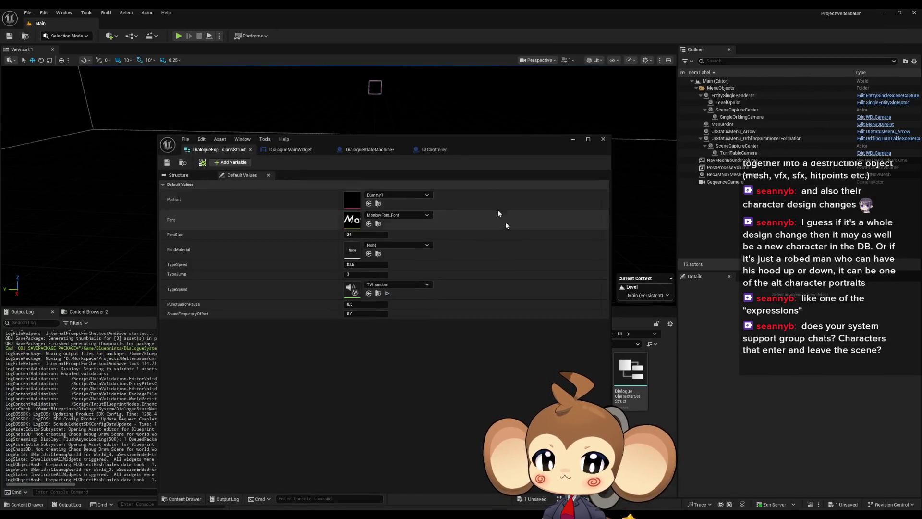
- Open DialogueDataTemplate from Content > GameData > DialogueTrees and maximize its editor
drag(384, 138, 46, 158)
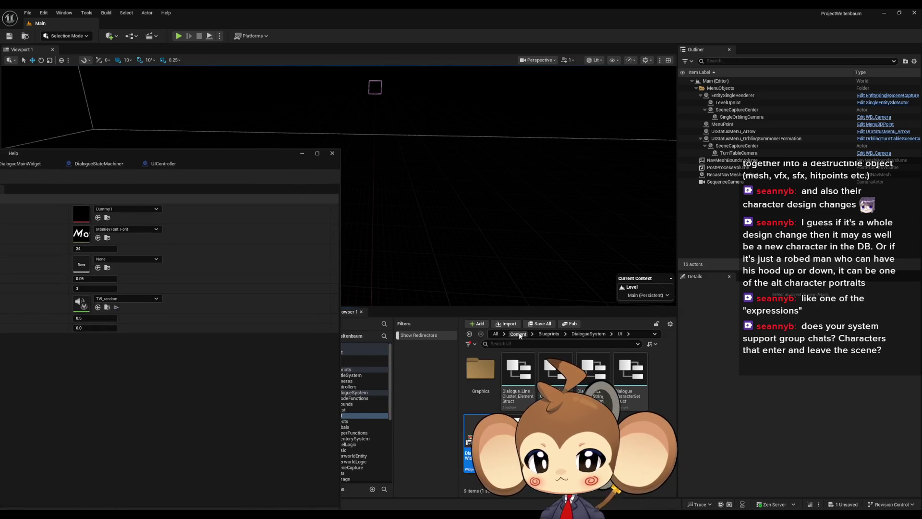
click(518, 334)
double_click(478, 372)
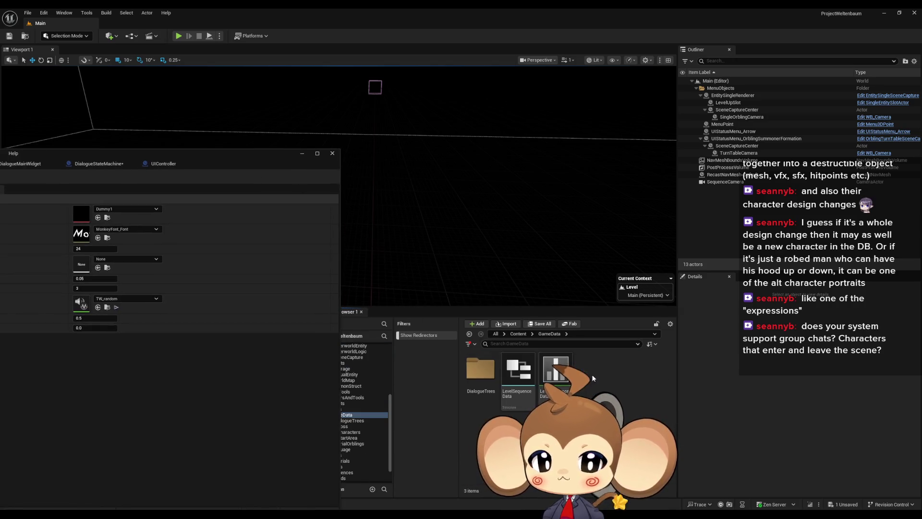
double_click(476, 374)
double_click(476, 444)
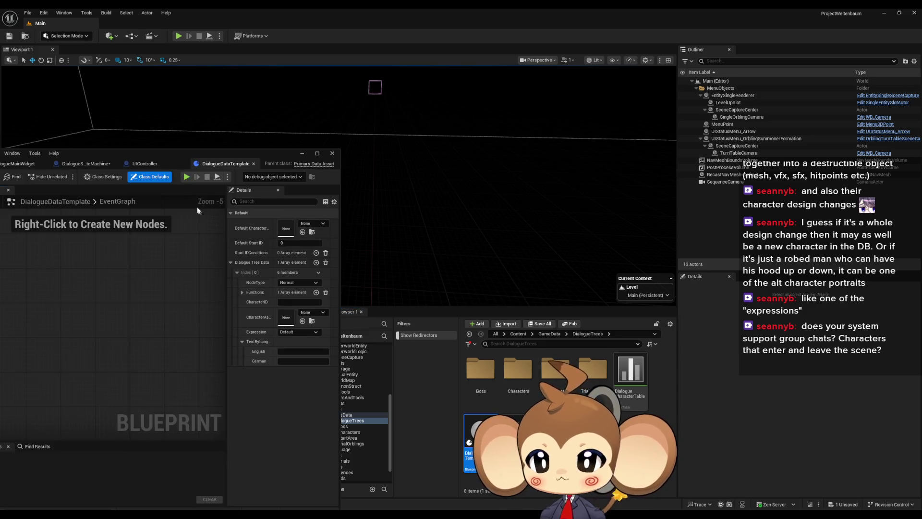
drag(177, 155, 486, 143)
double_click(485, 143)
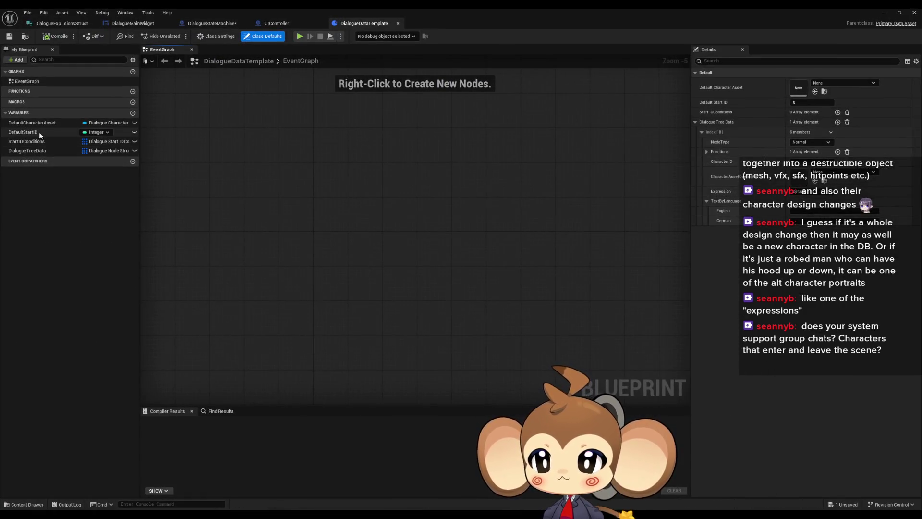
- Inspect its DialogueTreeData, DefaultStartID and DefaultCharacterAsset variables, then return to DialogueStateMachine
click(34, 151)
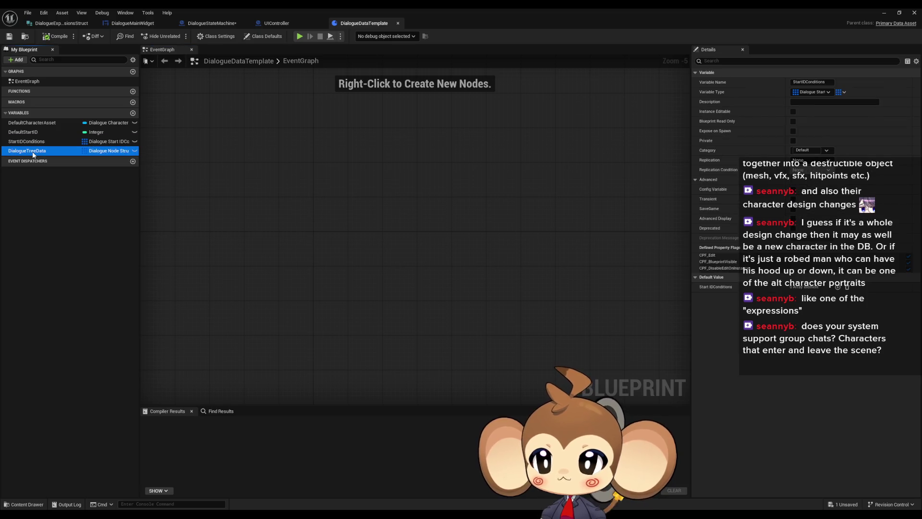
click(31, 133)
click(31, 124)
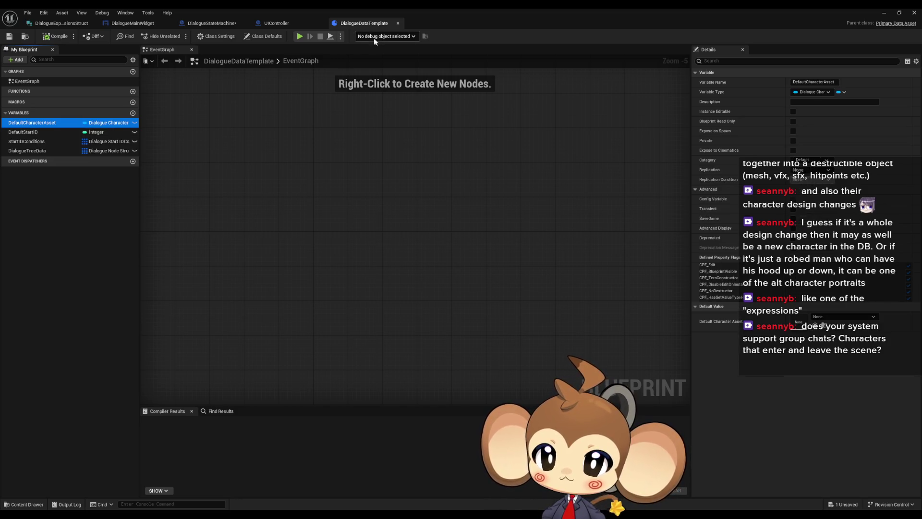
click(211, 22)
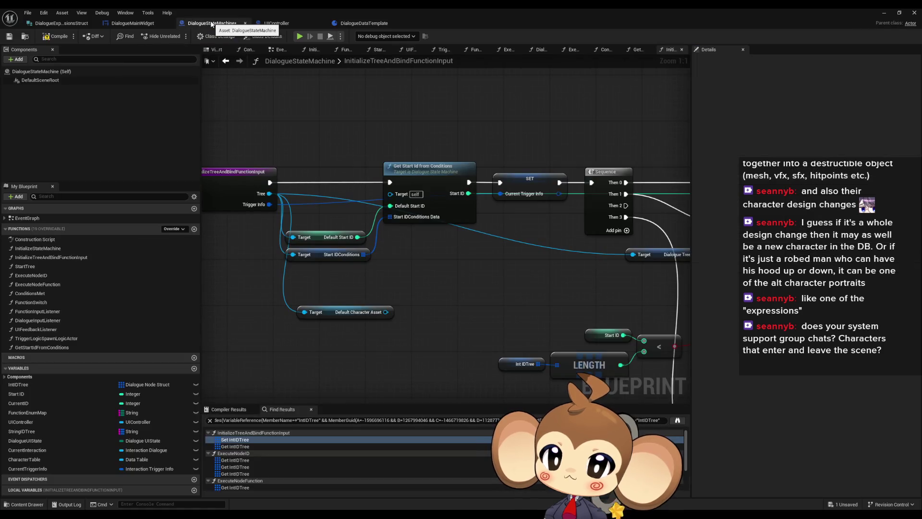
- Pan through the InitializeTreeAndBindFunctionInput graph, reviewing Initialize Dialogue Widget and the Default Character Asset getter
drag(260, 137, 355, 132)
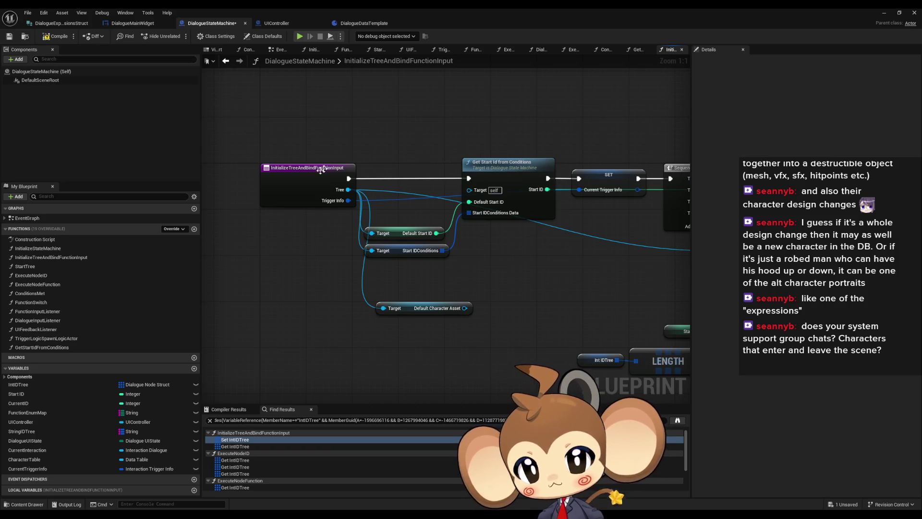
drag(509, 190, 399, 206)
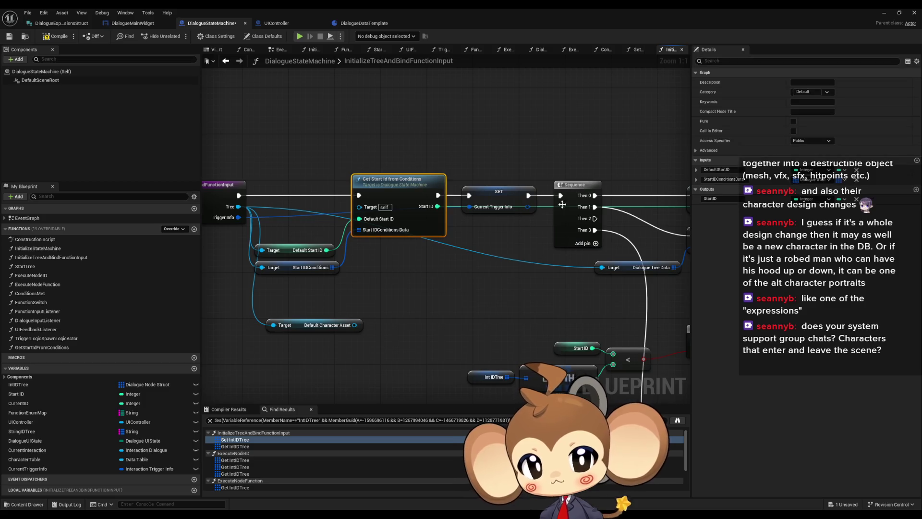
drag(562, 205, 417, 187)
scroll(418, 187, down, 2)
drag(543, 264, 461, 204)
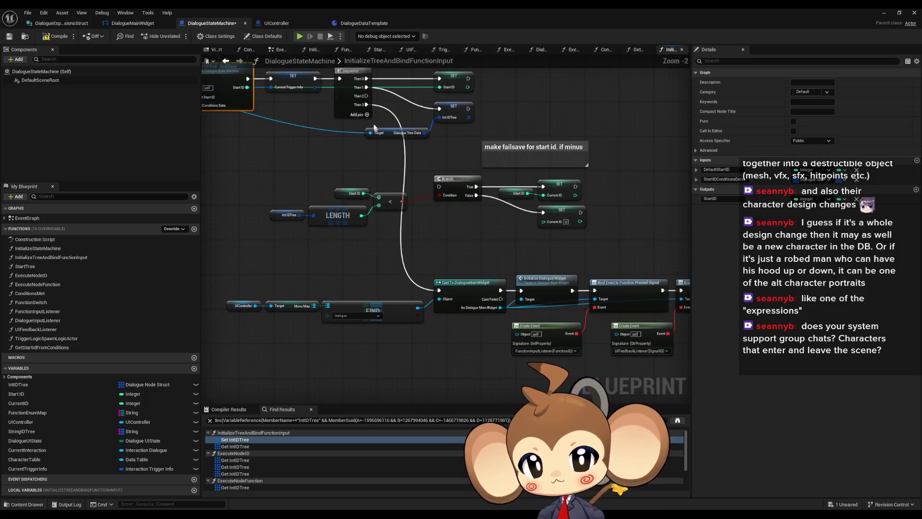
mouse_move(533, 262)
mouse_down()
mouse_move(431, 237)
mouse_move(434, 265)
mouse_move(428, 219)
mouse_up()
scroll(393, 292, up, 2)
click(480, 226)
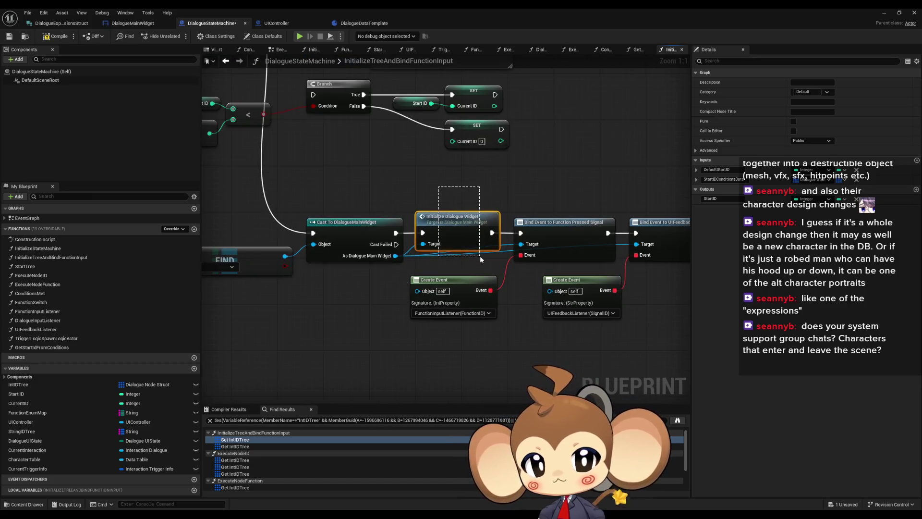
mouse_move(449, 245)
mouse_down()
mouse_move(425, 218)
mouse_move(425, 319)
mouse_move(394, 278)
mouse_move(394, 333)
mouse_move(333, 315)
mouse_move(182, 304)
mouse_move(362, 320)
mouse_move(315, 308)
mouse_move(125, 115)
mouse_up()
click(444, 201)
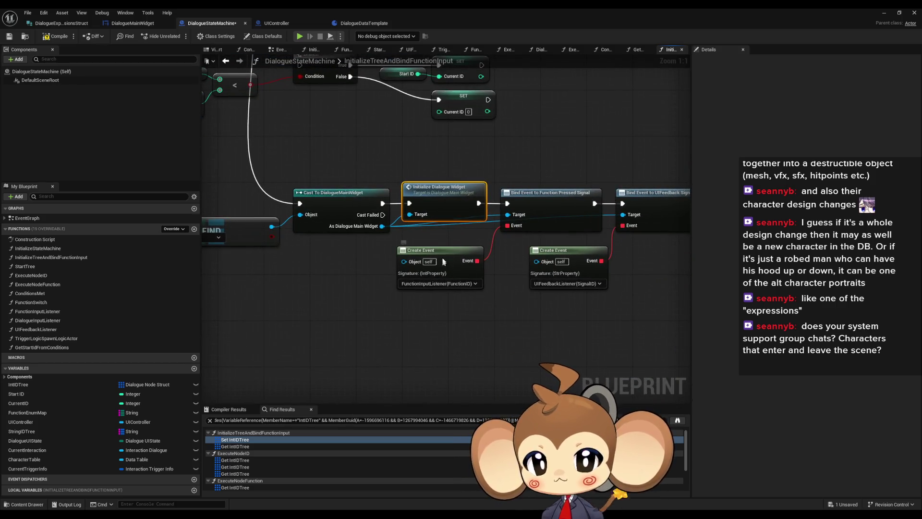
drag(384, 243, 609, 270)
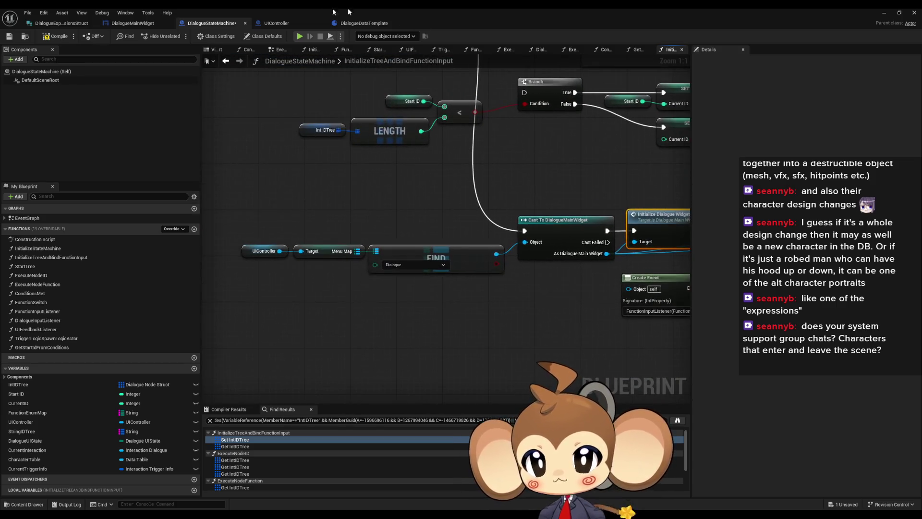
mouse_move(288, 144)
mouse_down()
mouse_move(331, 174)
mouse_move(397, 199)
mouse_up()
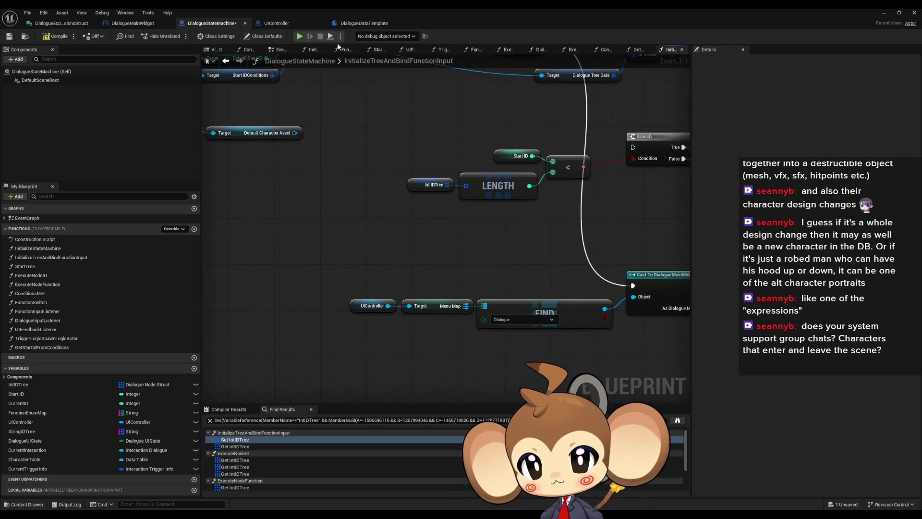
- In DialogueMainWidget, find every place AnimateDialogueText is called
click(132, 27)
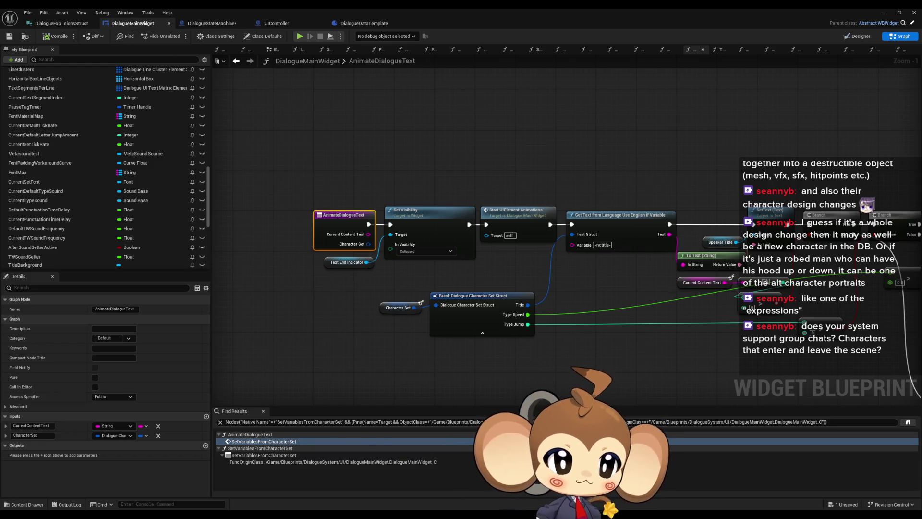
right_click(338, 221)
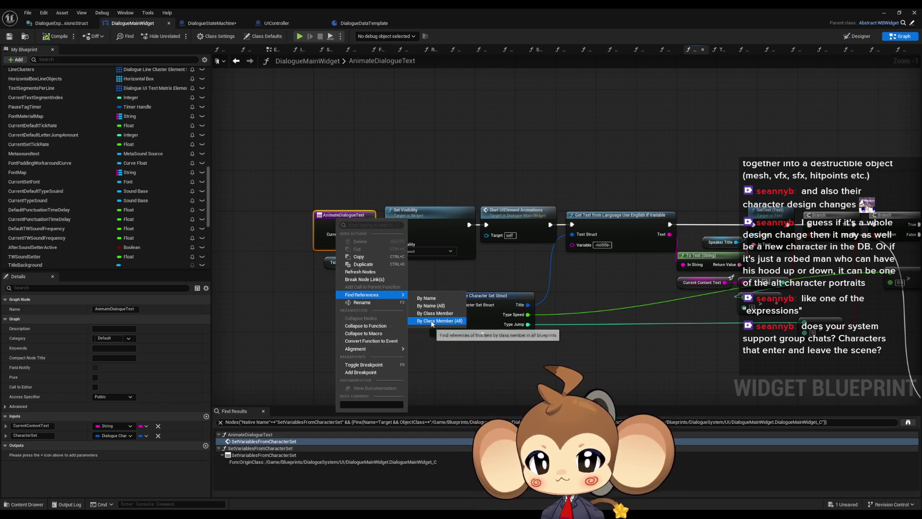
click(461, 335)
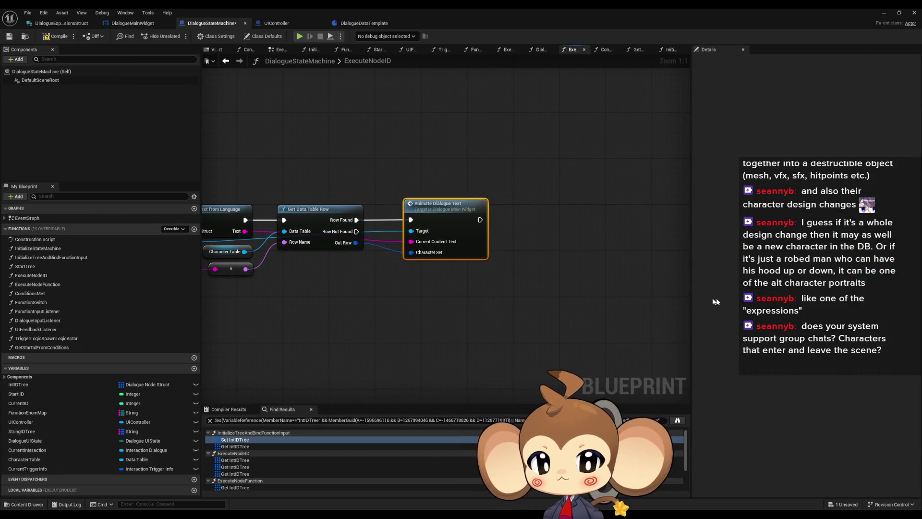
- Inspect ExecuteNodeID's cast, Get Text, SET, Break Dialogue Node Struct and Function Switch nodes, then go back to InitializeTreeAndBindFunctionInput
drag(366, 266, 538, 282)
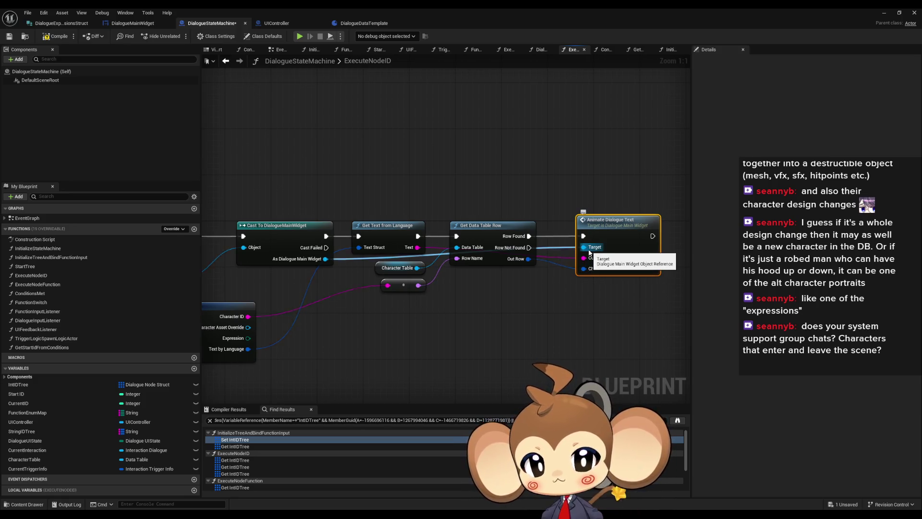
scroll(590, 252, down, 1)
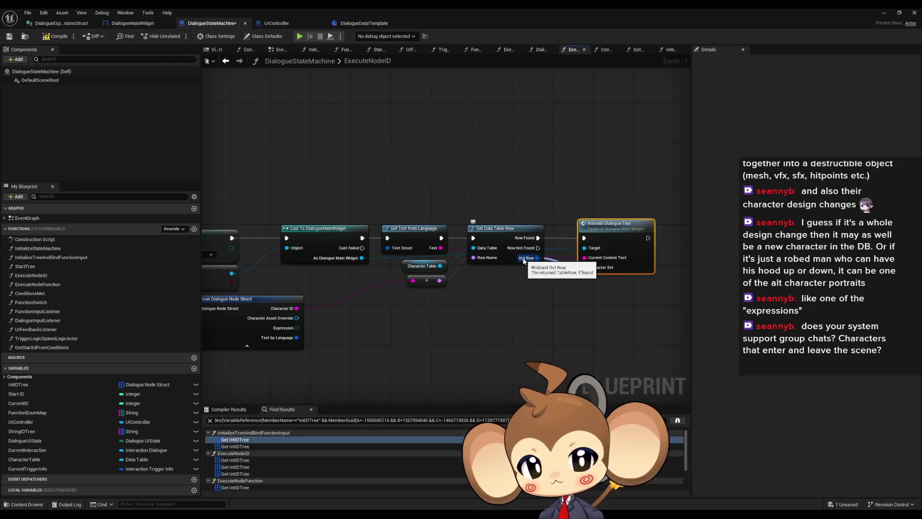
drag(345, 365, 514, 359)
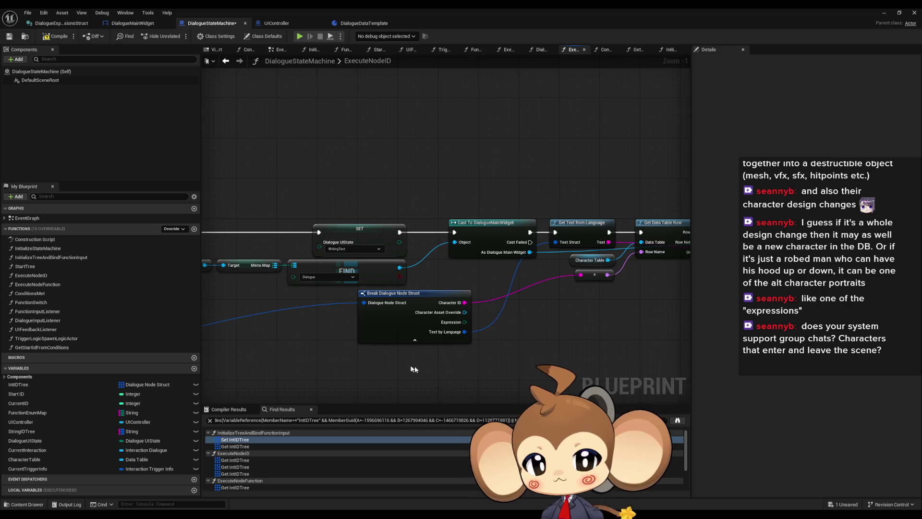
drag(420, 369, 619, 307)
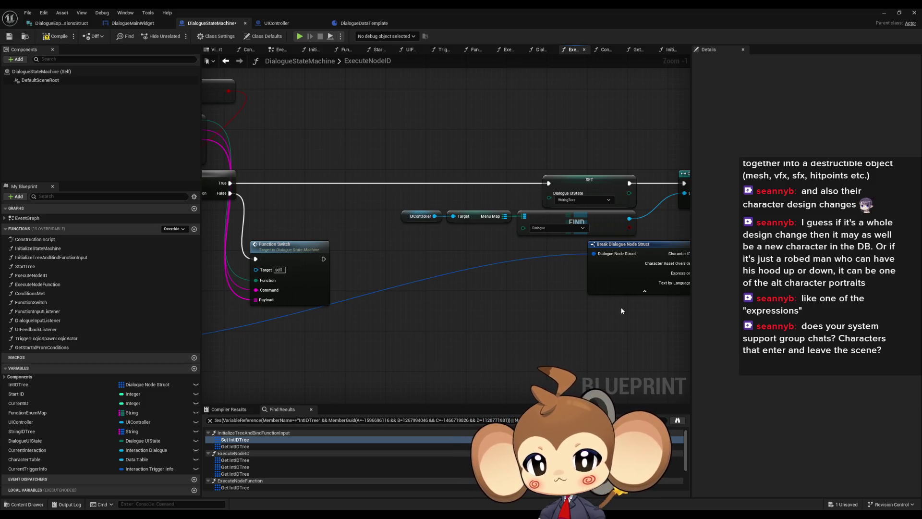
scroll(621, 311, down, 4)
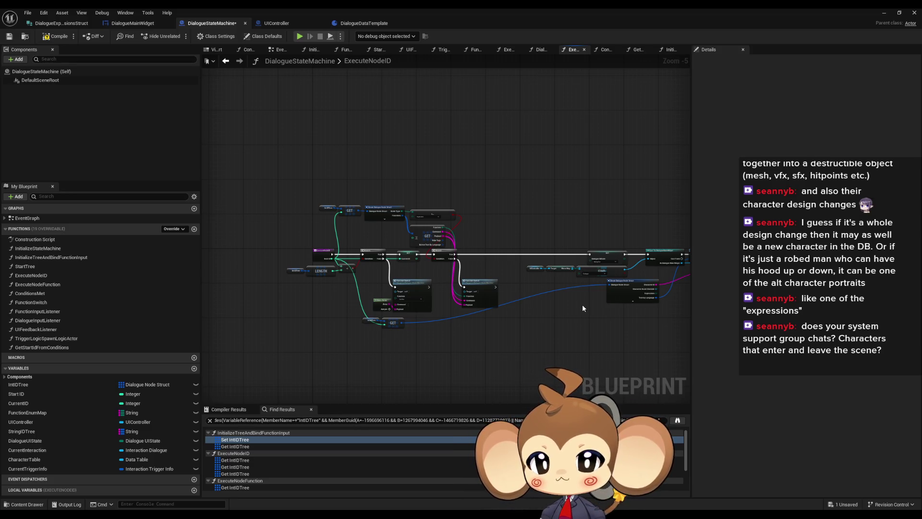
drag(498, 291, 427, 263)
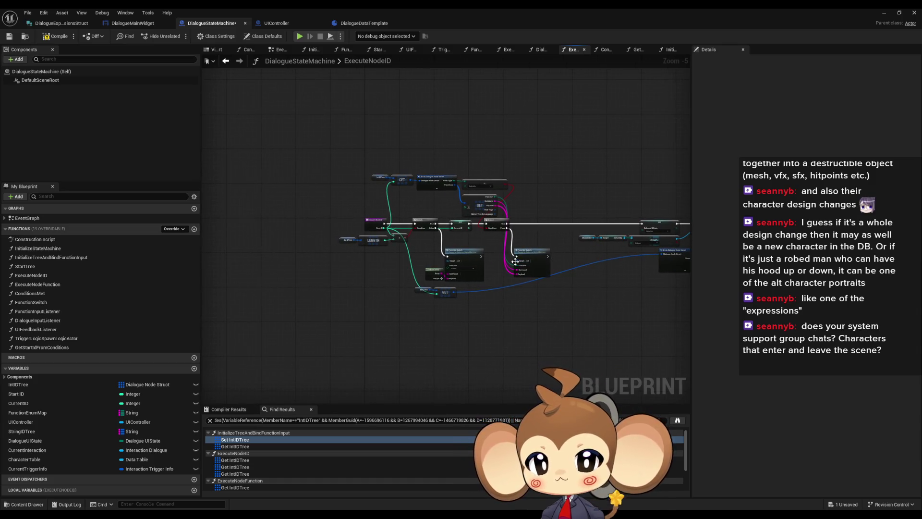
scroll(393, 223, up, 4)
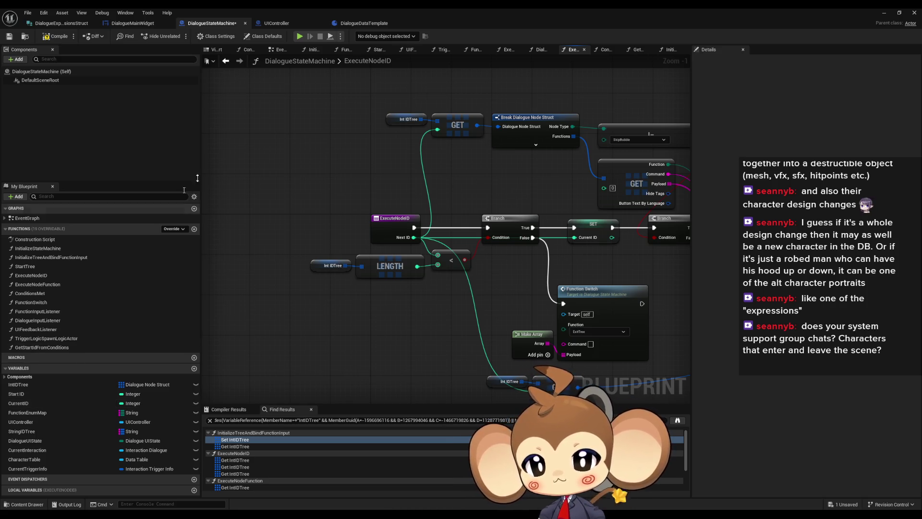
click(226, 61)
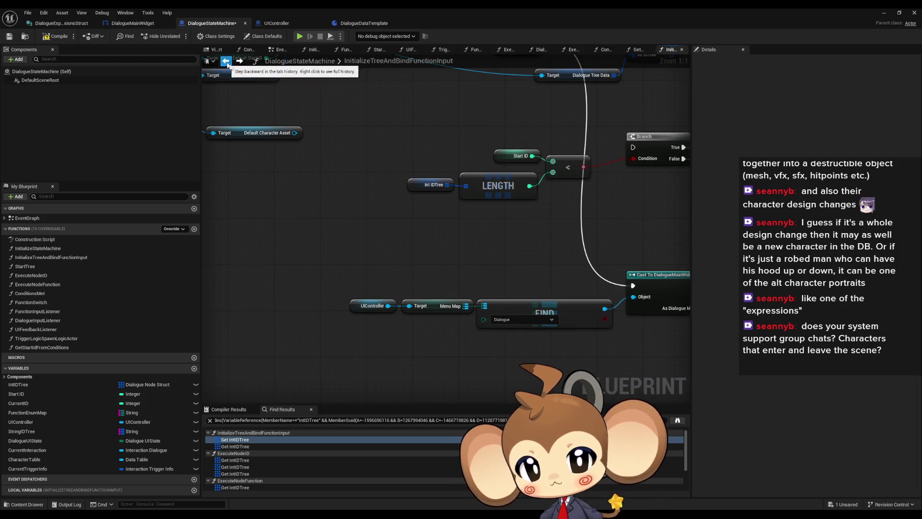
- Drag the Default Character Asset getter up beneath the Start IDConditions getter near the Tree pin
scroll(403, 293, down, 5)
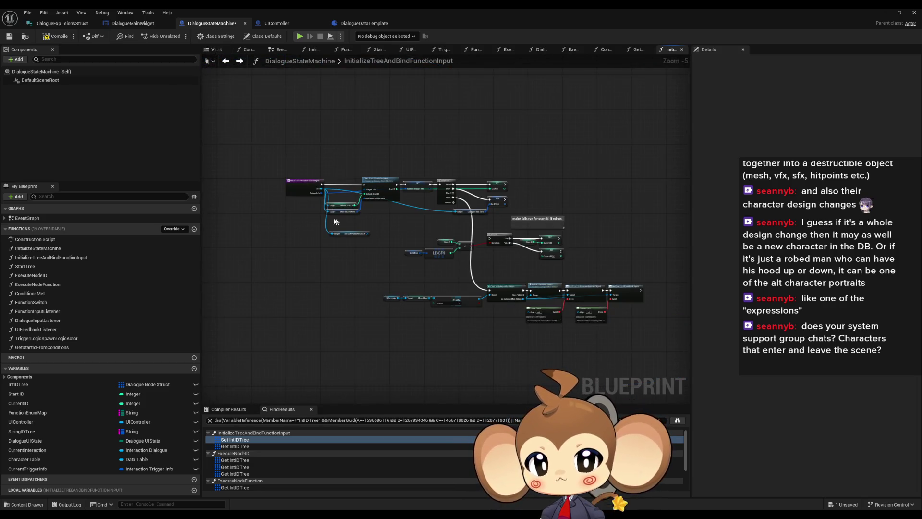
scroll(336, 222, up, 3)
scroll(320, 235, up, 2)
click(371, 255)
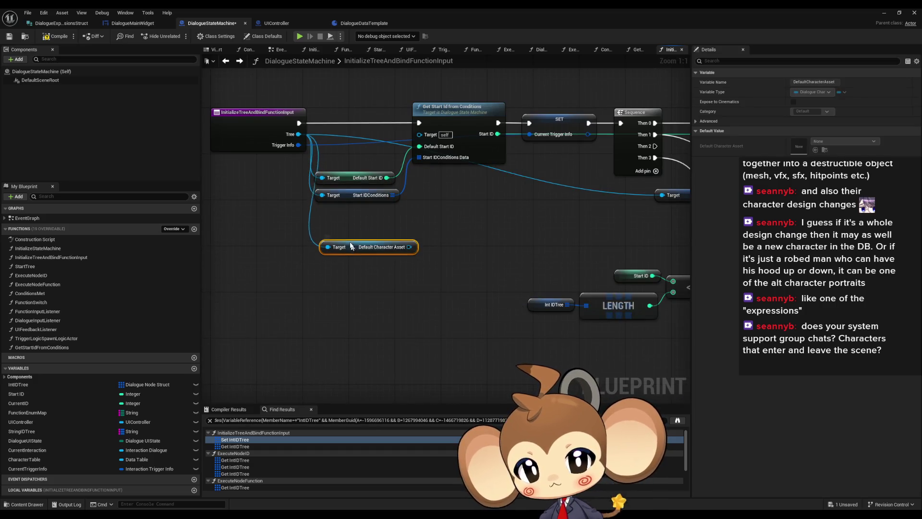
drag(370, 255, 355, 227)
click(274, 319)
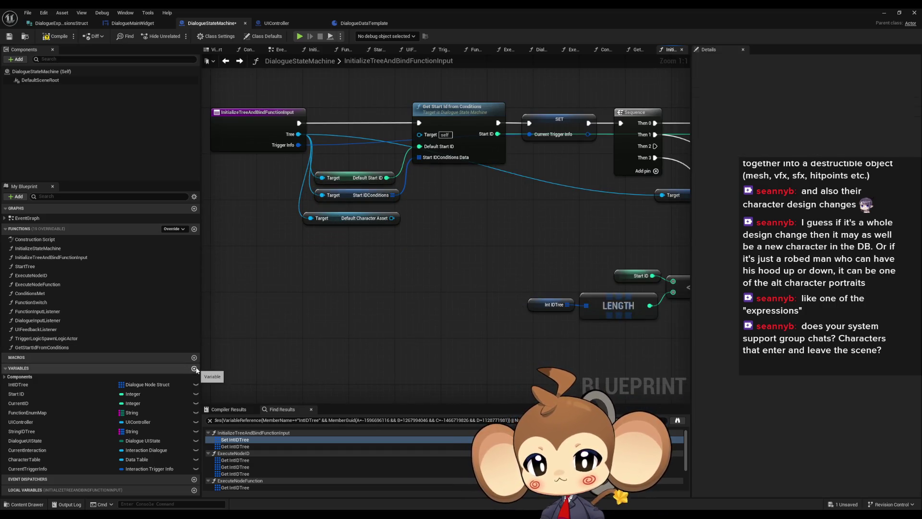
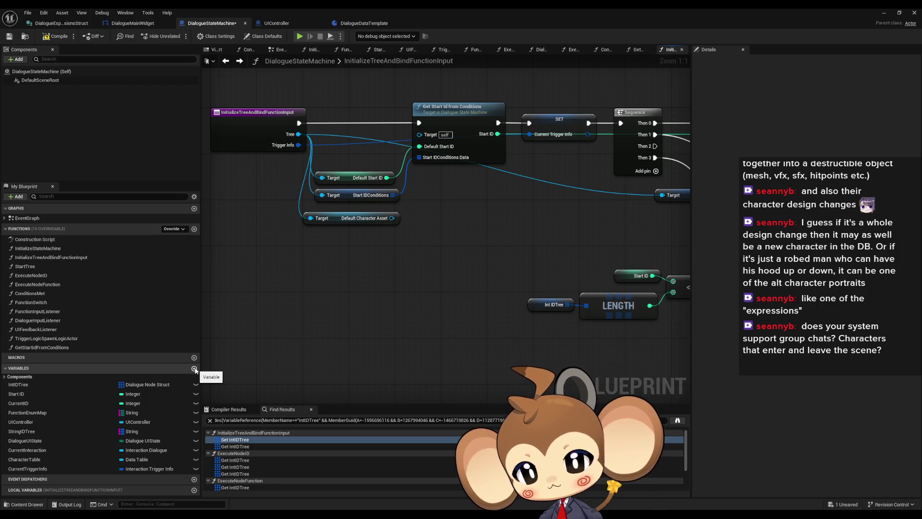
- Add a new blueprint variable named CurrentDialogueDefaultCharacter
click(194, 368)
text(DialogueDefaultCh)
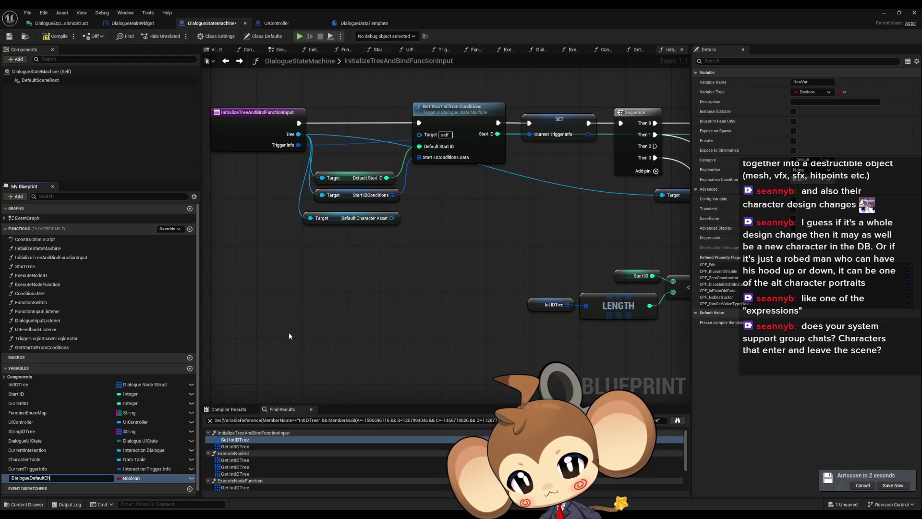
text(ac)
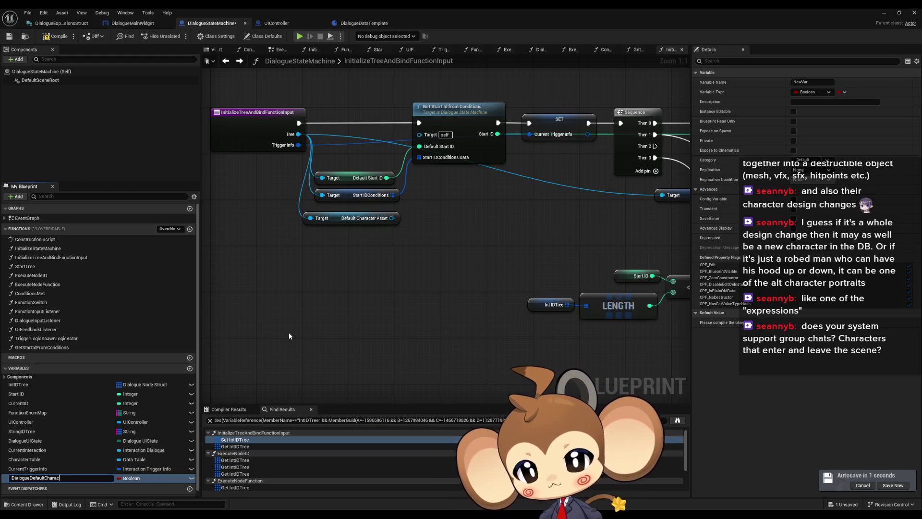
text(t)
key(Return)
click(60, 481)
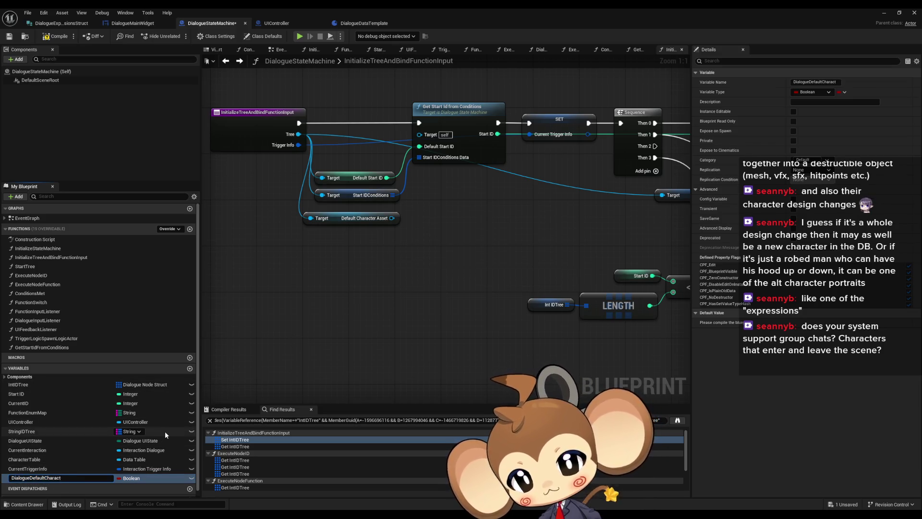
key(BackSpace)
key(BackSpace)
key(BackSpace)
text(aracter)
key(Home)
text(Current)
key(Return)
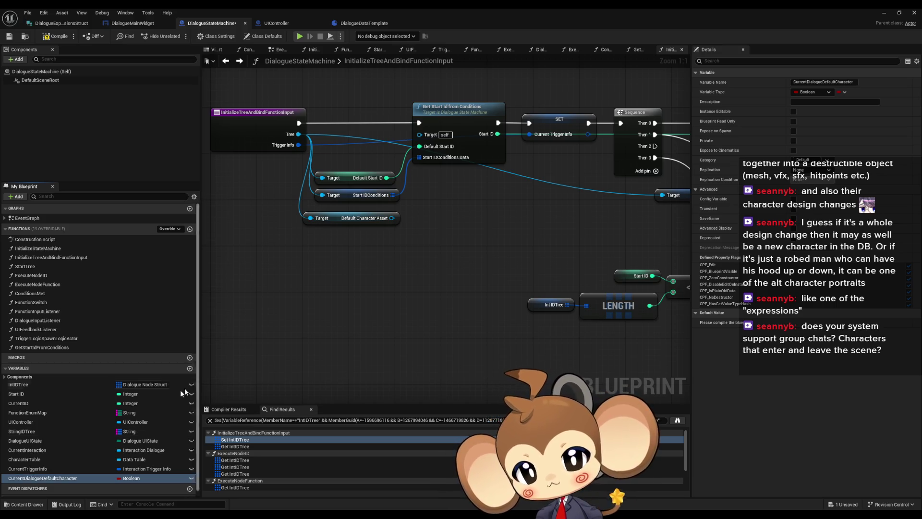
- Set the variable's type to a Dialogue Character Template object reference
click(131, 478)
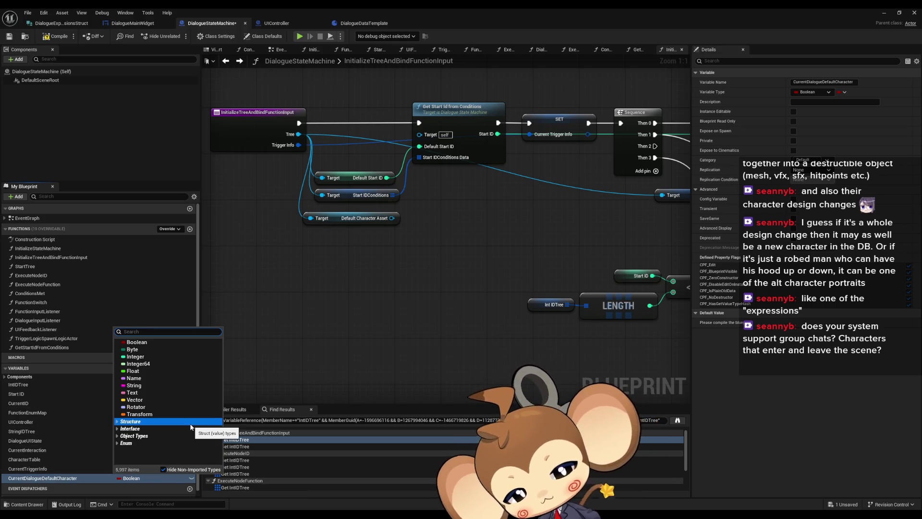
text(ch)
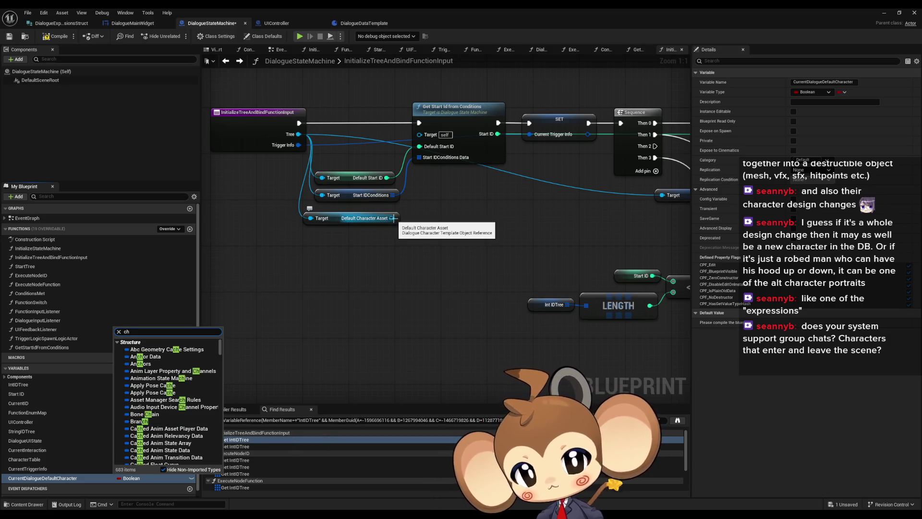
text( tem)
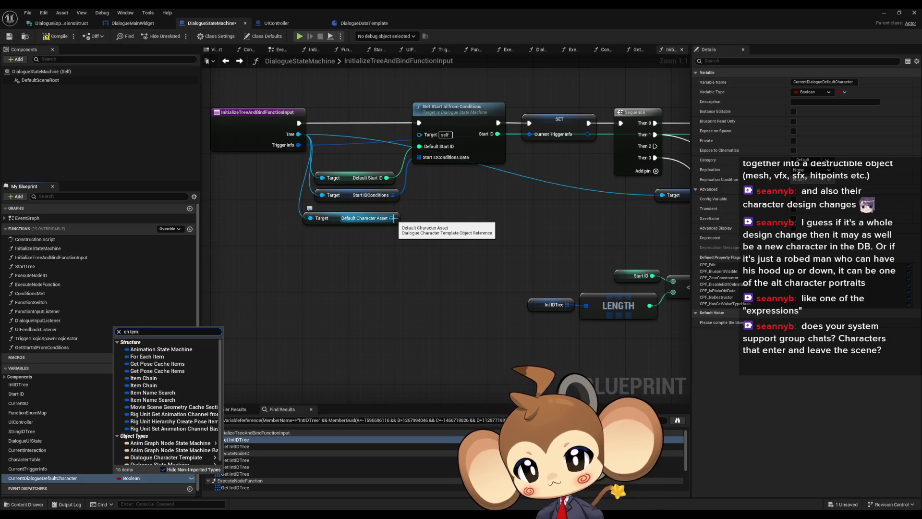
text(plate)
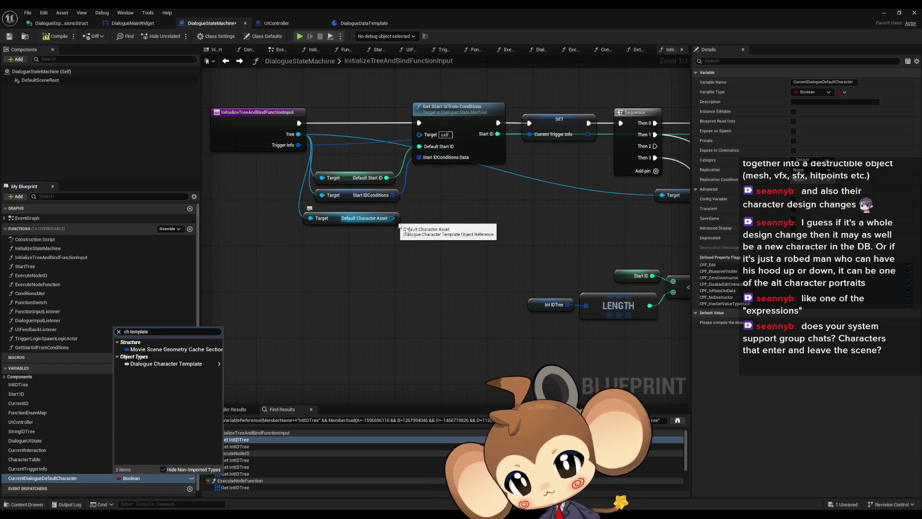
mouse_move(188, 364)
click(250, 364)
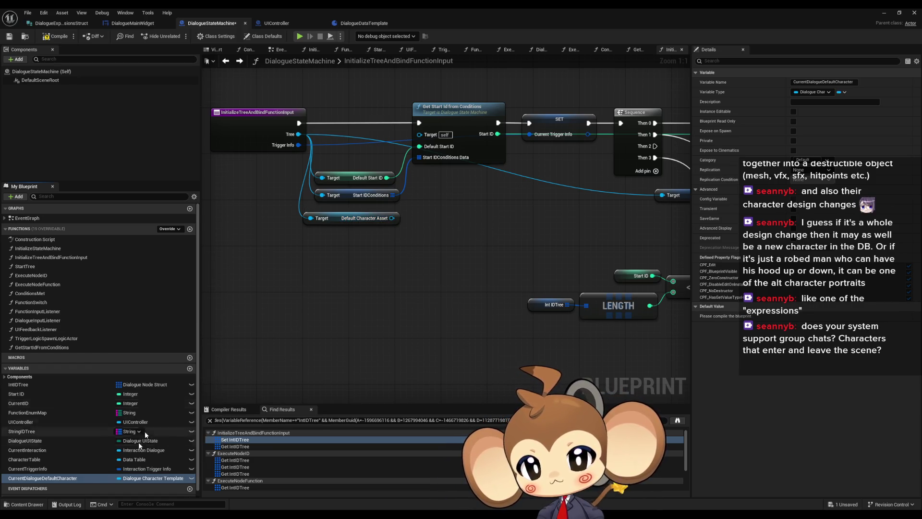
- Add a SET CurrentDialogueDefaultCharacter node fed by Default Character Asset and driven by Sequence Then 2
drag(43, 478, 445, 237)
drag(392, 218, 448, 255)
drag(499, 232, 265, 252)
mouse_move(422, 167)
mouse_down()
mouse_move(430, 175)
mouse_move(216, 265)
mouse_move(462, 249)
mouse_move(537, 230)
mouse_up()
click(614, 184)
mouse_move(299, 319)
mouse_down()
mouse_move(445, 175)
mouse_move(499, 275)
mouse_up()
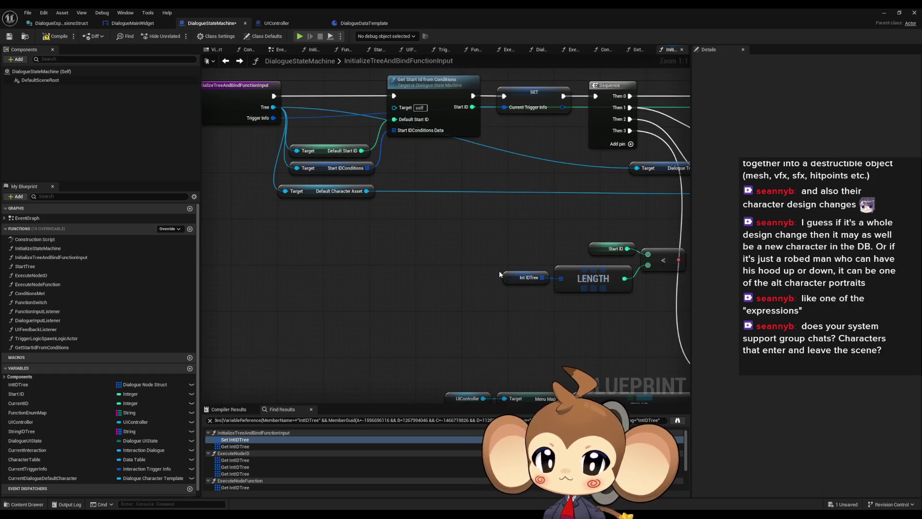
drag(501, 205, 372, 237)
mouse_move(604, 303)
mouse_down()
mouse_move(382, 238)
mouse_move(562, 195)
mouse_up()
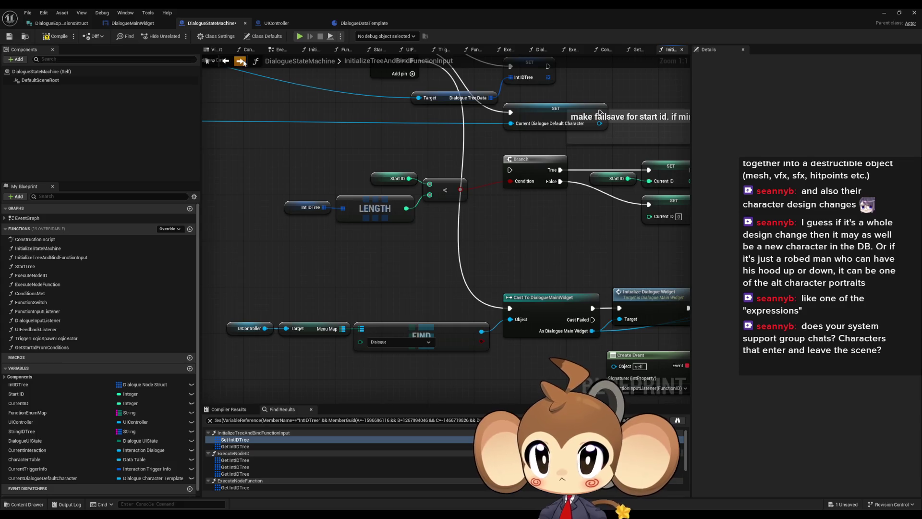
- In the ExecuteNodeID graph, open AnimateDialogueText's definition from its call node
key(alt+Right)
scroll(356, 153, down, 2)
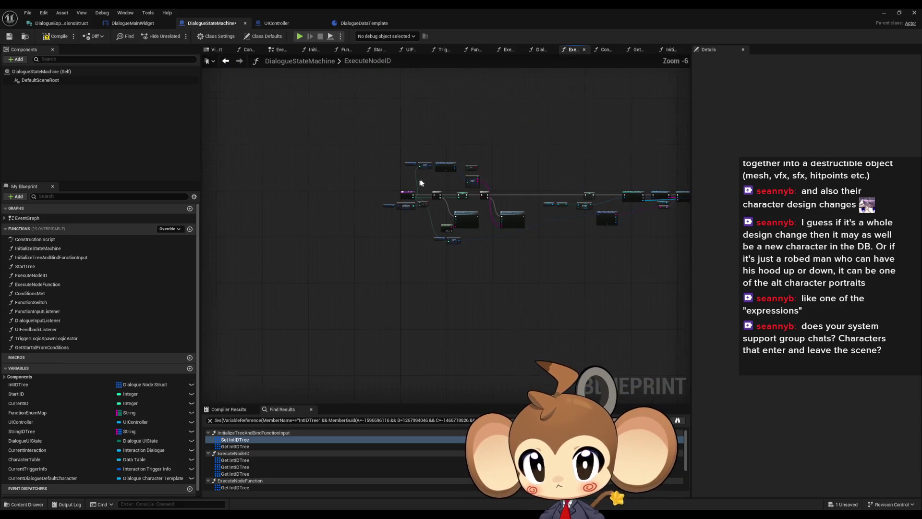
scroll(453, 216, up, 3)
click(452, 216)
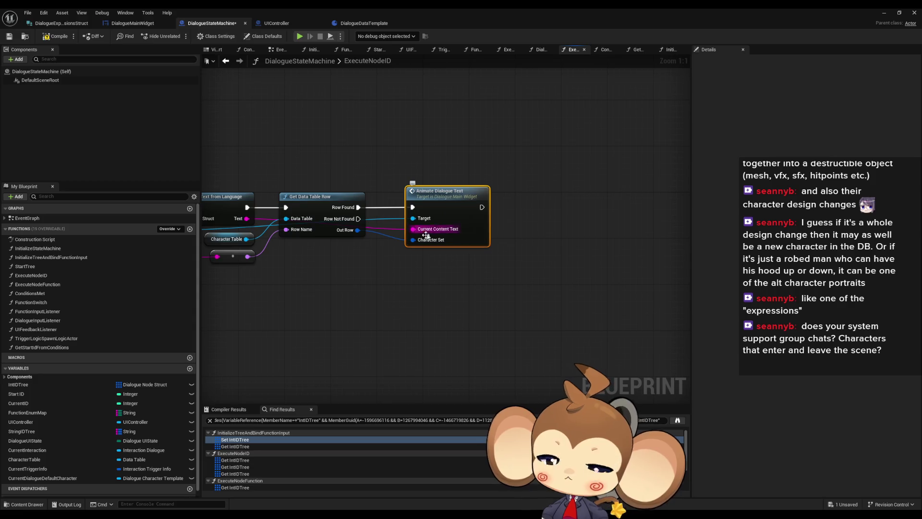
drag(399, 250, 438, 259)
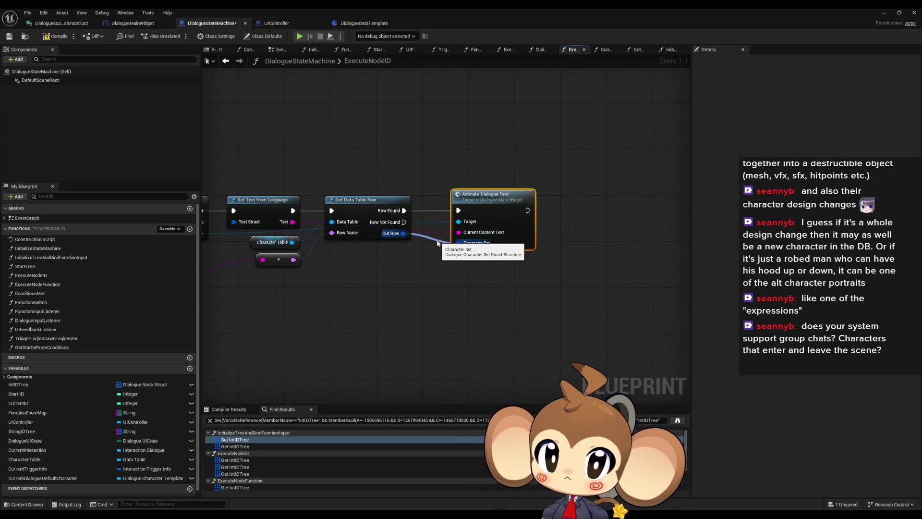
double_click(497, 211)
- Add a DefaultCharacter input parameter to the AnimateDialogueText function
click(347, 219)
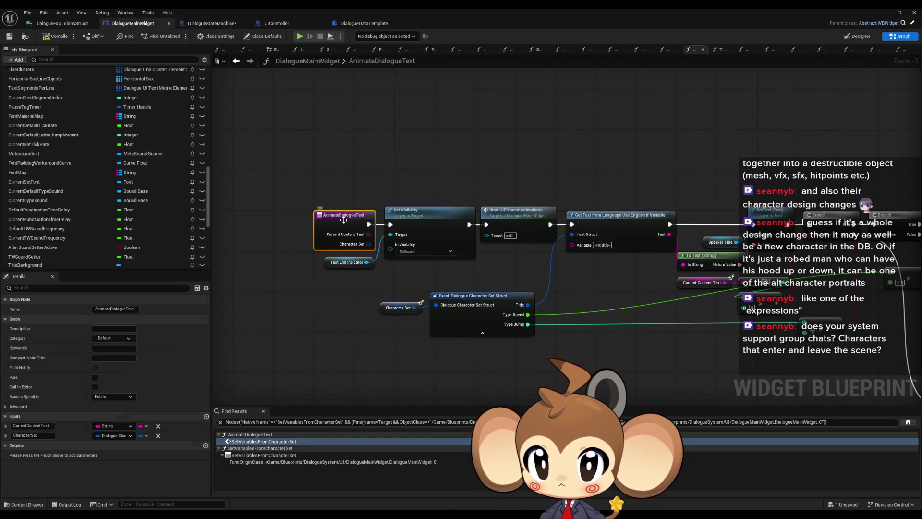
click(206, 416)
text(DefaultCharacter)
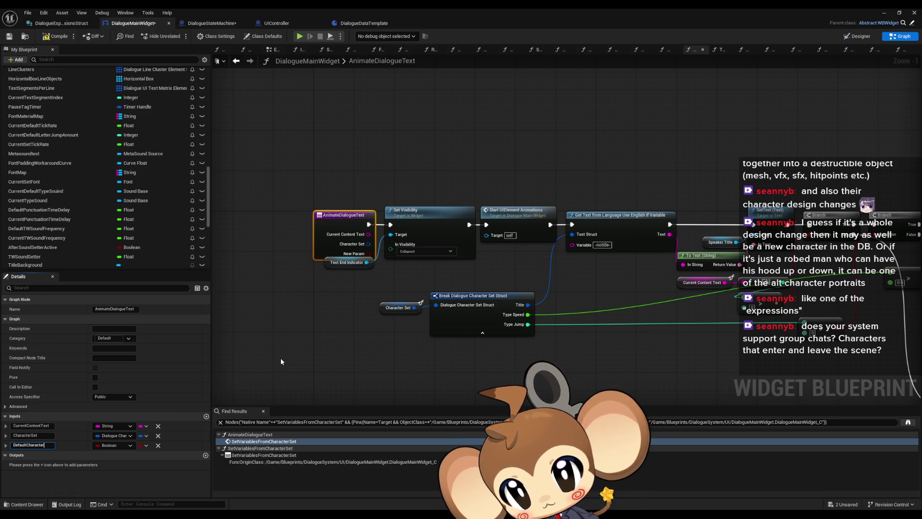
key(Return)
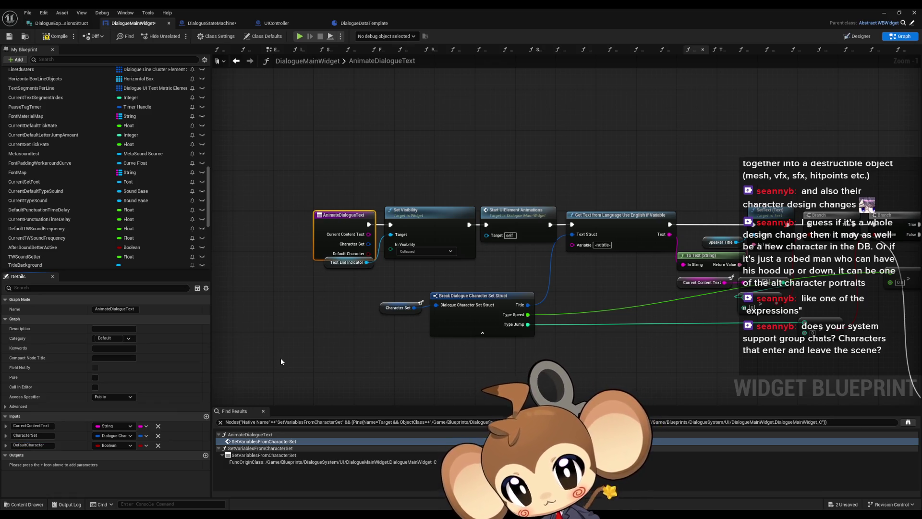
- Make DefaultCharacter a Dialogue Character Template object reference
click(106, 447)
text(ch ten)
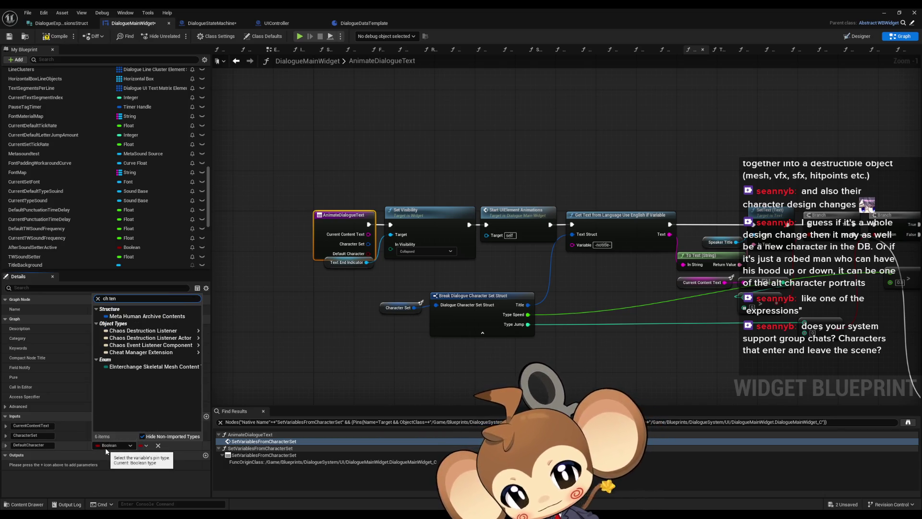
key(BackSpace)
text(mpl)
mouse_move(164, 336)
click(230, 331)
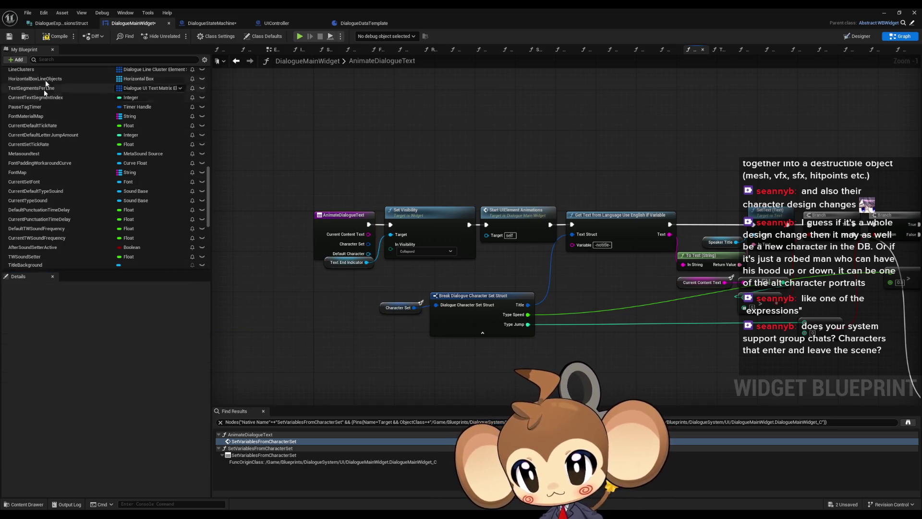
click(196, 24)
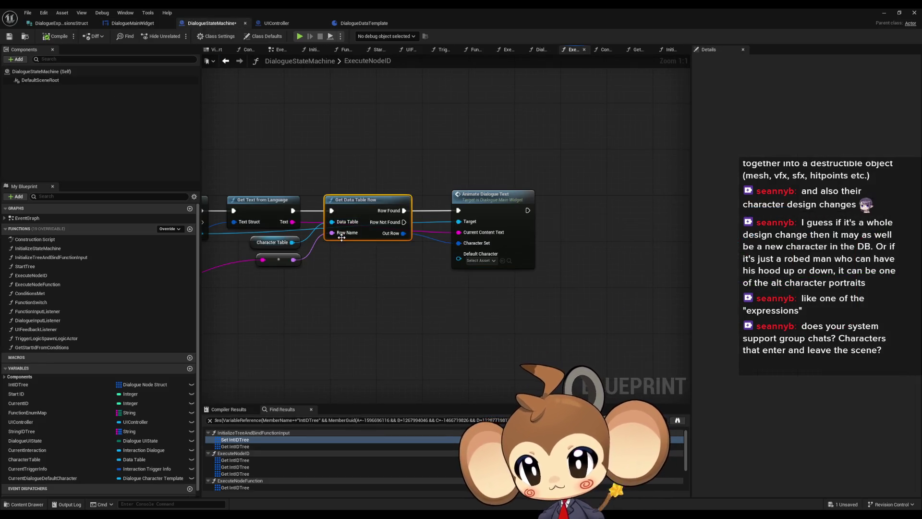
- Wire a CurrentDialogueDefaultCharacter getter into the Animate Dialogue Text call's Default Character pin
click(33, 478)
mouse_move(32, 477)
mouse_down()
mouse_move(380, 291)
mouse_move(374, 269)
mouse_move(458, 261)
mouse_up()
click(384, 273)
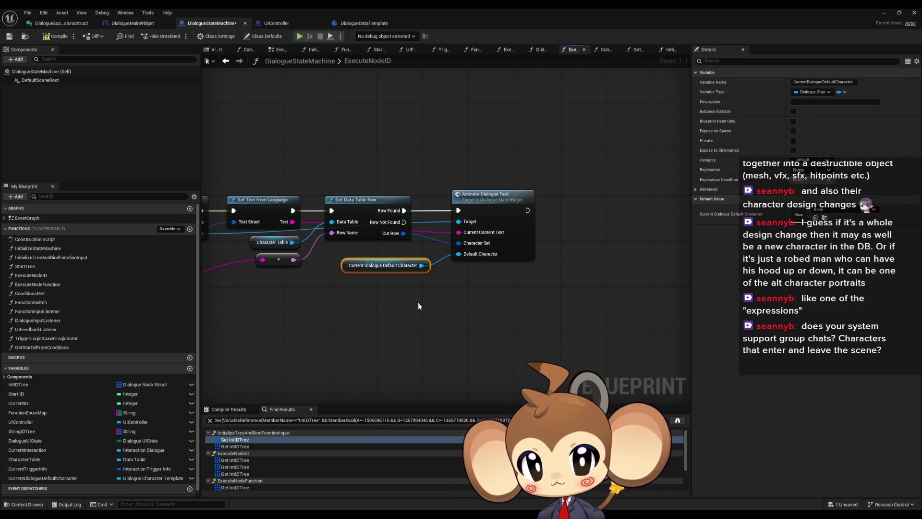
drag(382, 267, 364, 255)
click(402, 298)
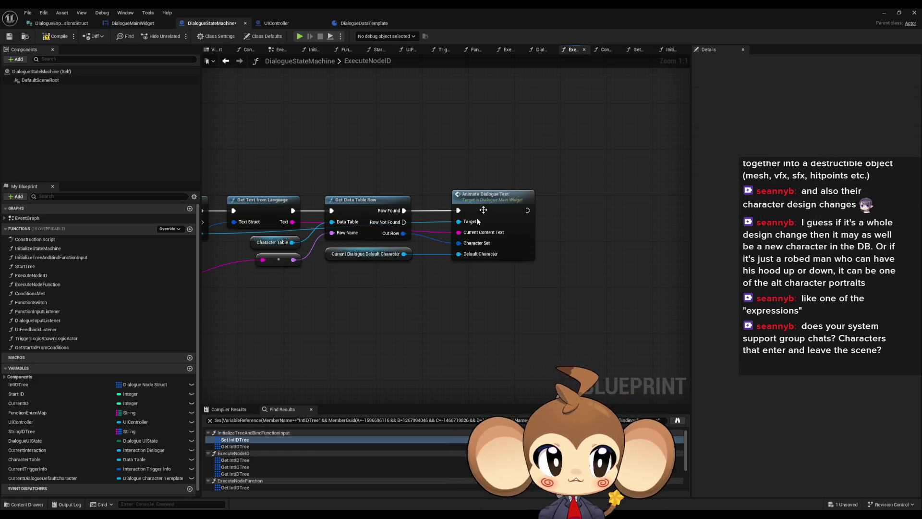
double_click(485, 207)
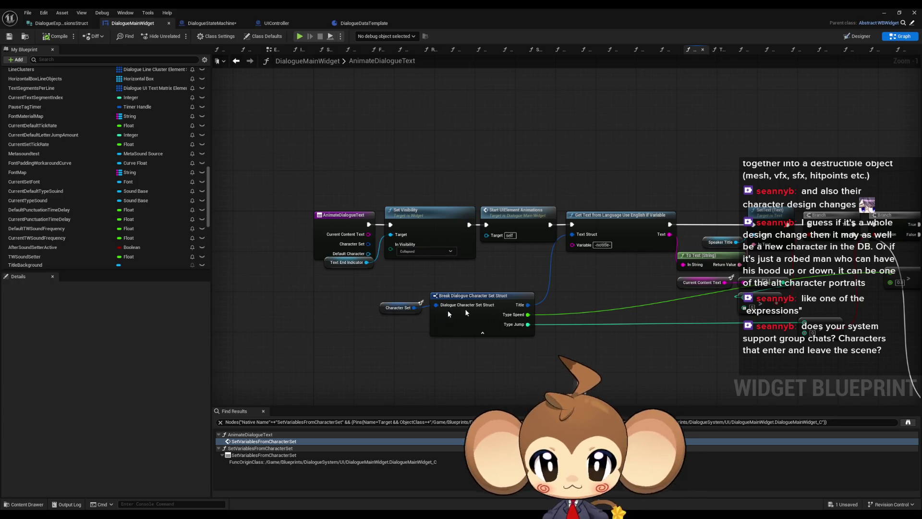
- Nudge the Text End Indicator node slightly down and select the visibility and animation nodes
drag(332, 266, 331, 275)
click(454, 276)
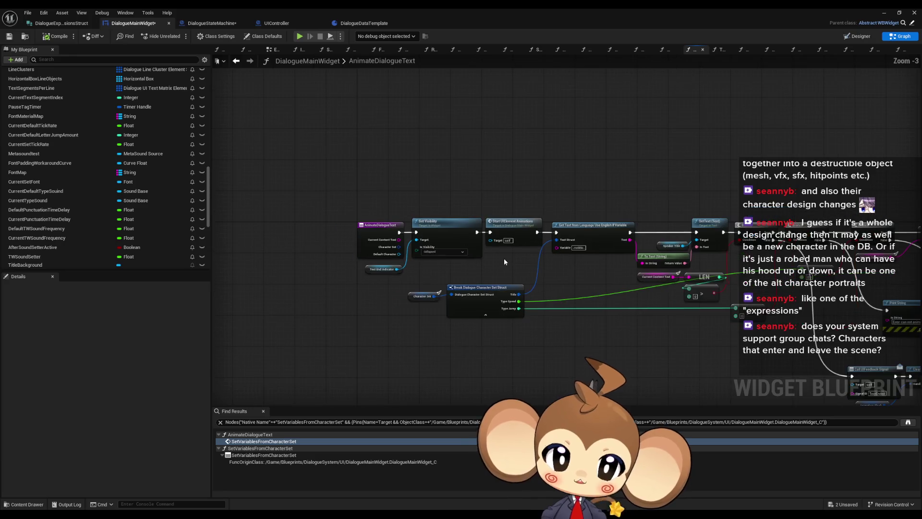
scroll(450, 244, up, 1)
mouse_move(496, 180)
mouse_down()
mouse_move(528, 225)
mouse_move(591, 252)
mouse_move(66, 187)
mouse_up()
drag(626, 169, 373, 204)
- Review the Set Variables from Character Set logic, then float the blueprint editor window
click(682, 192)
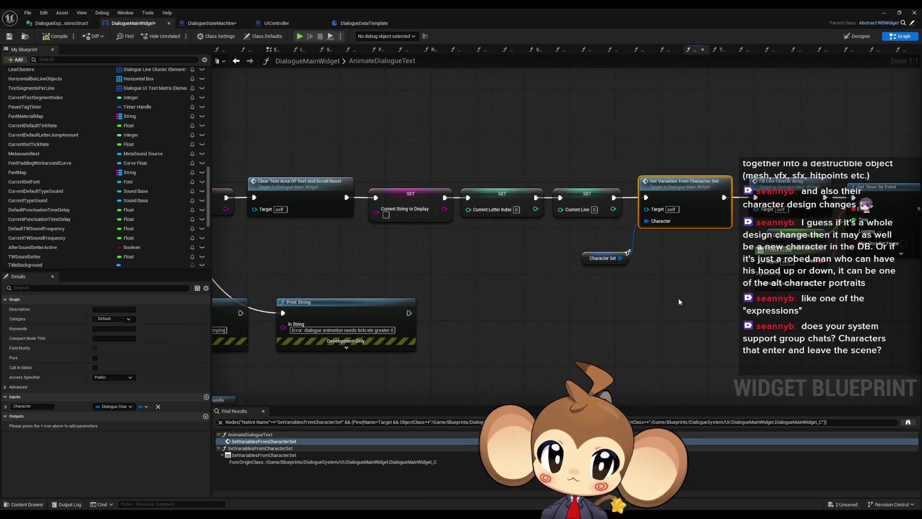
mouse_move(678, 301)
mouse_down()
mouse_move(421, 284)
mouse_move(587, 284)
mouse_up()
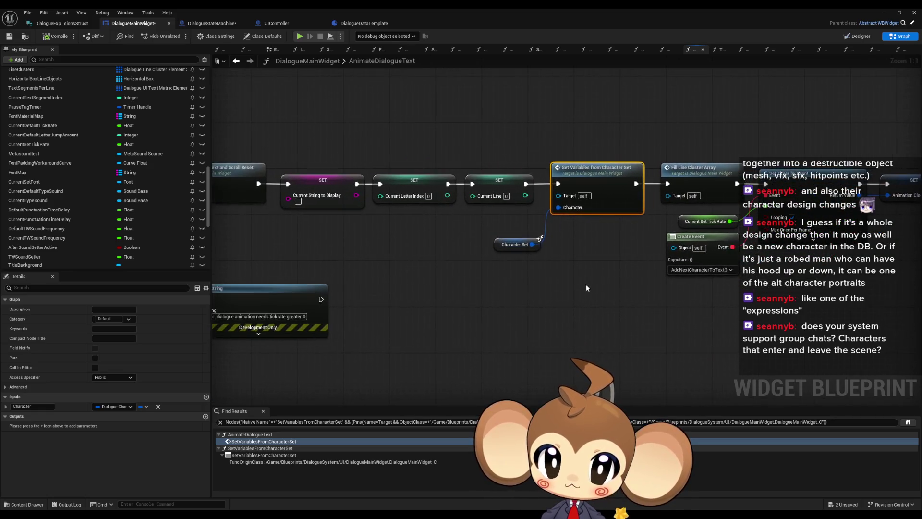
drag(453, 267, 564, 258)
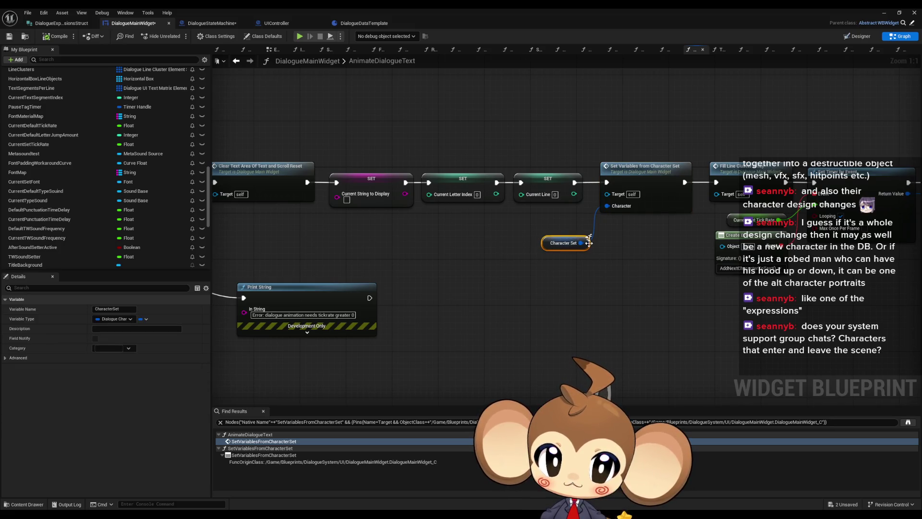
scroll(564, 258, down, 4)
scroll(312, 241, up, 4)
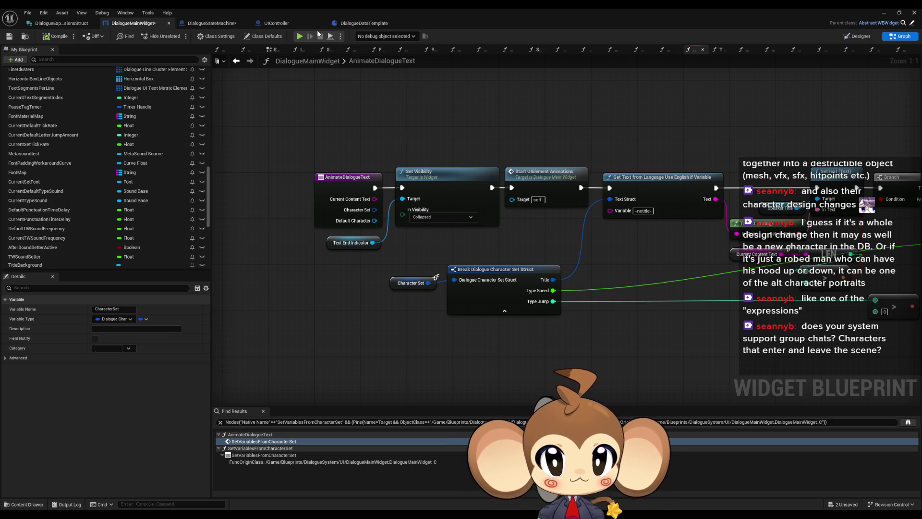
double_click(234, 8)
drag(433, 148, 133, 97)
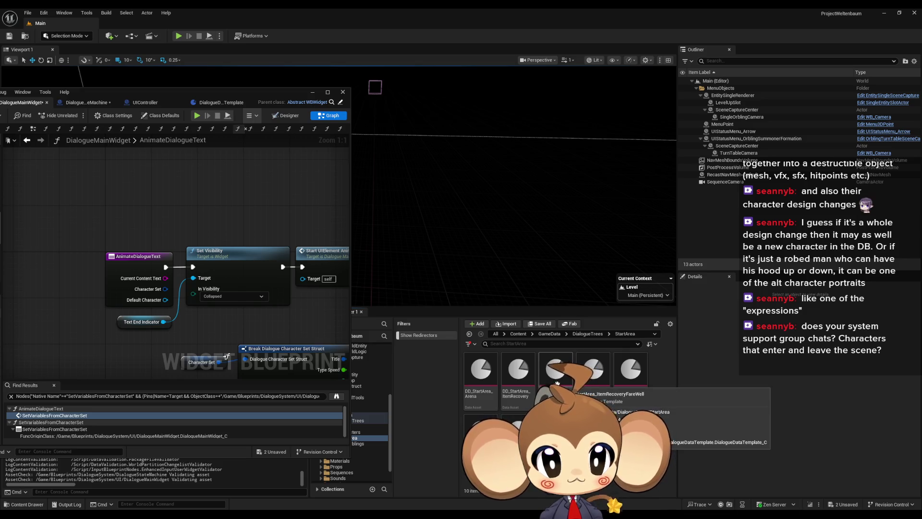
- Open DD_StartArea_ItemRecovery maximized and expand Dialogue Tree Data's Index [0] entry
double_click(518, 372)
drag(158, 92, 434, 136)
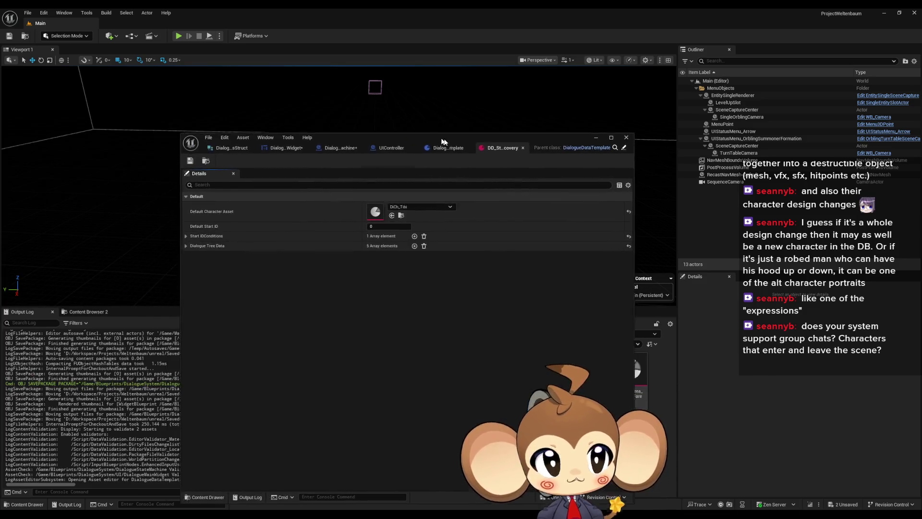
double_click(446, 139)
click(5, 121)
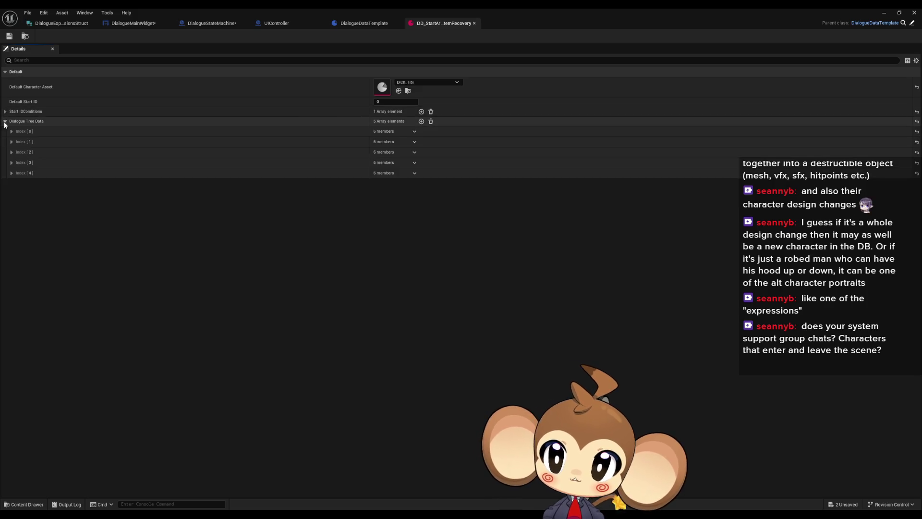
click(5, 111)
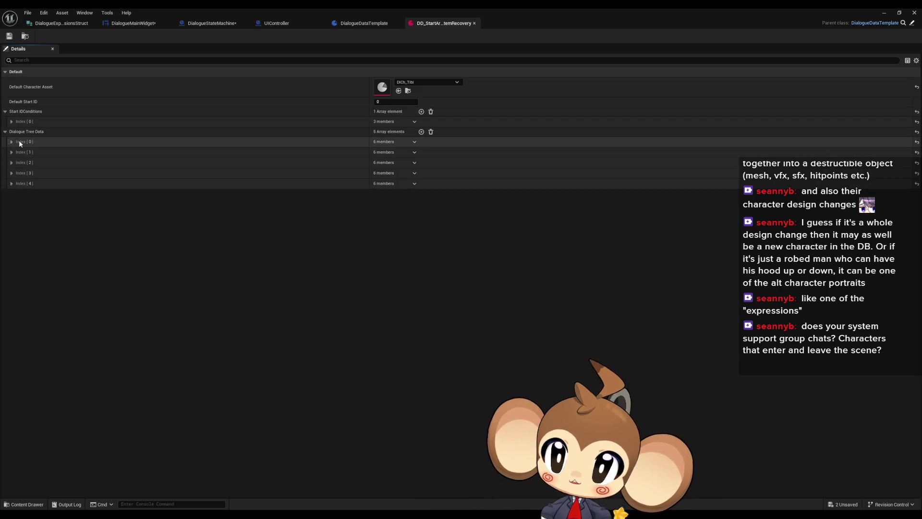
click(5, 111)
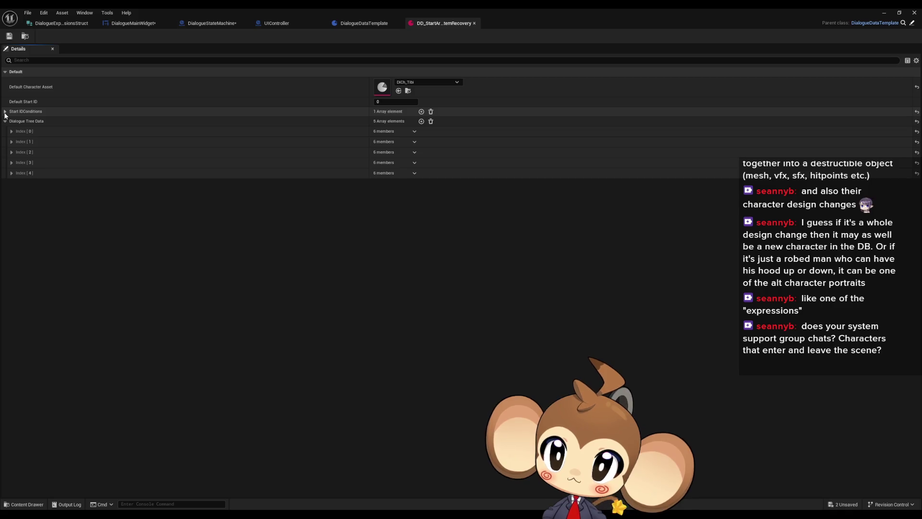
click(11, 131)
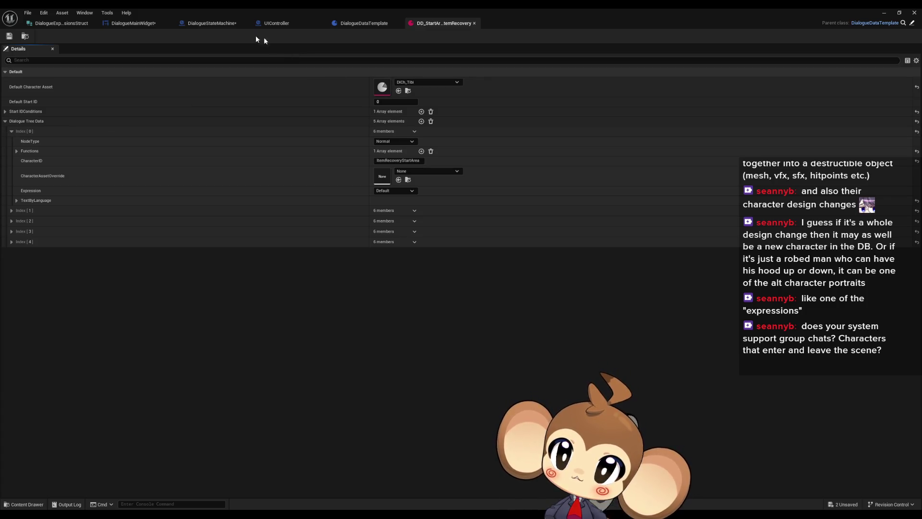
- From ExecuteNodeID's Character Table node, open DialogueCharacterTable and view the Mira row
click(124, 25)
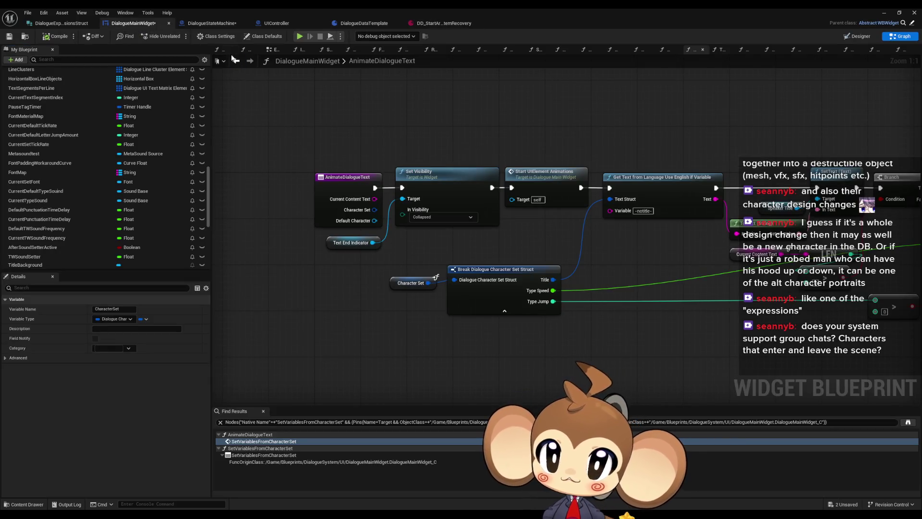
click(248, 61)
click(248, 61)
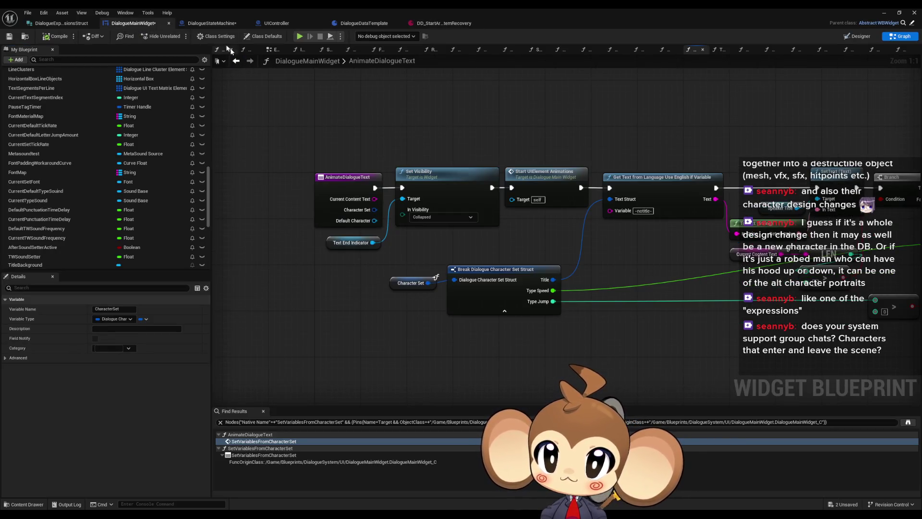
click(248, 61)
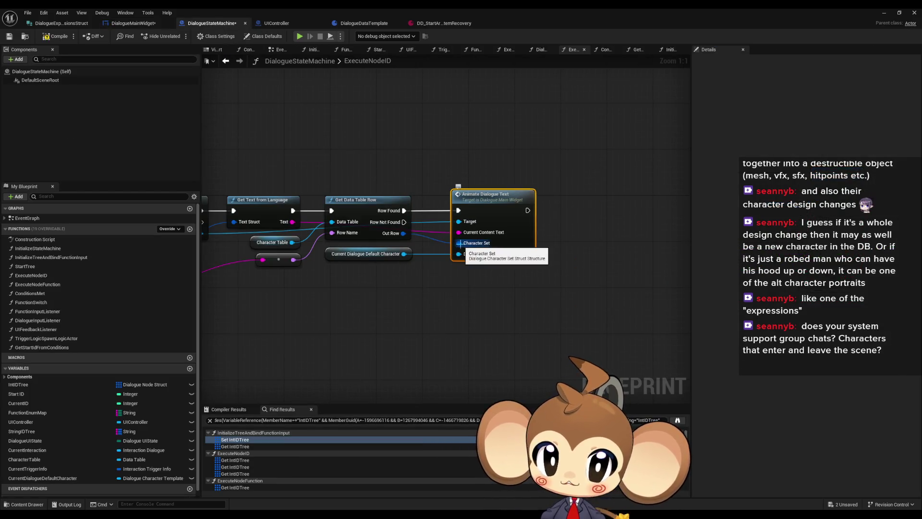
drag(380, 240, 462, 237)
click(360, 239)
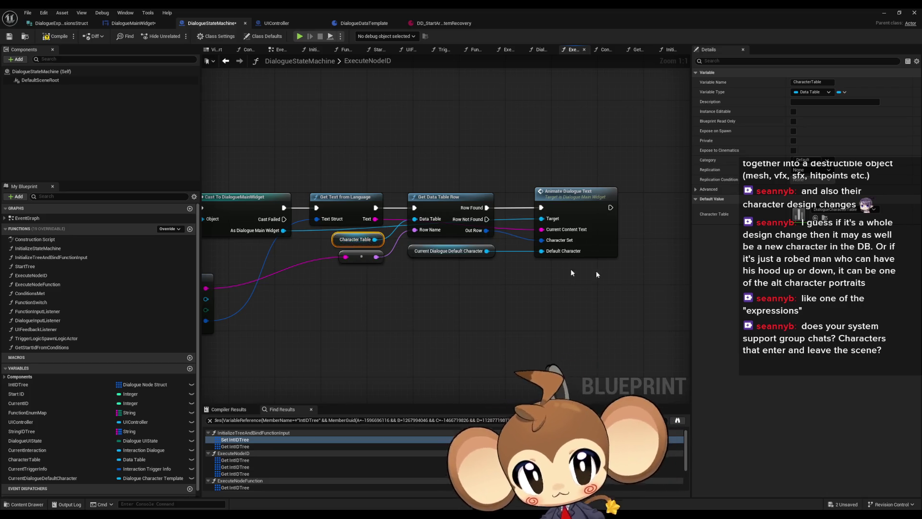
double_click(798, 215)
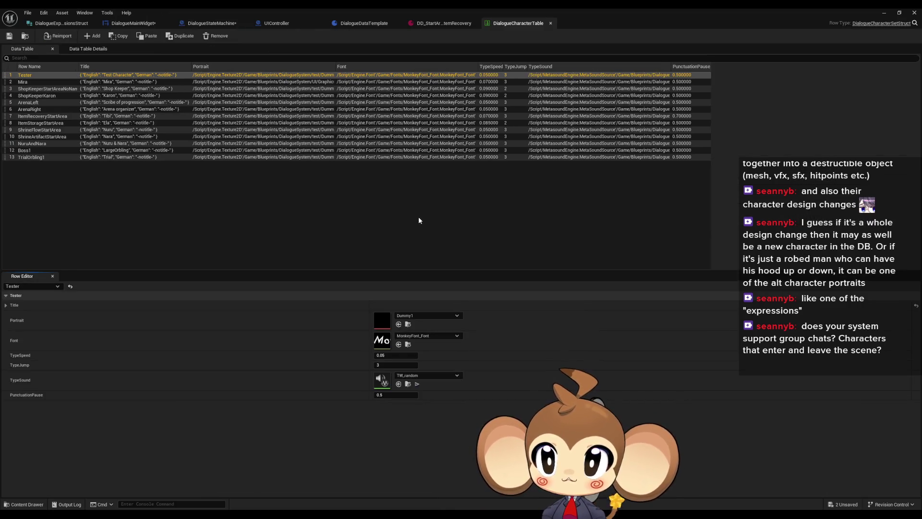
click(27, 82)
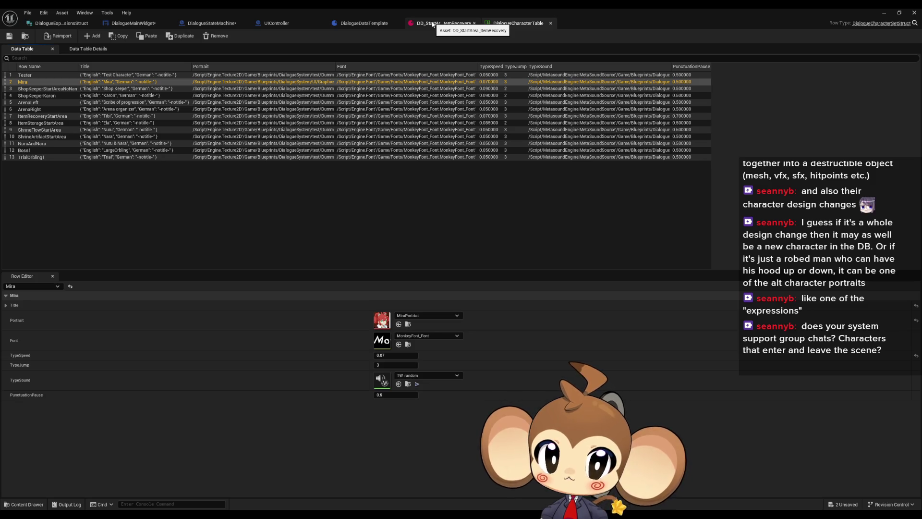
double_click(419, 10)
- Open the DiCh_Tibi character template from DialogueTrees > Characters in a maximized window
drag(523, 138, 167, 194)
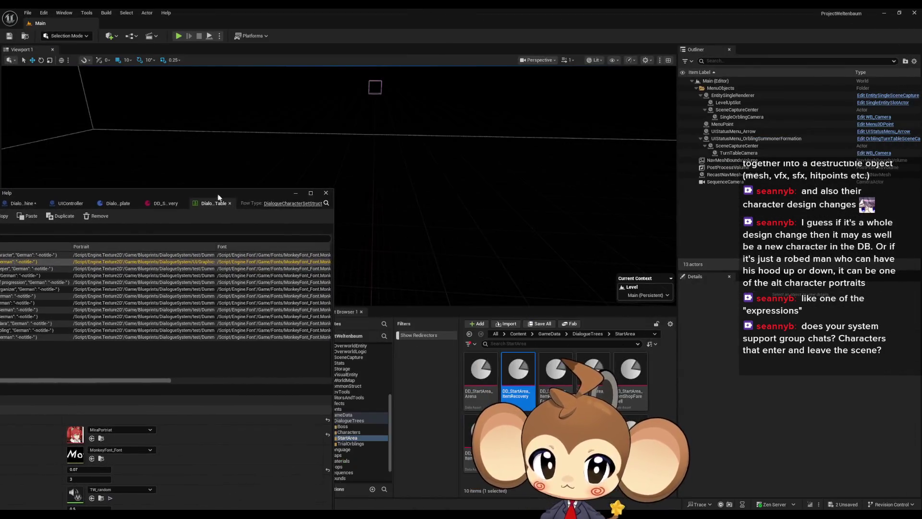
click(587, 333)
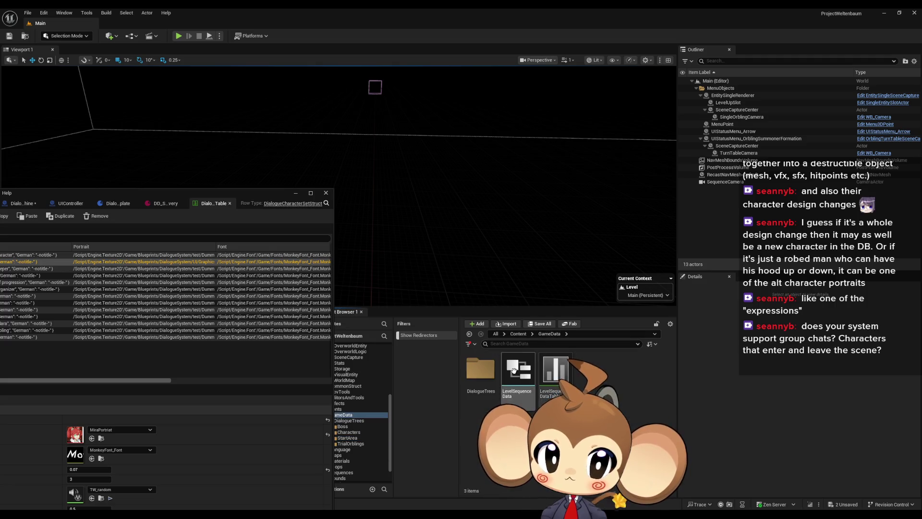
double_click(517, 369)
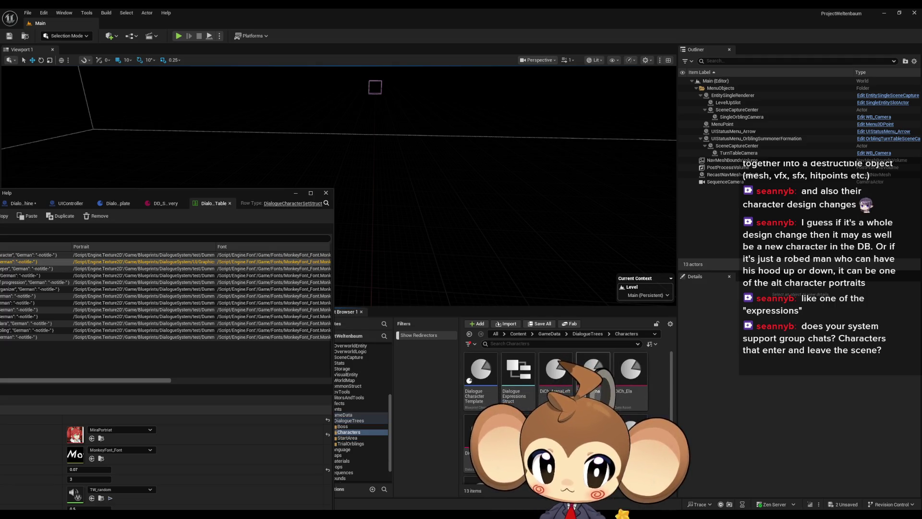
scroll(637, 376, down, 2)
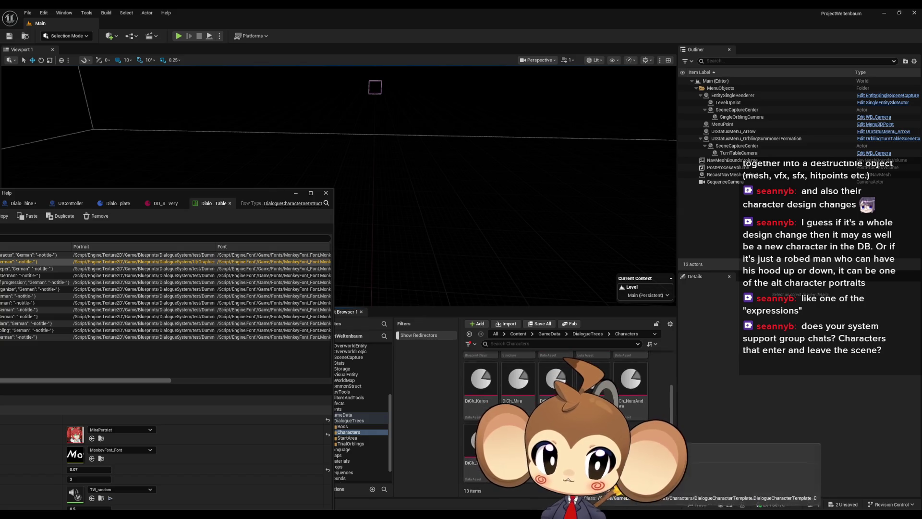
double_click(480, 442)
drag(187, 192, 448, 128)
double_click(447, 128)
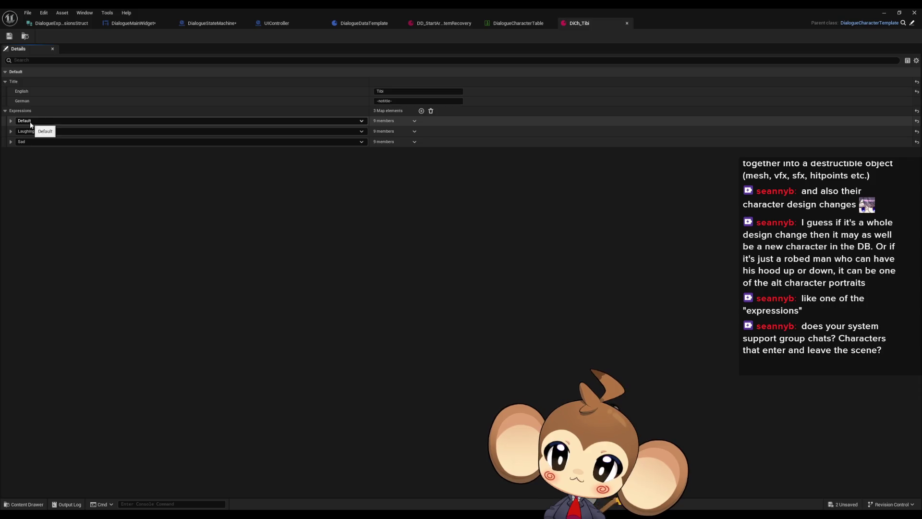
- Expand DiCh_Tibi's Sad, Laughing and Default expression settings to review them
click(11, 142)
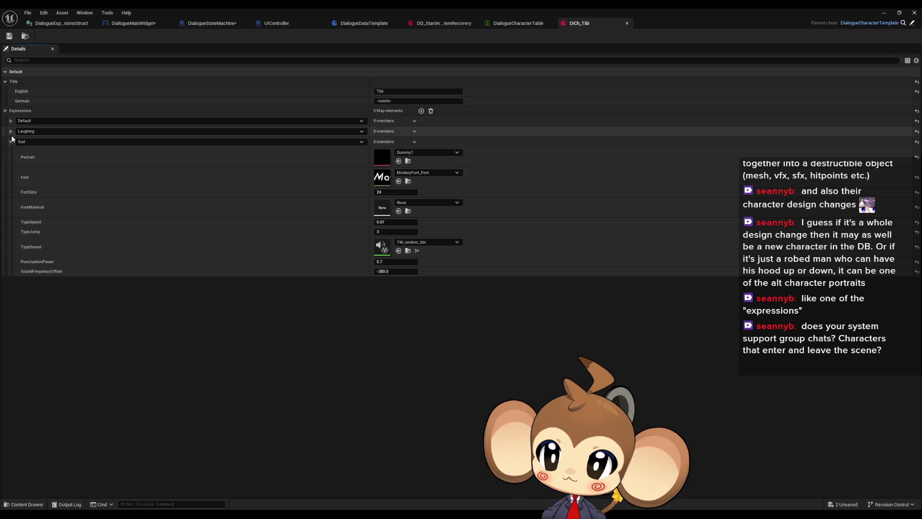
click(10, 131)
click(10, 121)
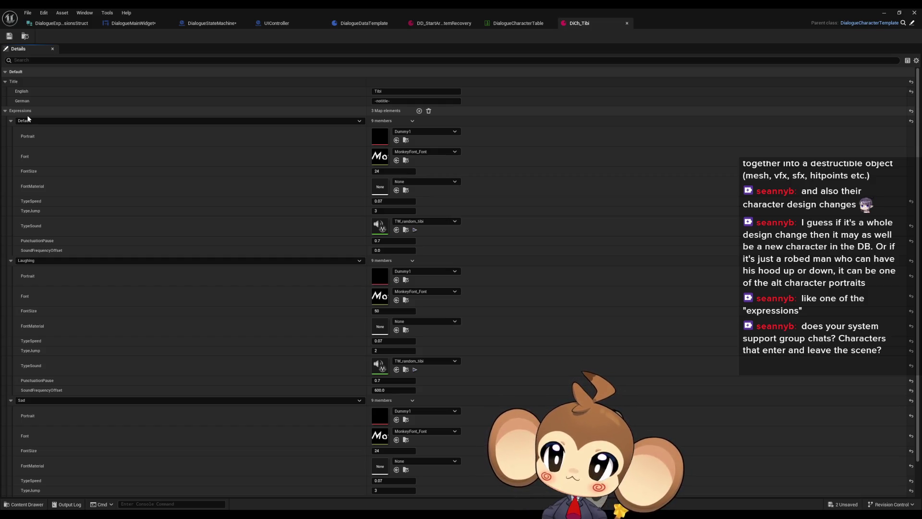
click(365, 29)
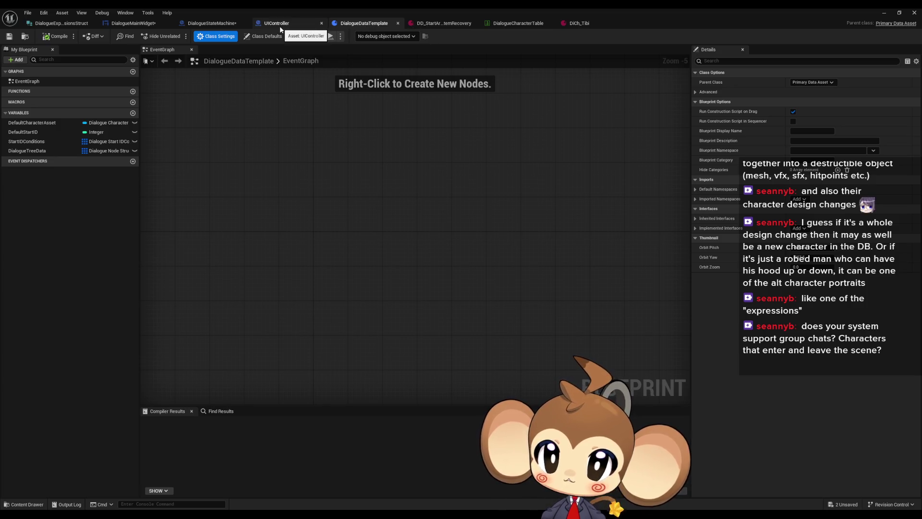
- Compare the ItemRecovery asset with AnimateDialogueText's Break Dialogue Character Set Struct node
click(428, 27)
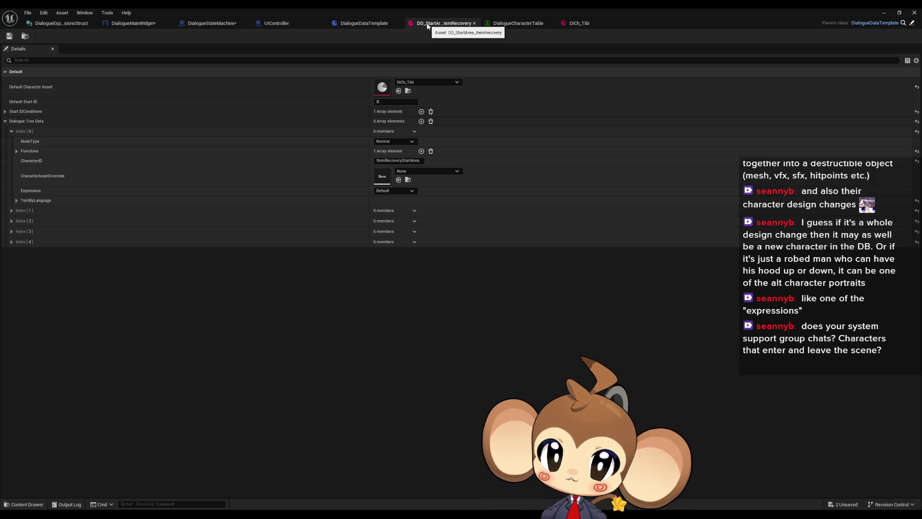
click(354, 27)
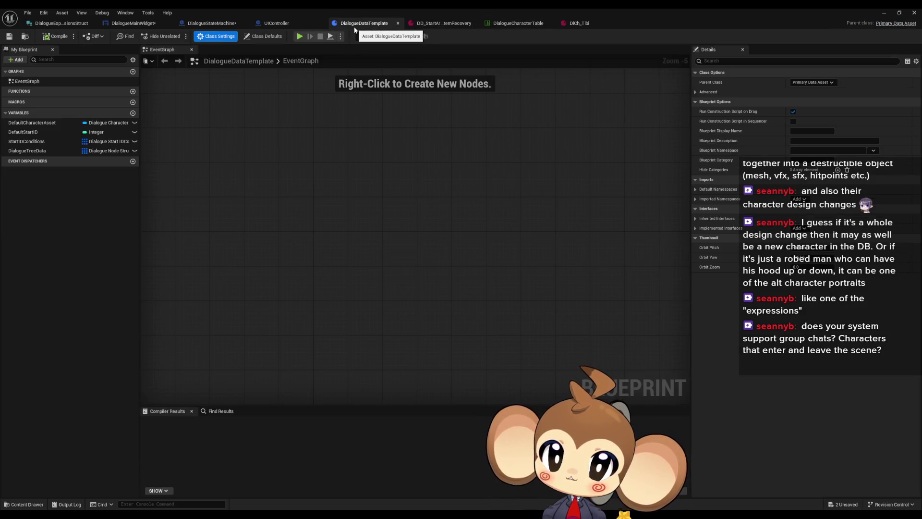
click(130, 25)
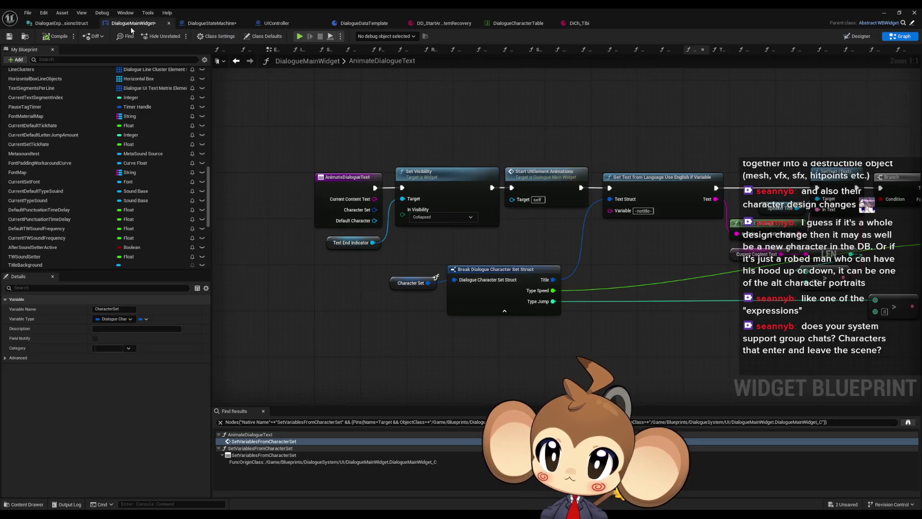
scroll(380, 261, down, 3)
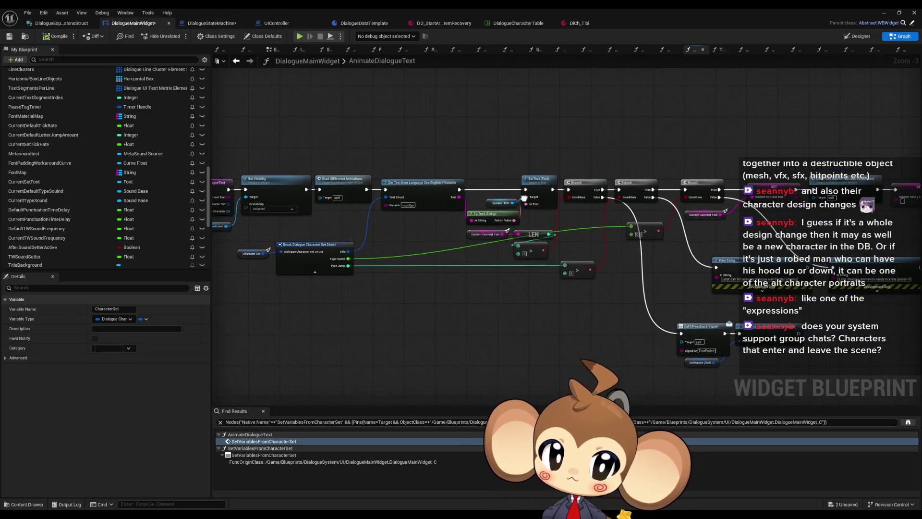
drag(342, 261, 488, 276)
scroll(415, 277, up, 3)
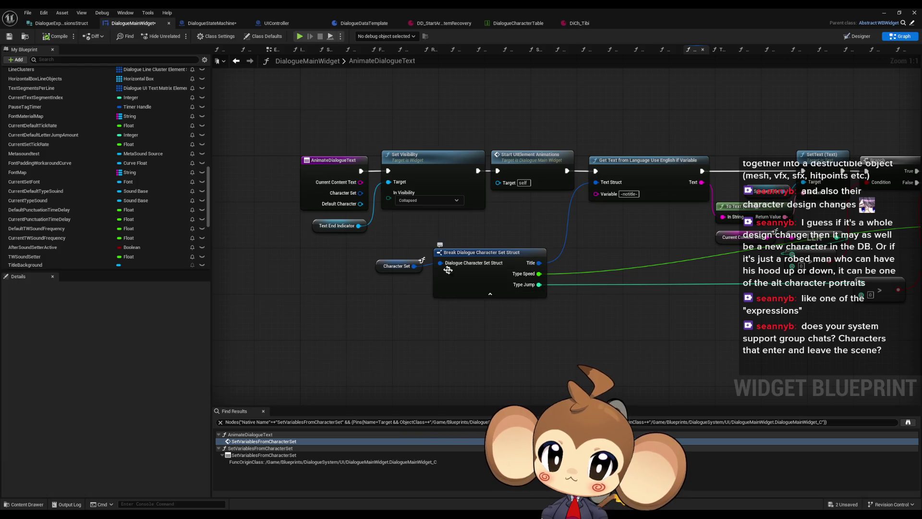
click(395, 266)
click(486, 252)
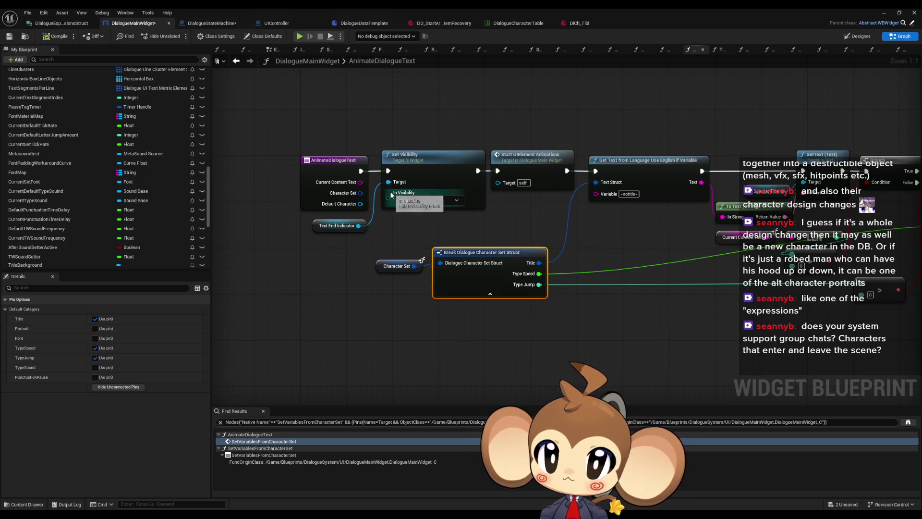
click(420, 24)
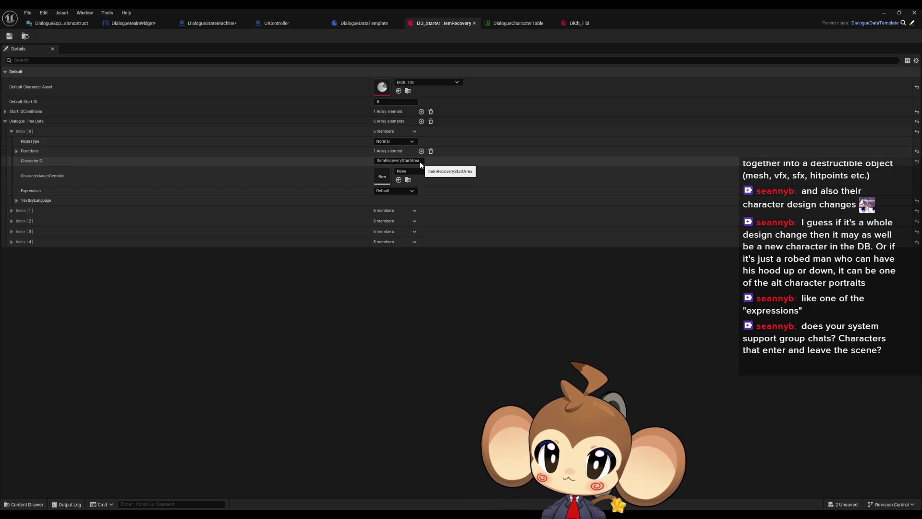
click(129, 24)
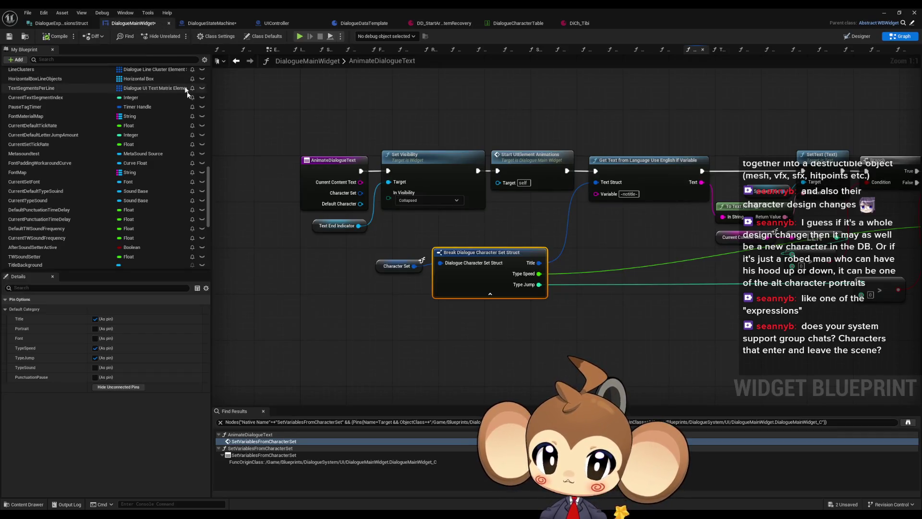
- Select the Break Dialogue Node Struct node in ExecuteNodeID and clear the Find Results query
click(214, 24)
drag(410, 280, 516, 275)
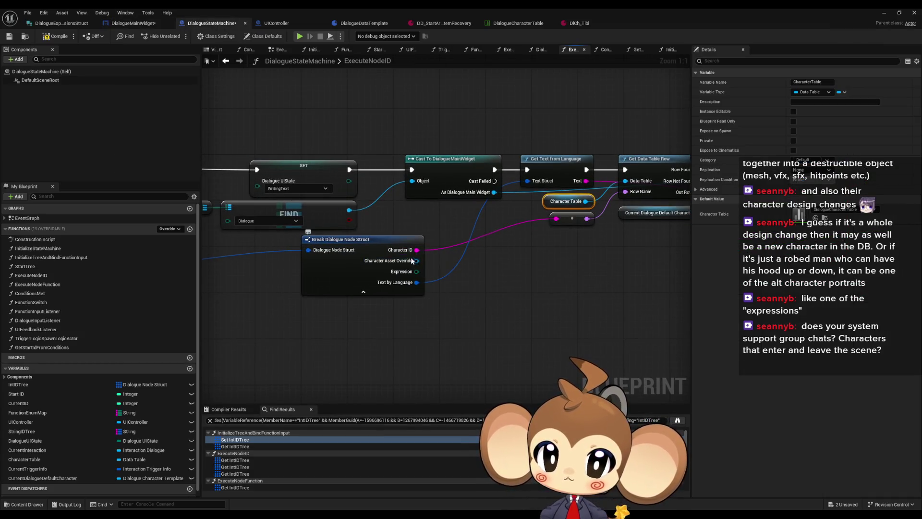
drag(412, 262, 280, 264)
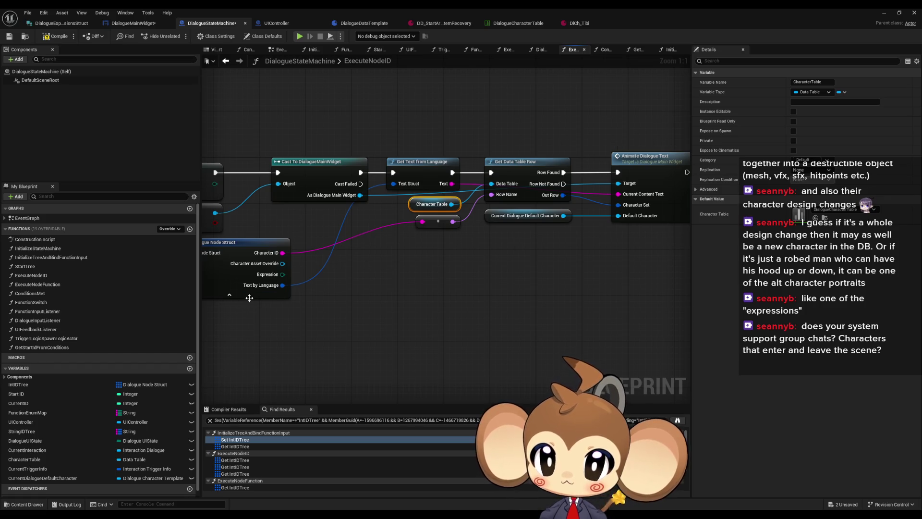
click(223, 279)
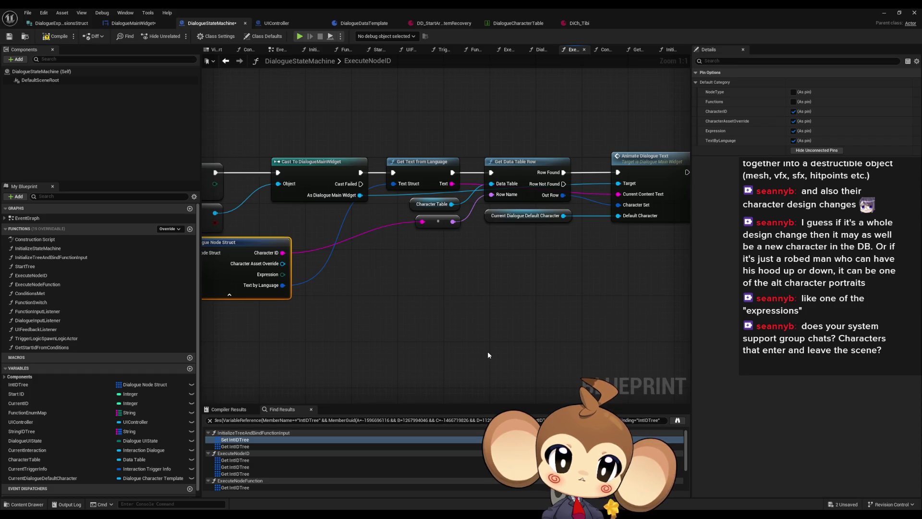
mouse_move(392, 332)
mouse_down()
mouse_move(585, 334)
mouse_move(672, 355)
mouse_up()
mouse_move(318, 335)
mouse_down()
mouse_move(323, 394)
mouse_move(380, 271)
mouse_move(179, 287)
mouse_up()
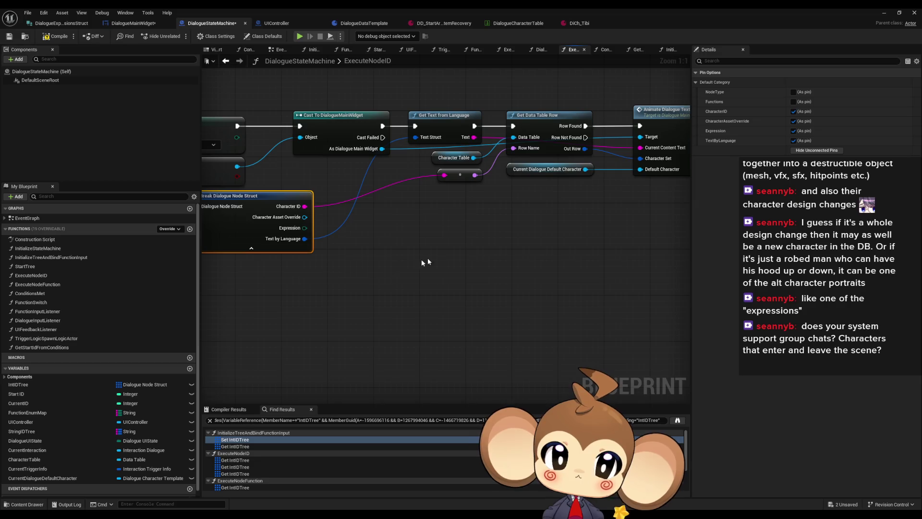
key(ctrl+a)
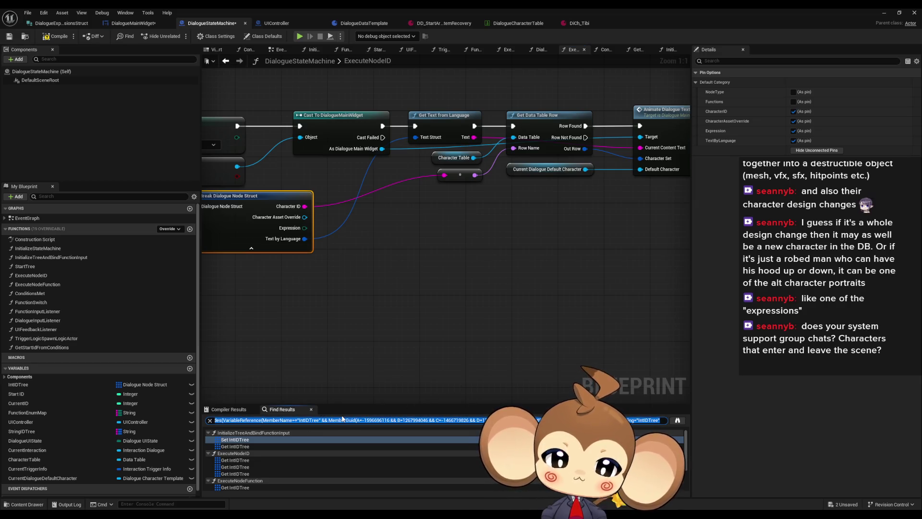